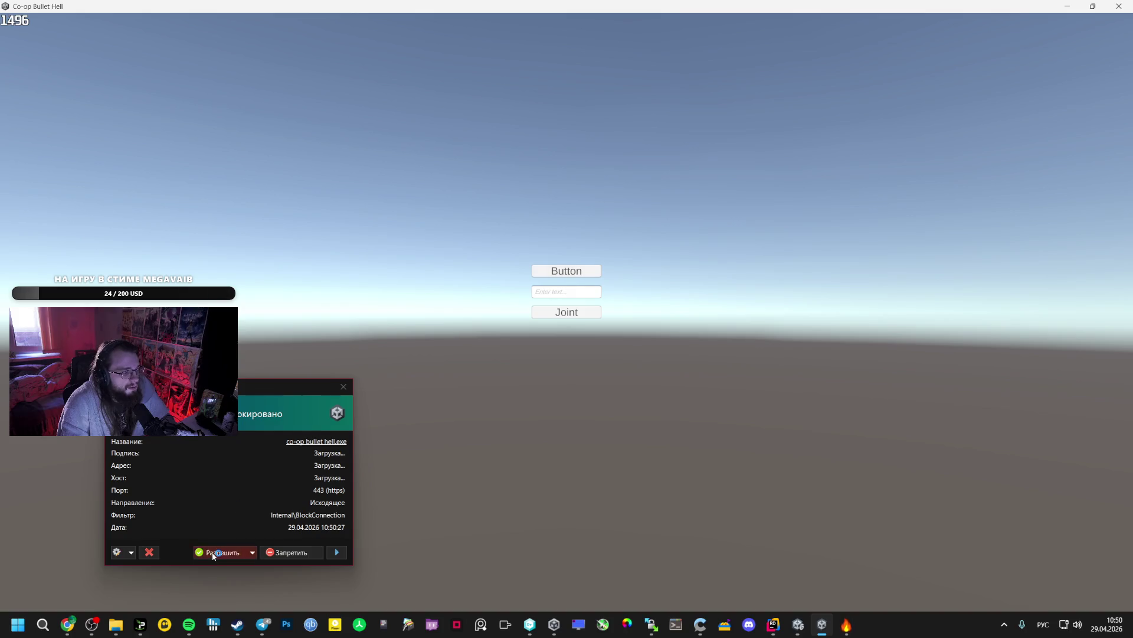
# Start a new game session and run the character forward along the walkway
pyautogui.click(574, 271)
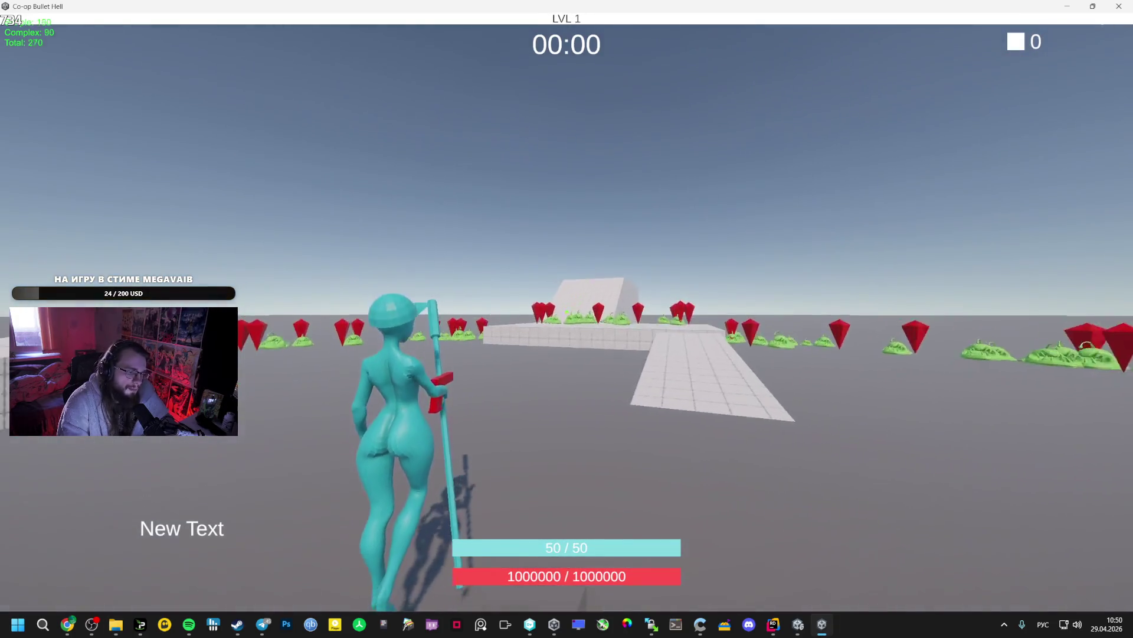
pyautogui.press('w')
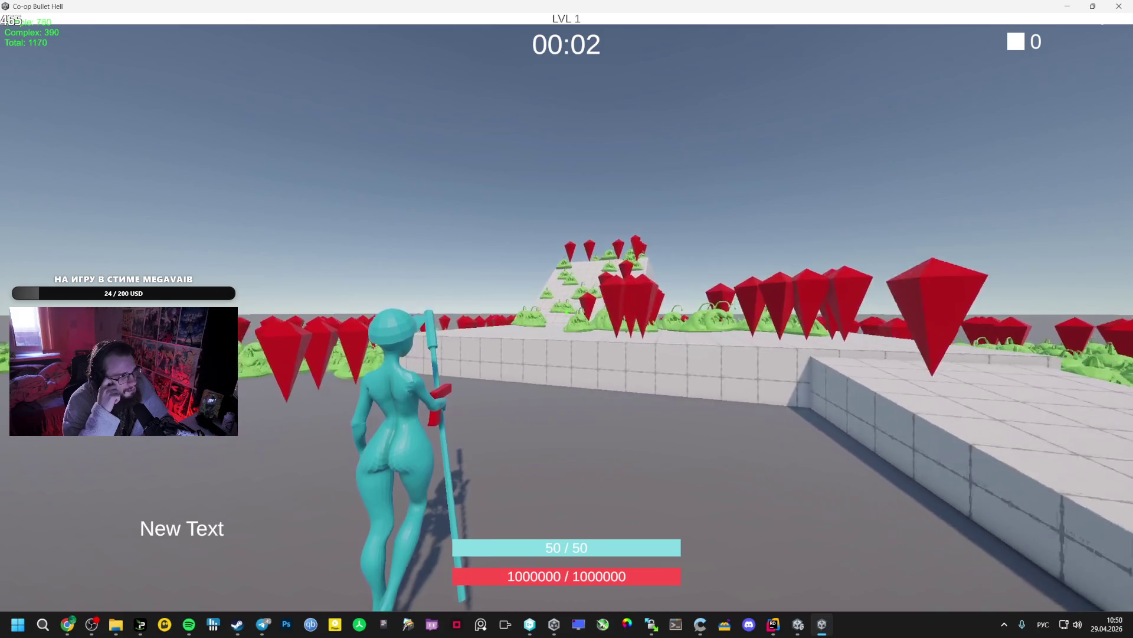
pyautogui.press('w')
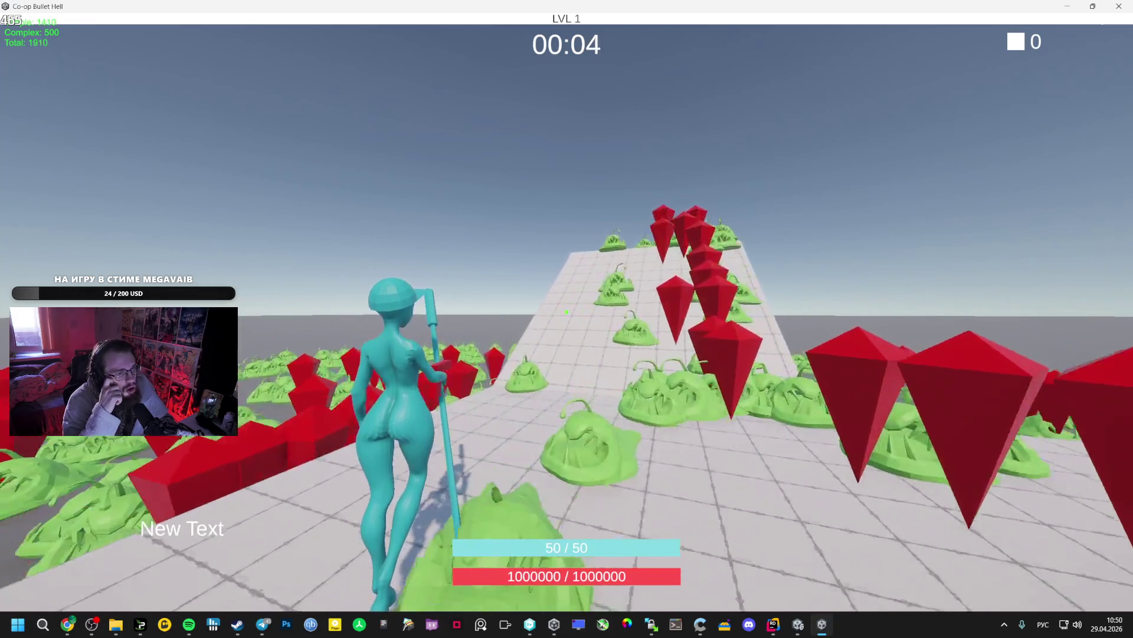
pyautogui.press('w')
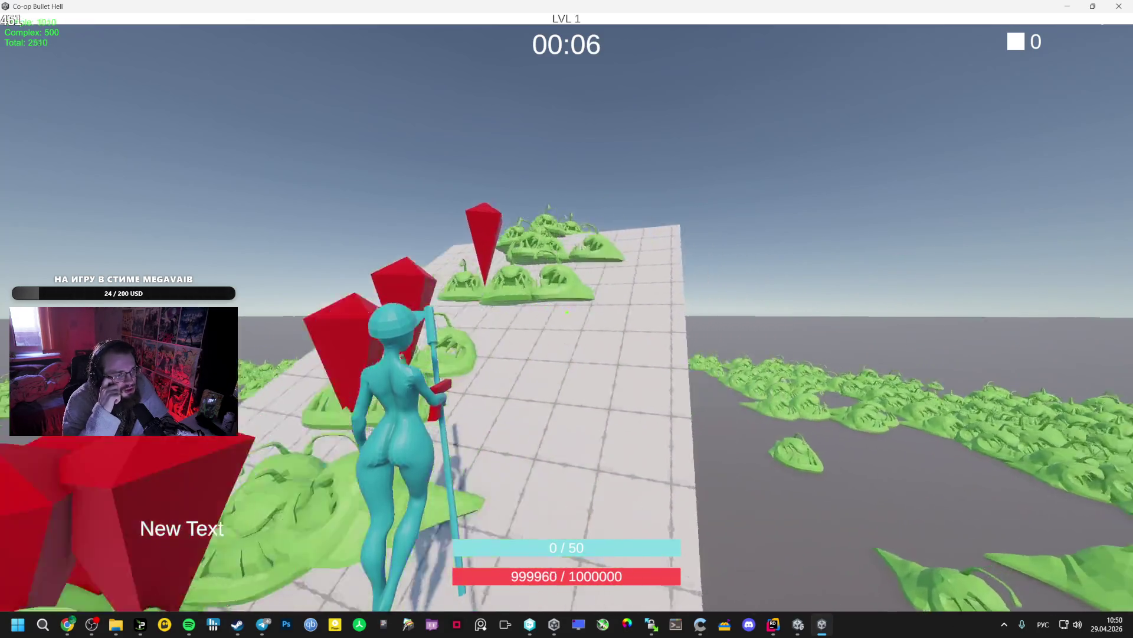
pyautogui.press('w')
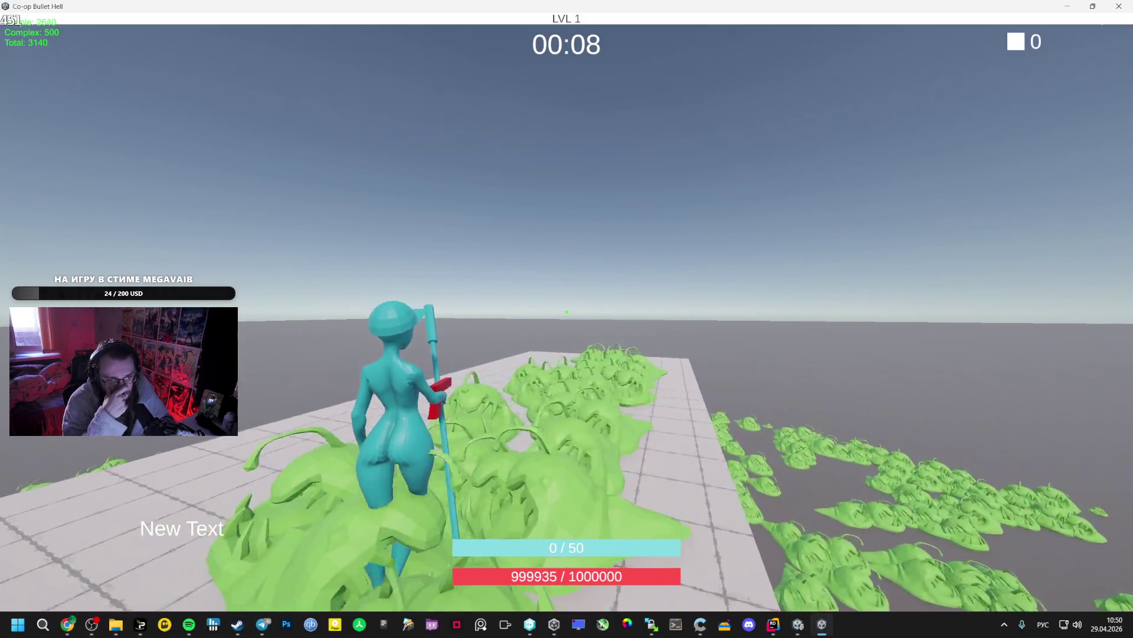
pyautogui.press('w')
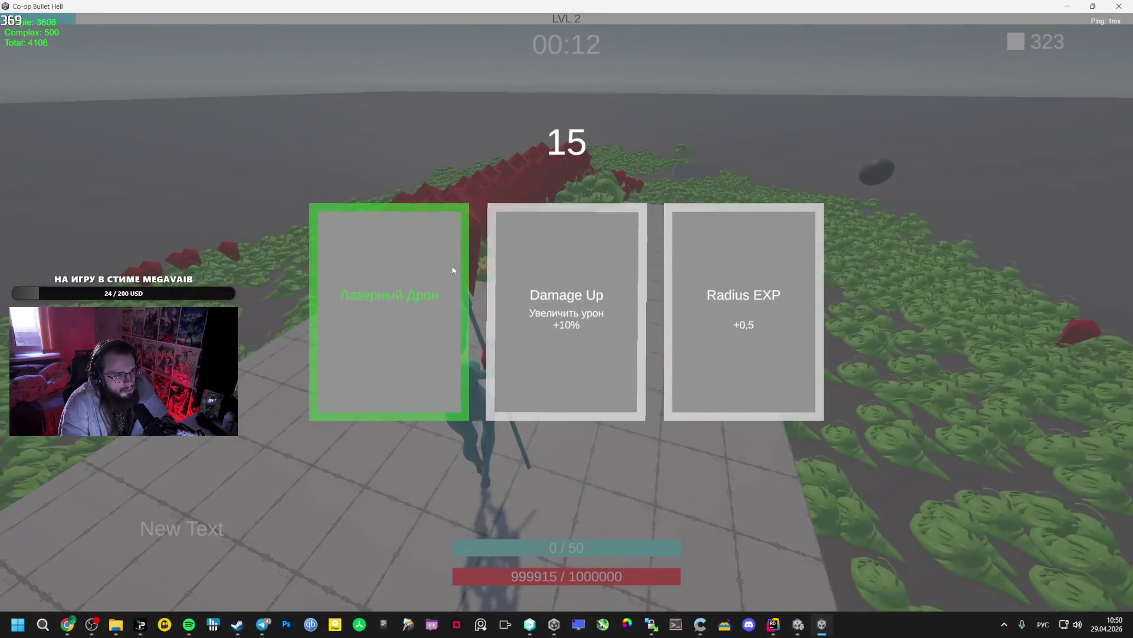
# Pick upgrades at each level-up: laser drone, Damage Up, Radius EXP +1, mage staff, Damage Up +25%
pyautogui.click(580, 256)
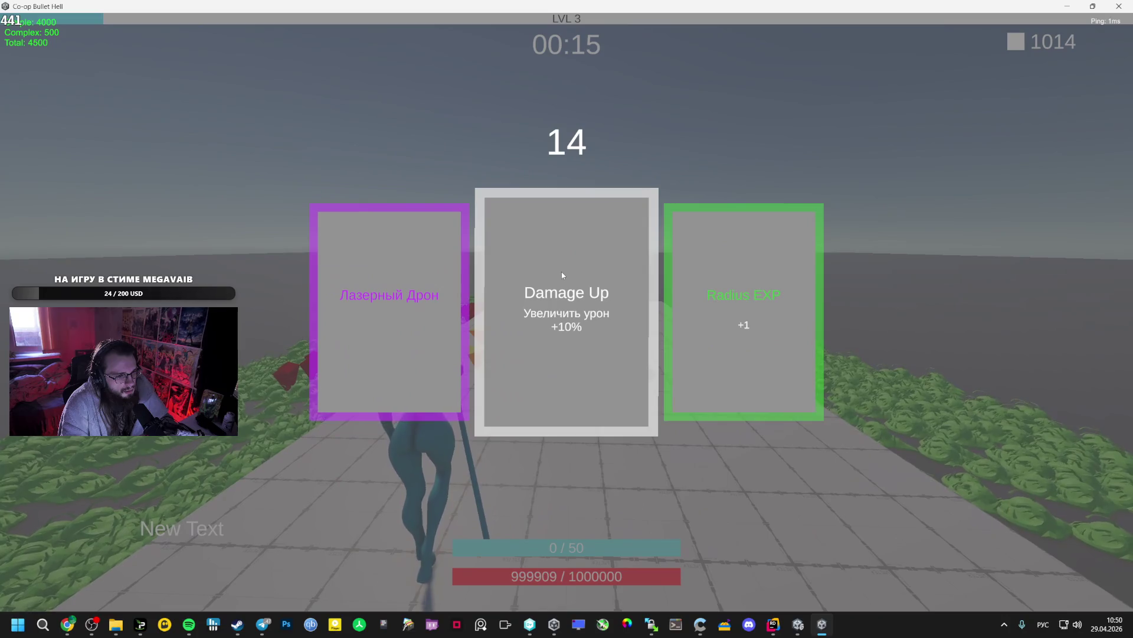
pyautogui.click(562, 272)
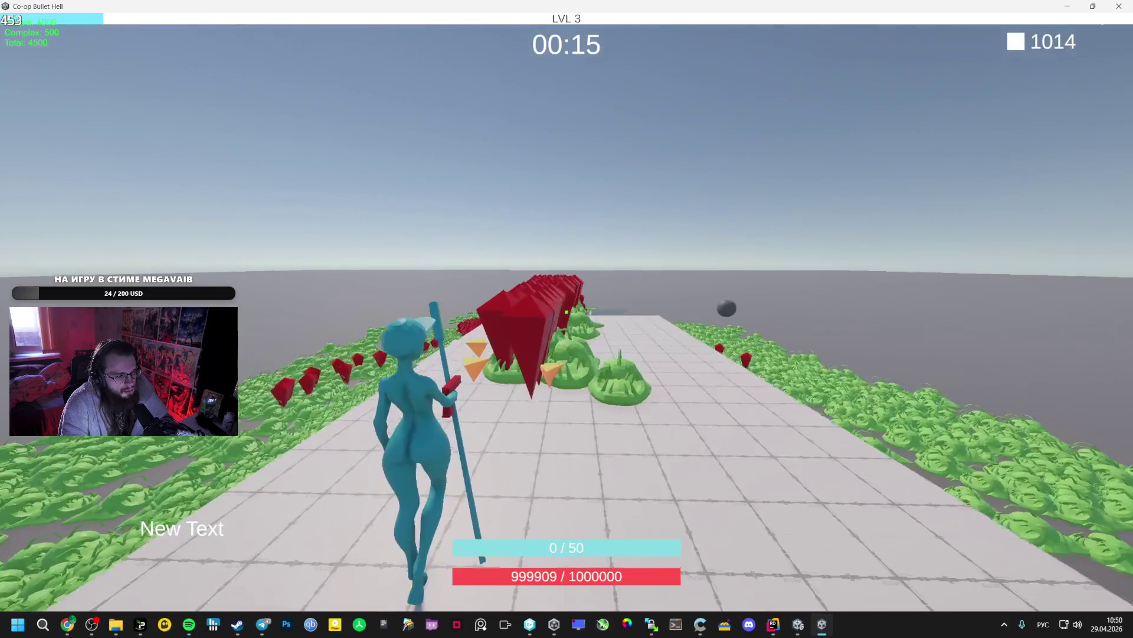
pyautogui.press('w')
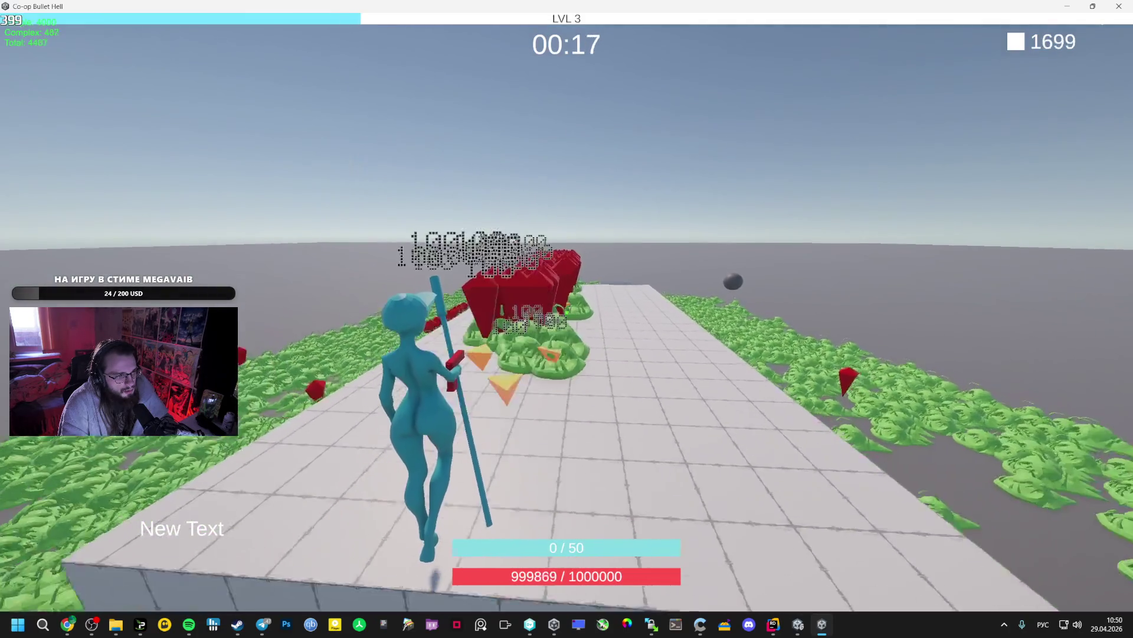
pyautogui.press('w')
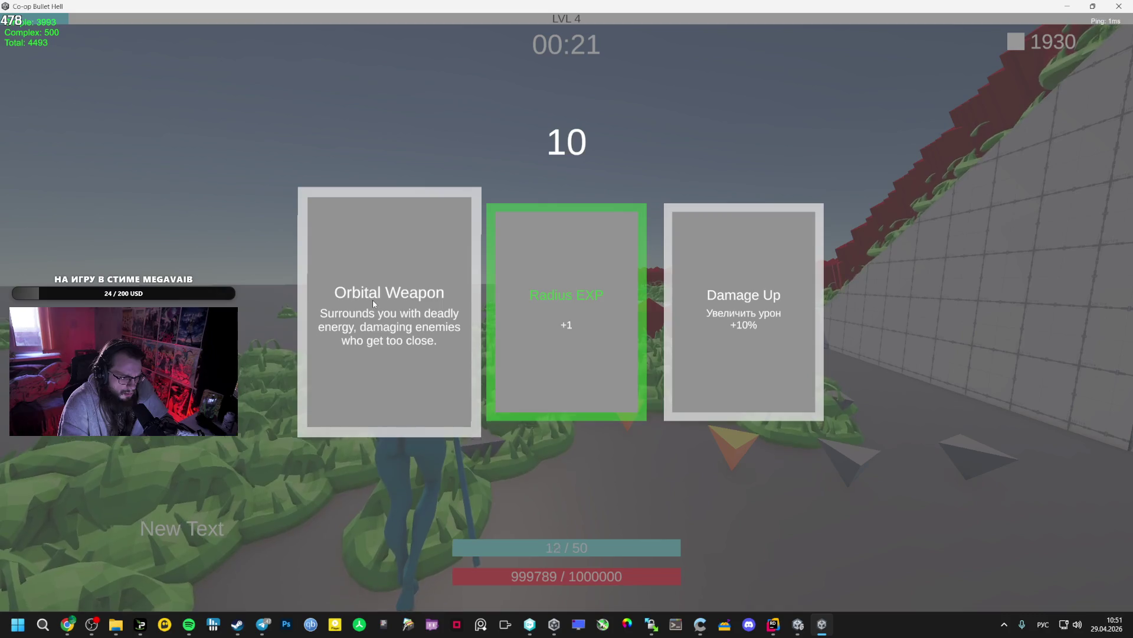
pyautogui.click(618, 261)
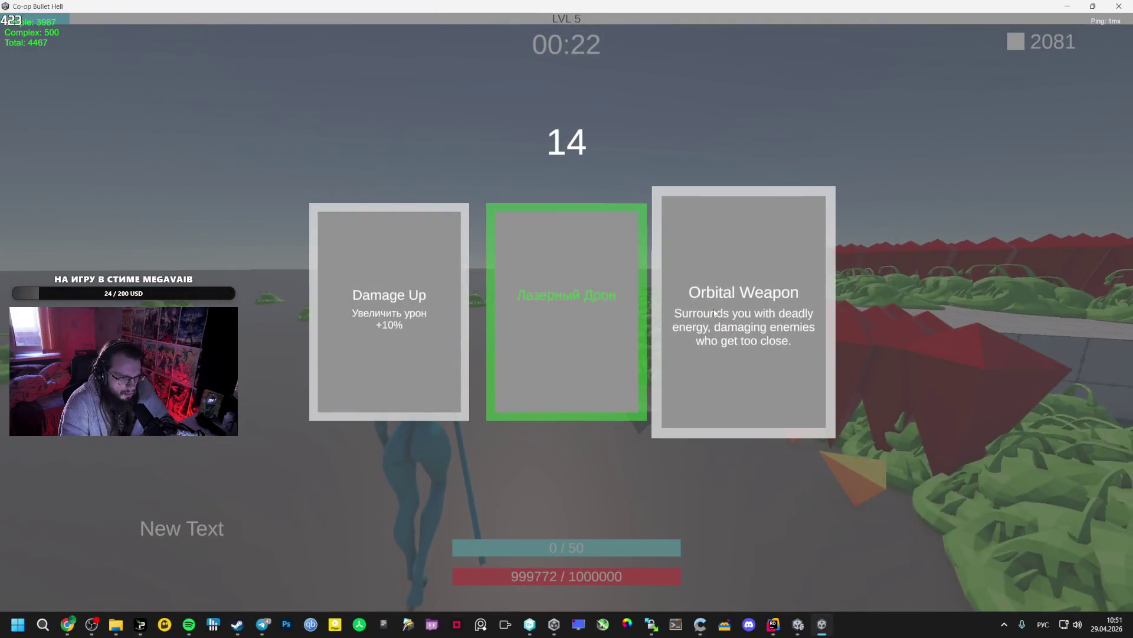
pyautogui.click(633, 317)
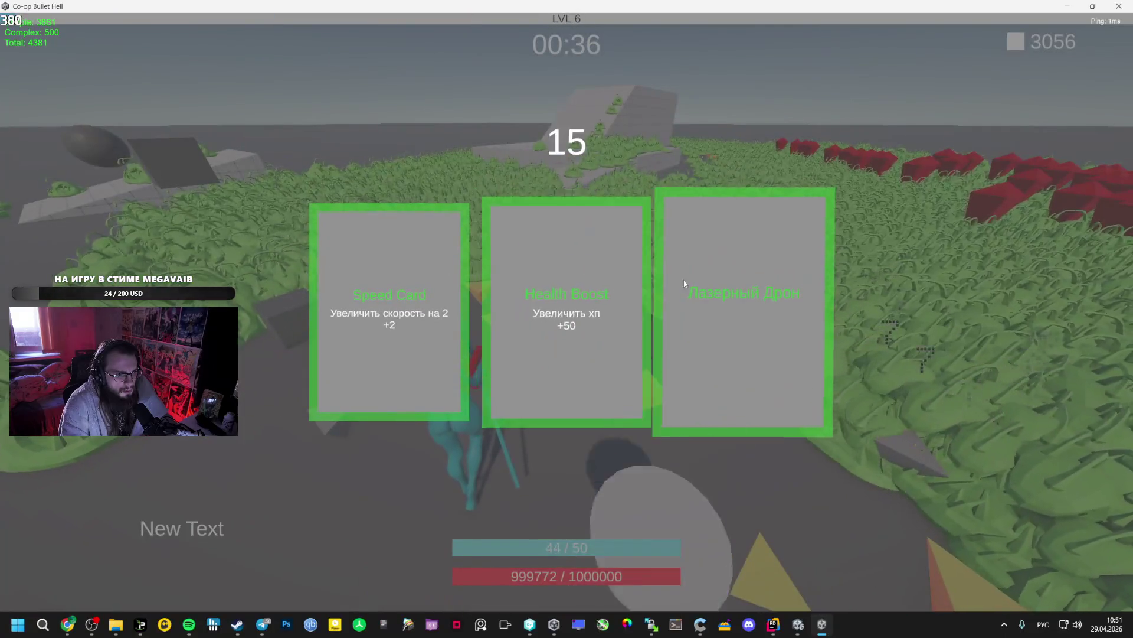
pyautogui.click(683, 284)
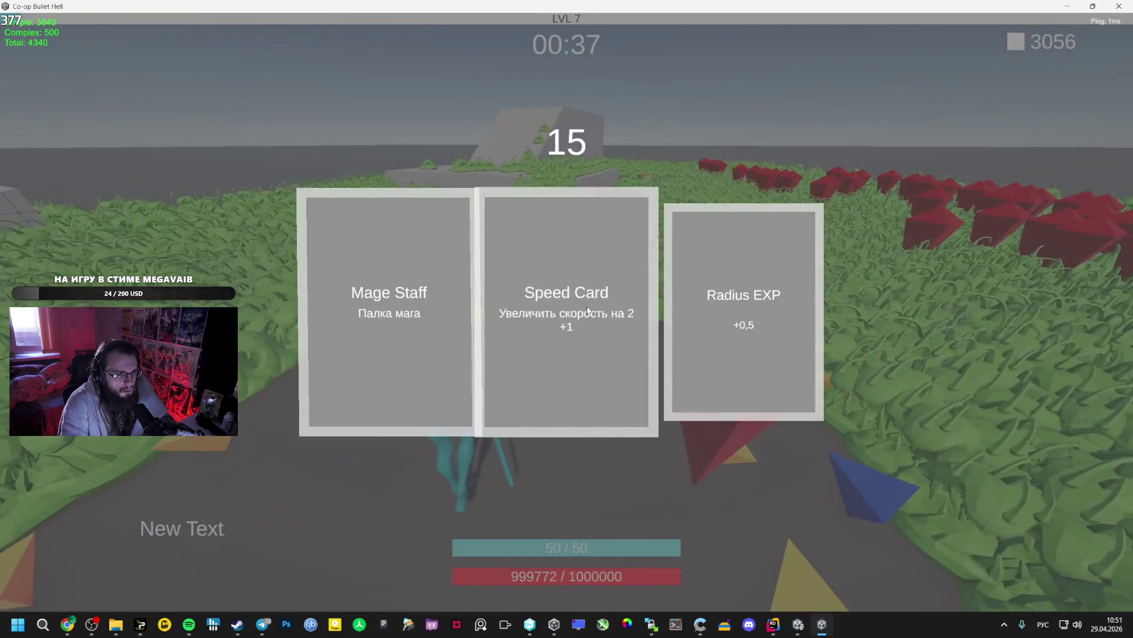
pyautogui.click(642, 332)
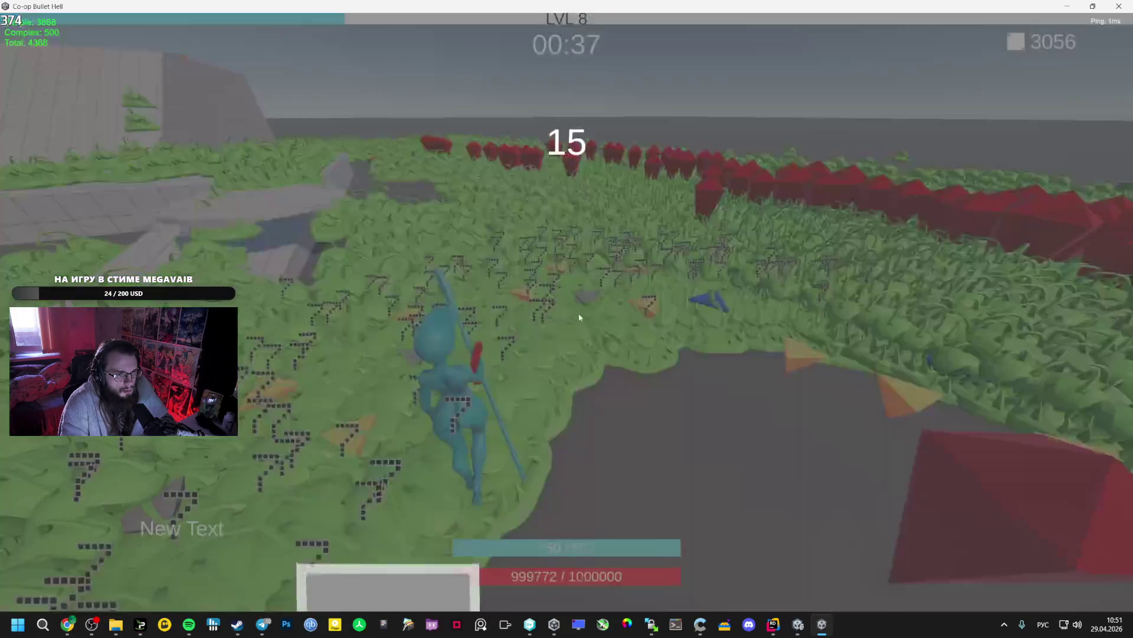
pyautogui.click(621, 292)
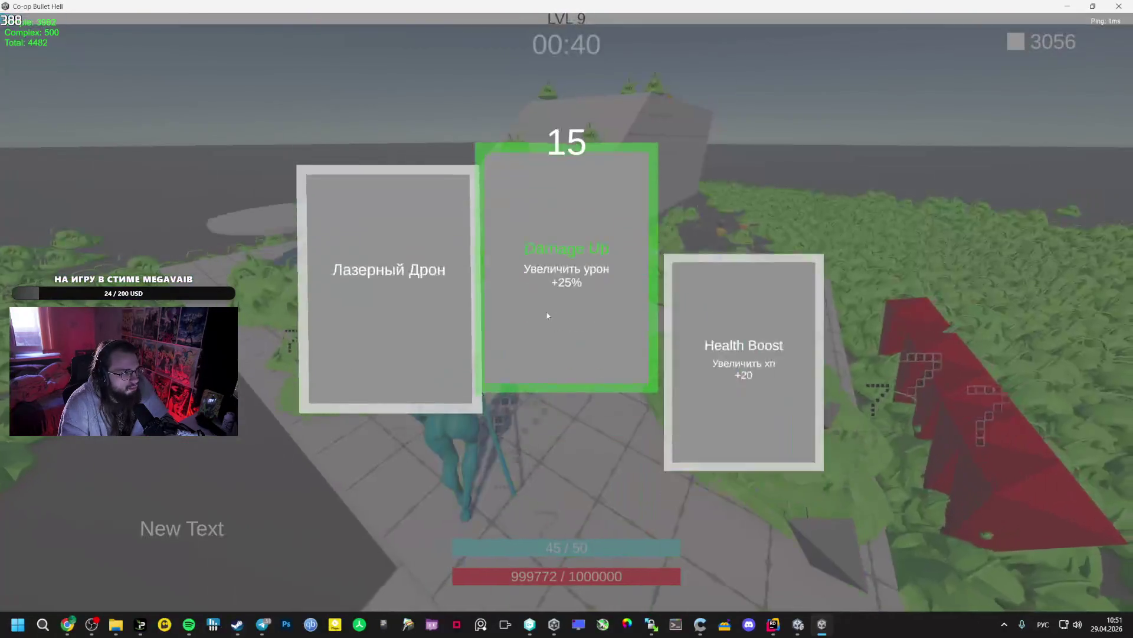
pyautogui.click(581, 284)
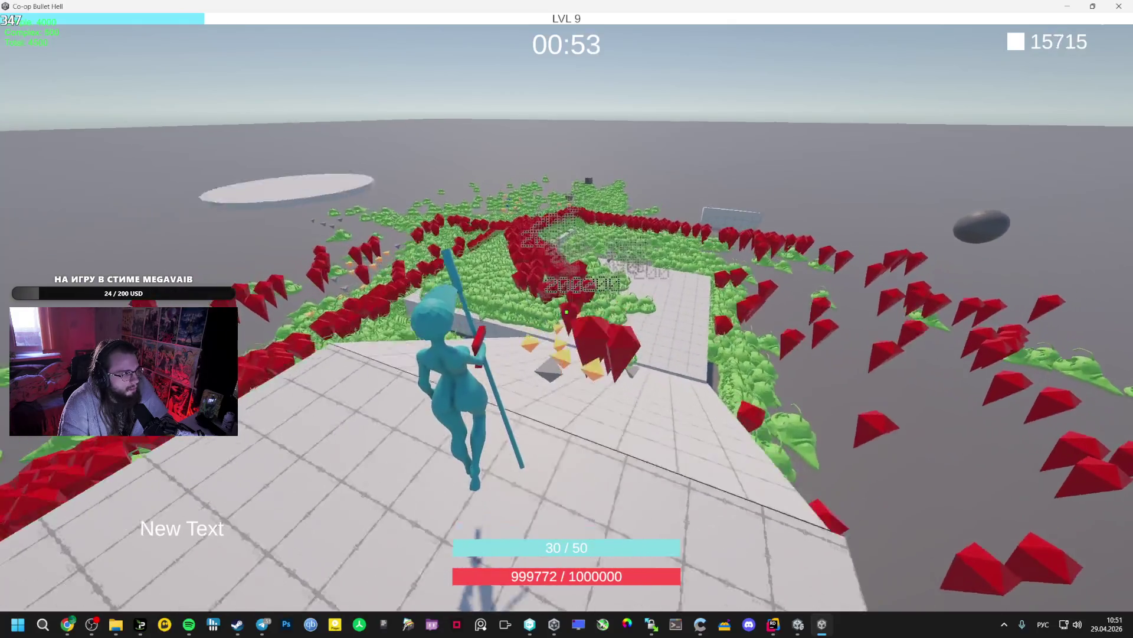
# Pause the run, exit to the main menu and close the game window
pyautogui.press('Escape')
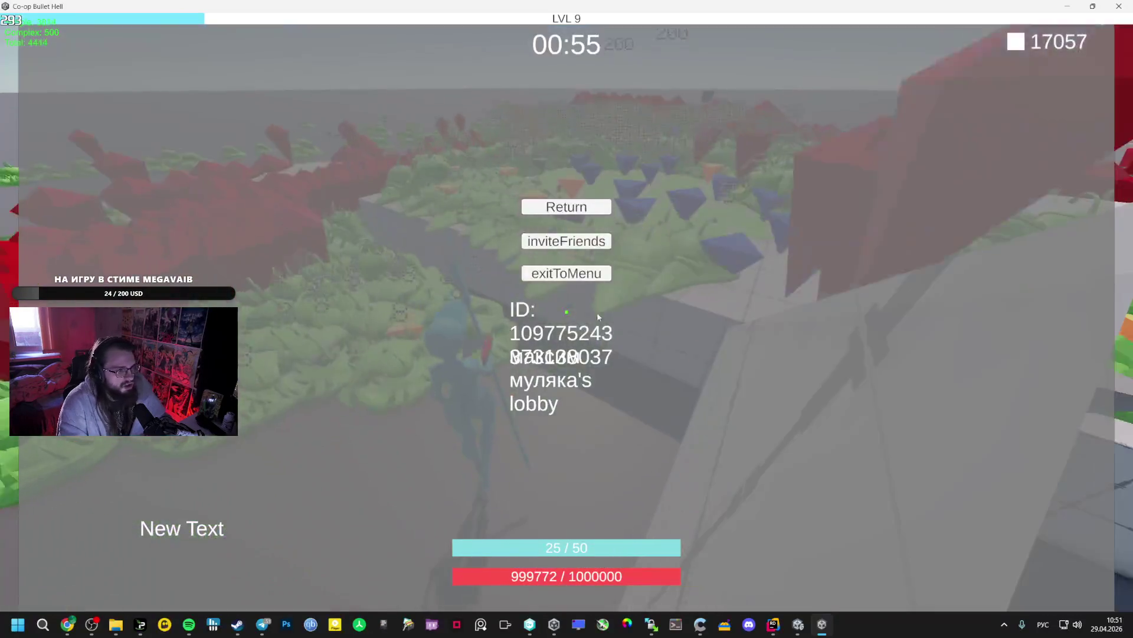
pyautogui.click(566, 270)
pyautogui.click(1119, 6)
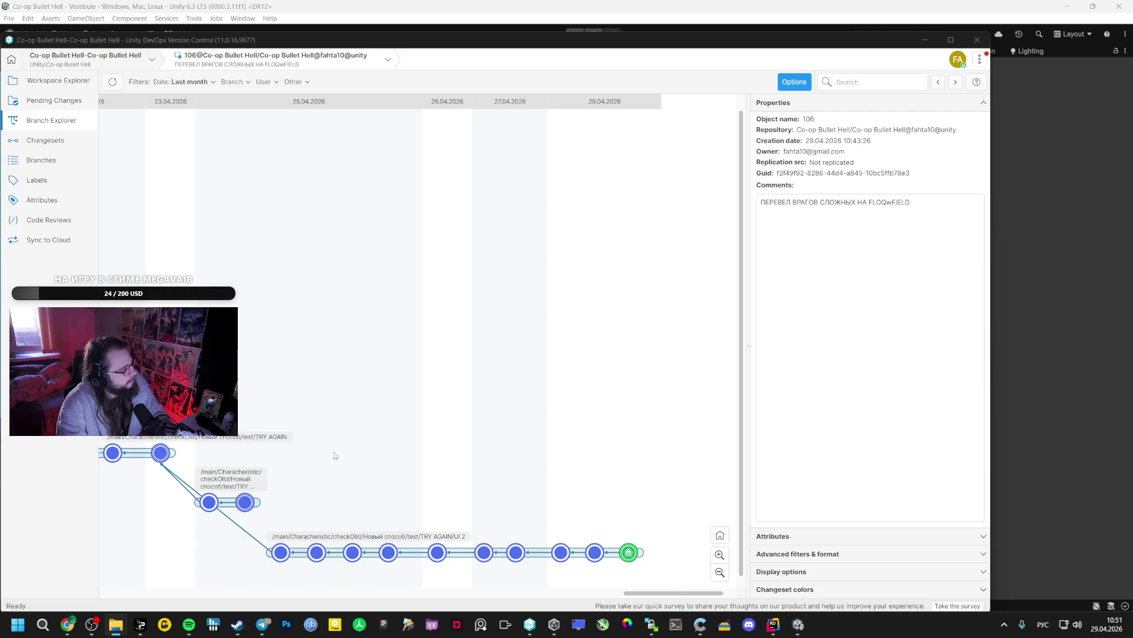
# Reload the externally modified Vestibule scene and bake the Plane's NavMesh Surface
pyautogui.click(797, 623)
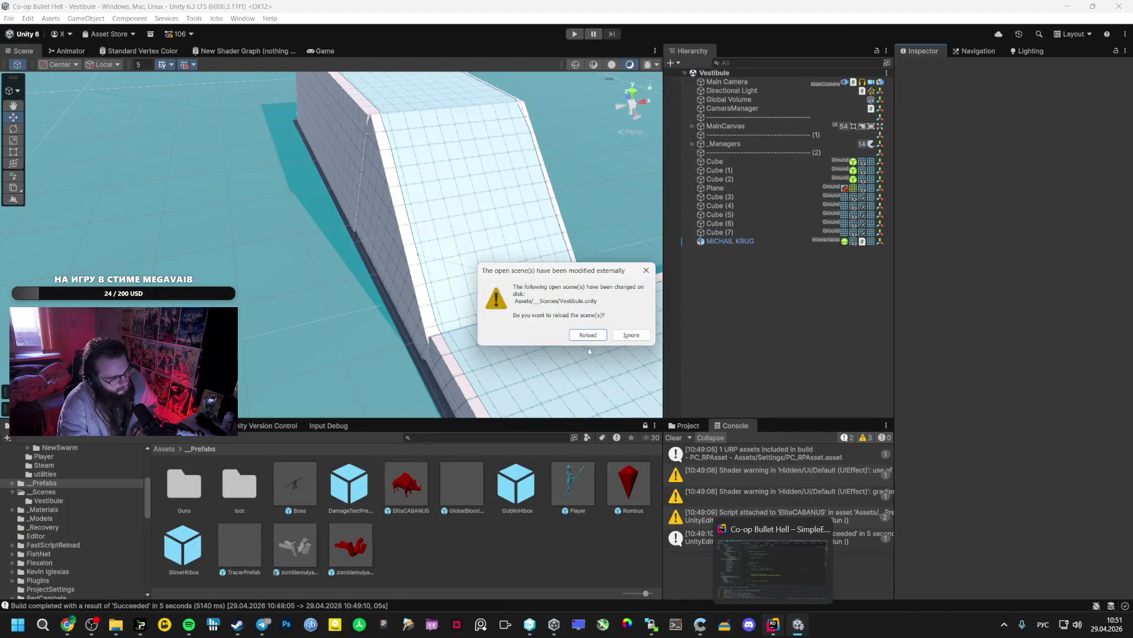
pyautogui.click(588, 334)
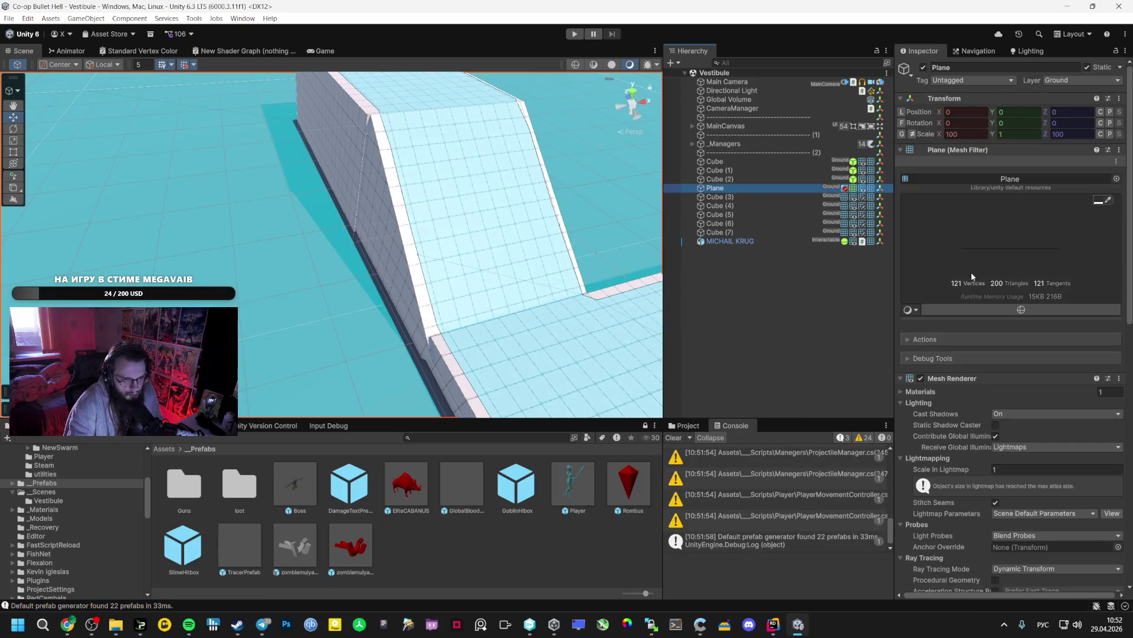
pyautogui.scroll(-15, 1080, 531)
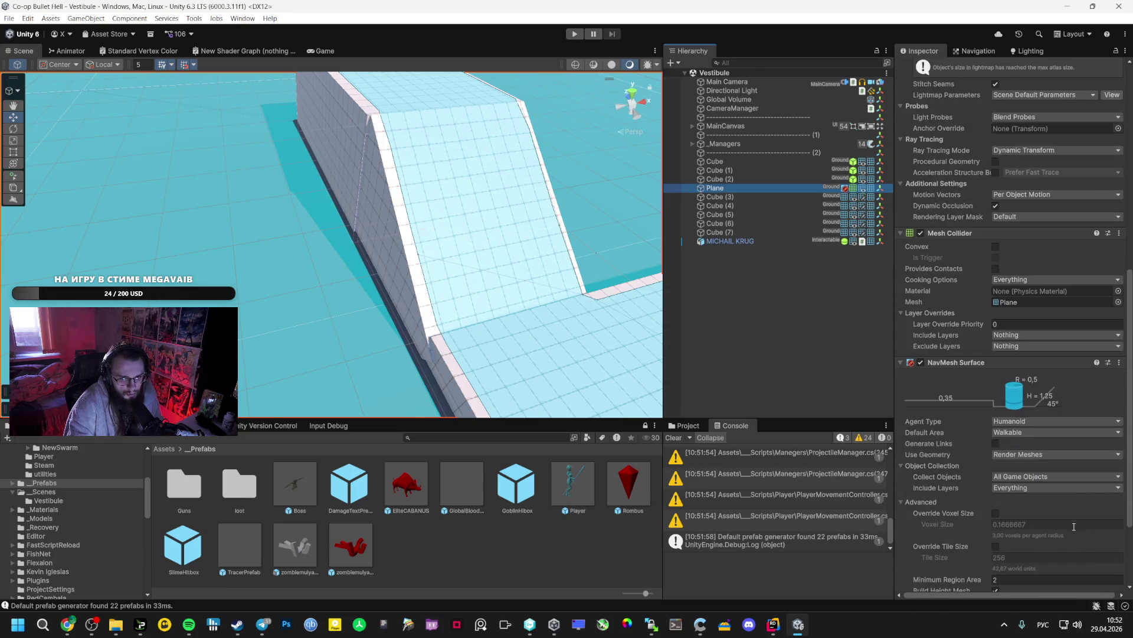
pyautogui.click(1089, 510)
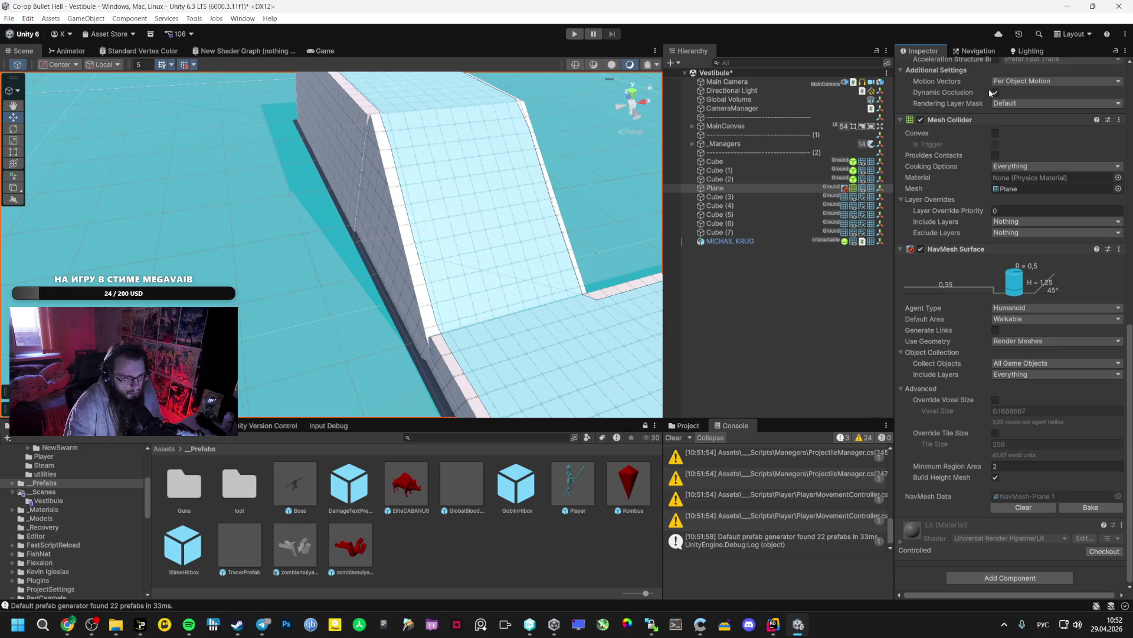
# Set the Humanoid agent radius to 0.4, rebake the NavMesh and inspect the slope
pyautogui.click(984, 52)
pyautogui.click(996, 209)
pyautogui.write('0,4')
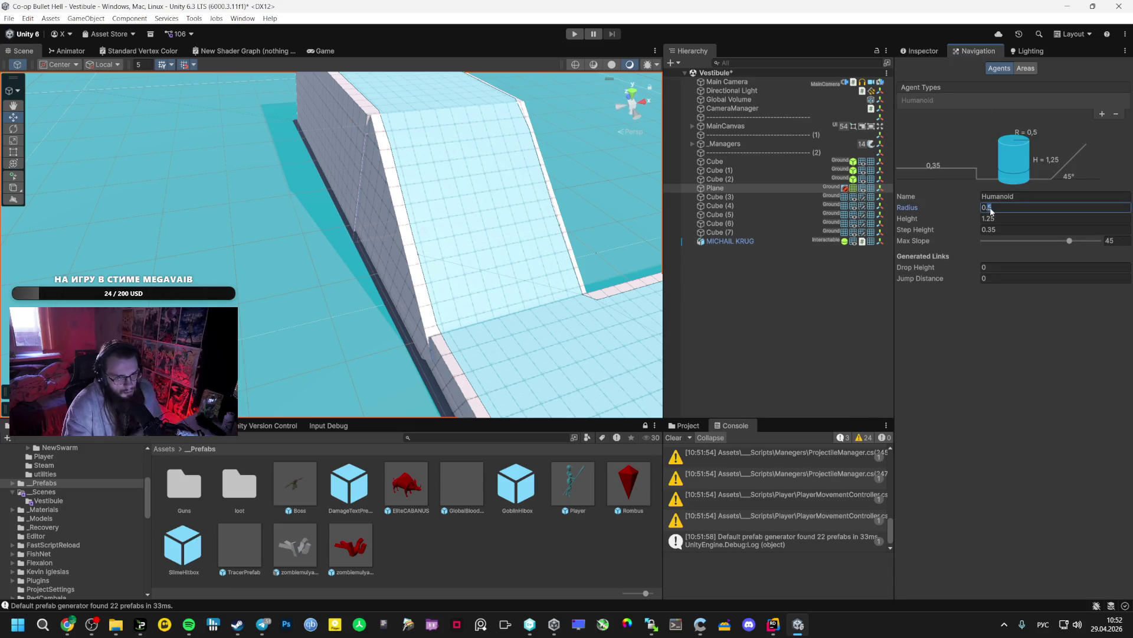
pyautogui.click(912, 51)
pyautogui.click(1088, 507)
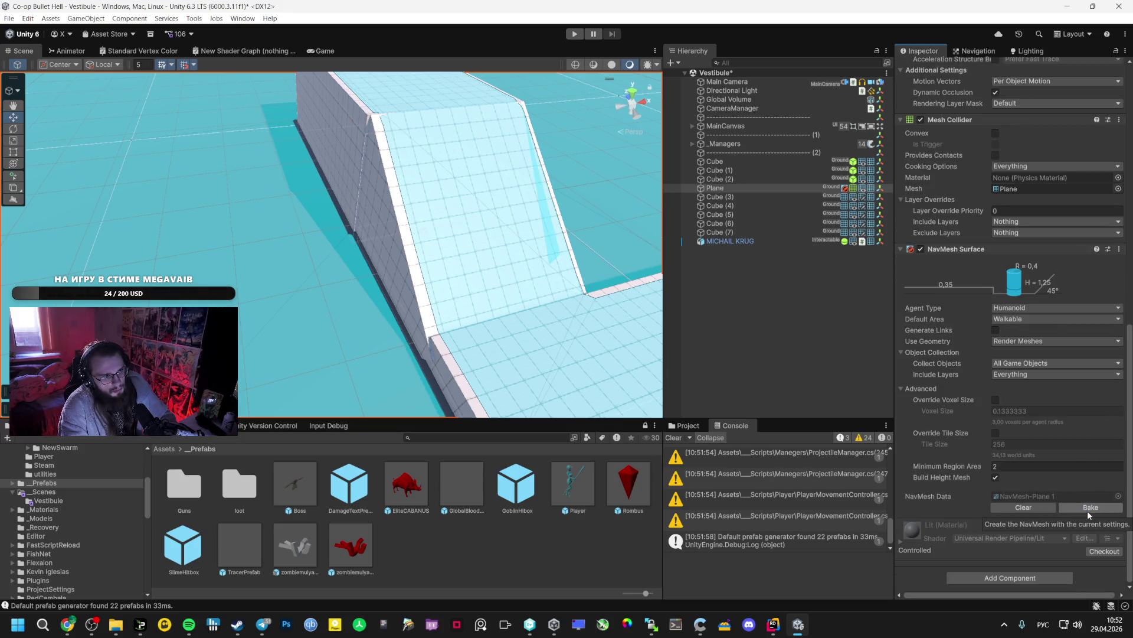
pyautogui.moveTo(498, 239)
pyautogui.mouseDown()
pyautogui.moveTo(495, 191)
pyautogui.moveTo(523, 199)
pyautogui.moveTo(325, 175)
pyautogui.moveTo(159, 267)
pyautogui.mouseUp()
pyautogui.moveTo(263, 263); pyautogui.dragTo(158, 201)
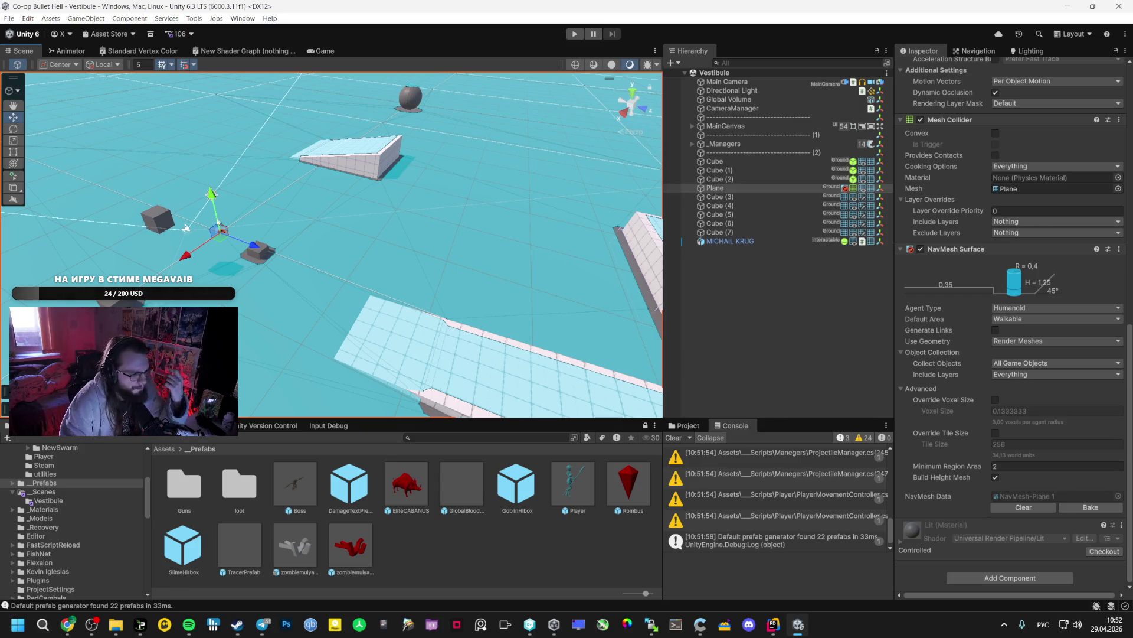
# Scroll the AI Studio chat up to the model's reply on fixing the floating Elite
pyautogui.click(67, 624)
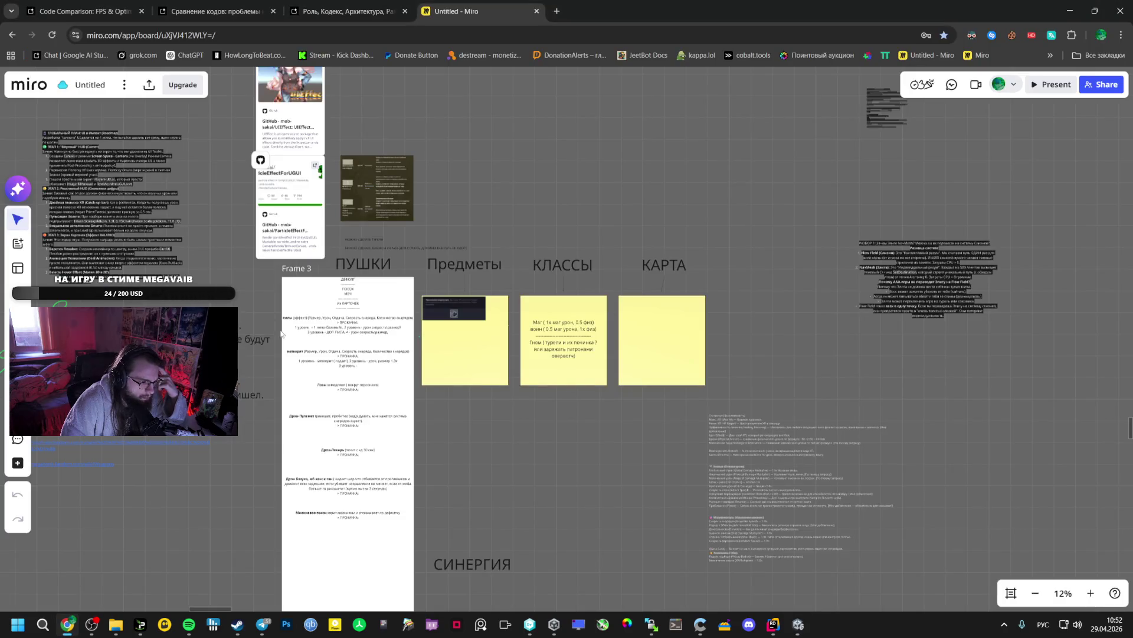
pyautogui.click(348, 11)
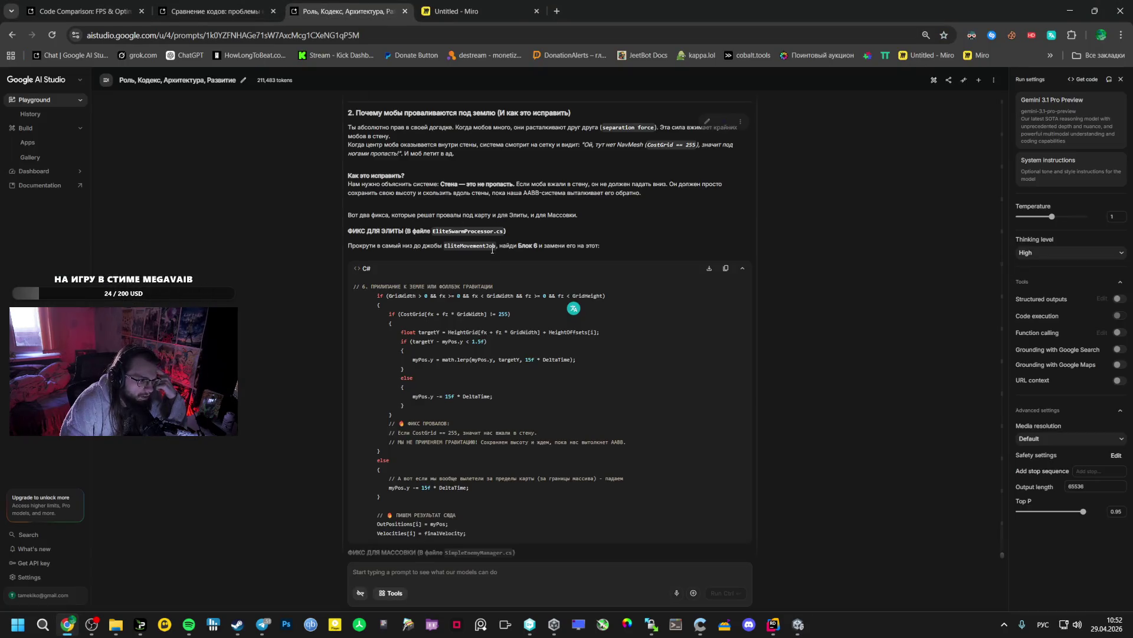
pyautogui.scroll(-6, 383, 369)
pyautogui.scroll(10, 379, 369)
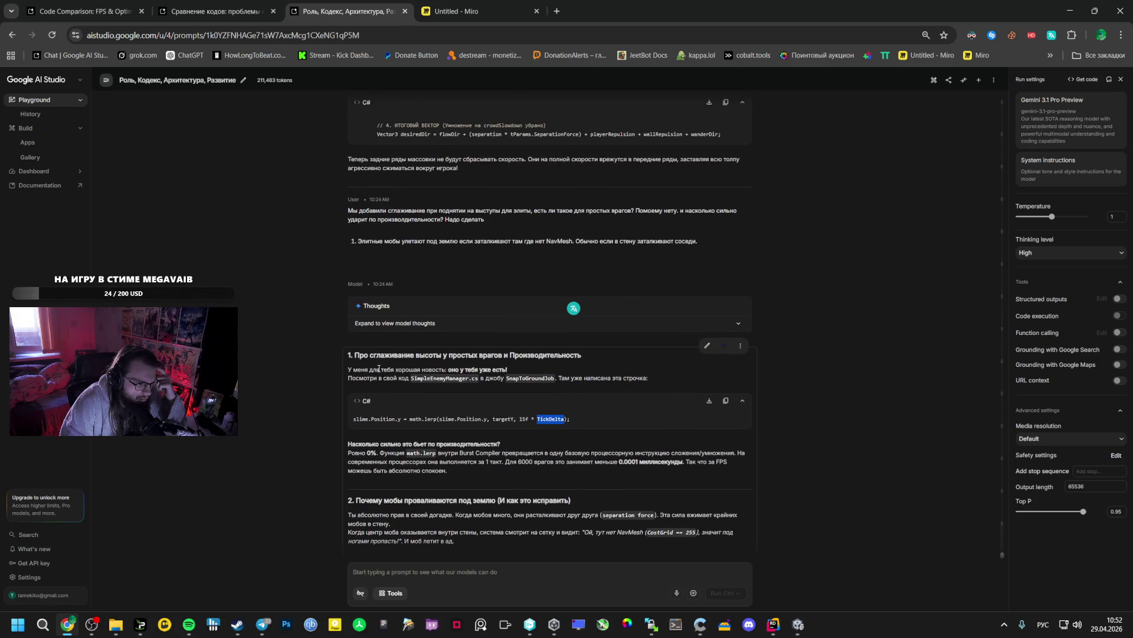
pyautogui.scroll(4, 379, 368)
pyautogui.scroll(5, 378, 367)
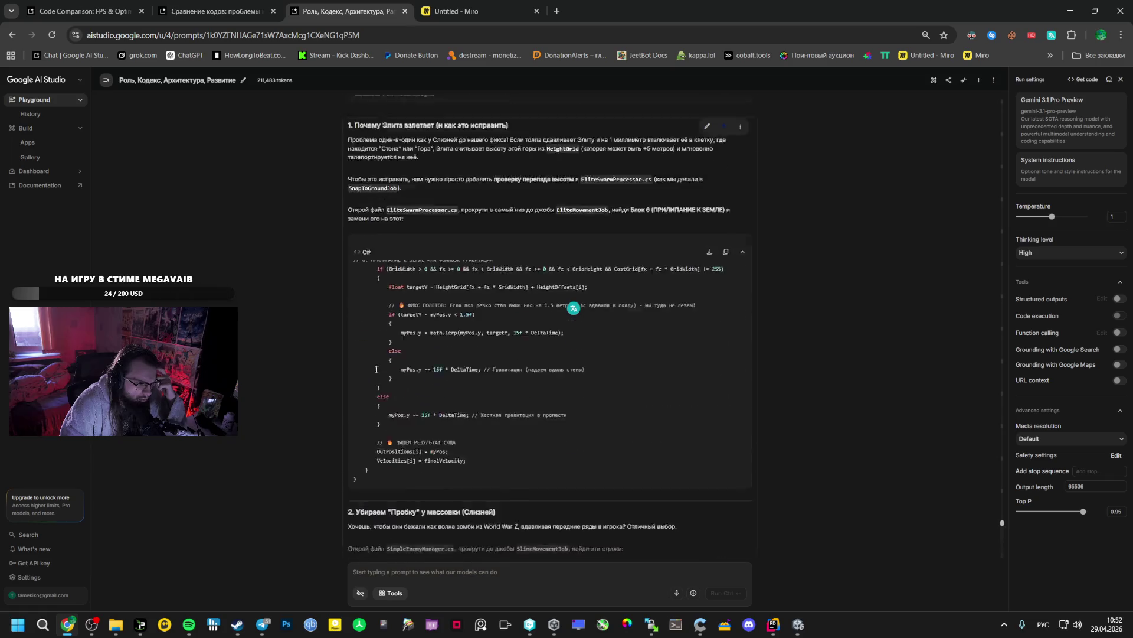
pyautogui.scroll(6, 376, 369)
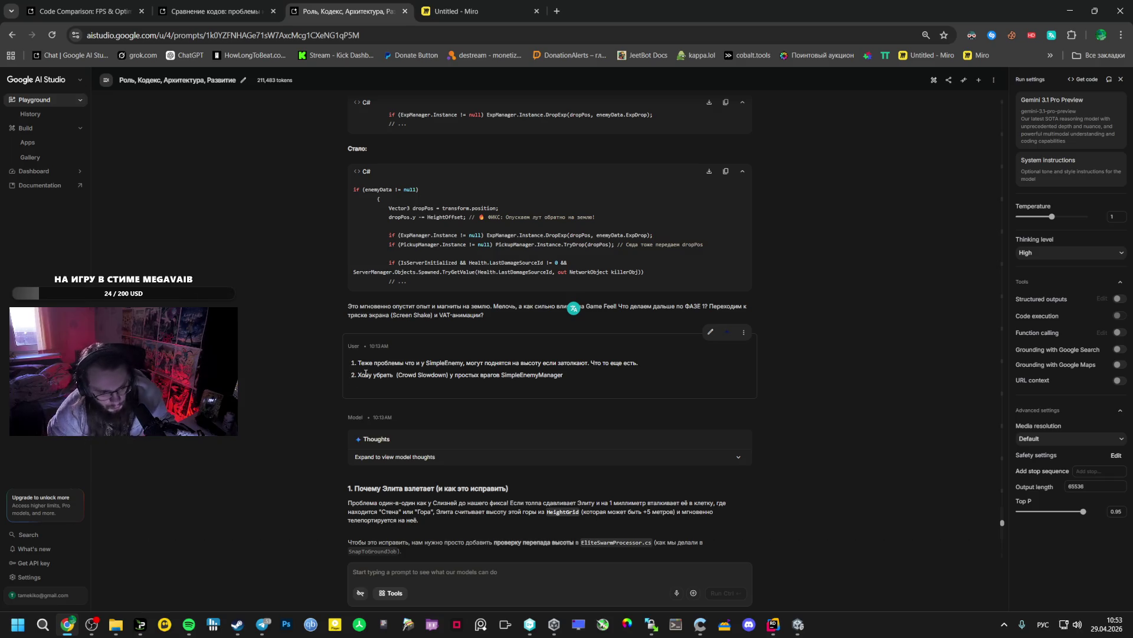
pyautogui.click(798, 624)
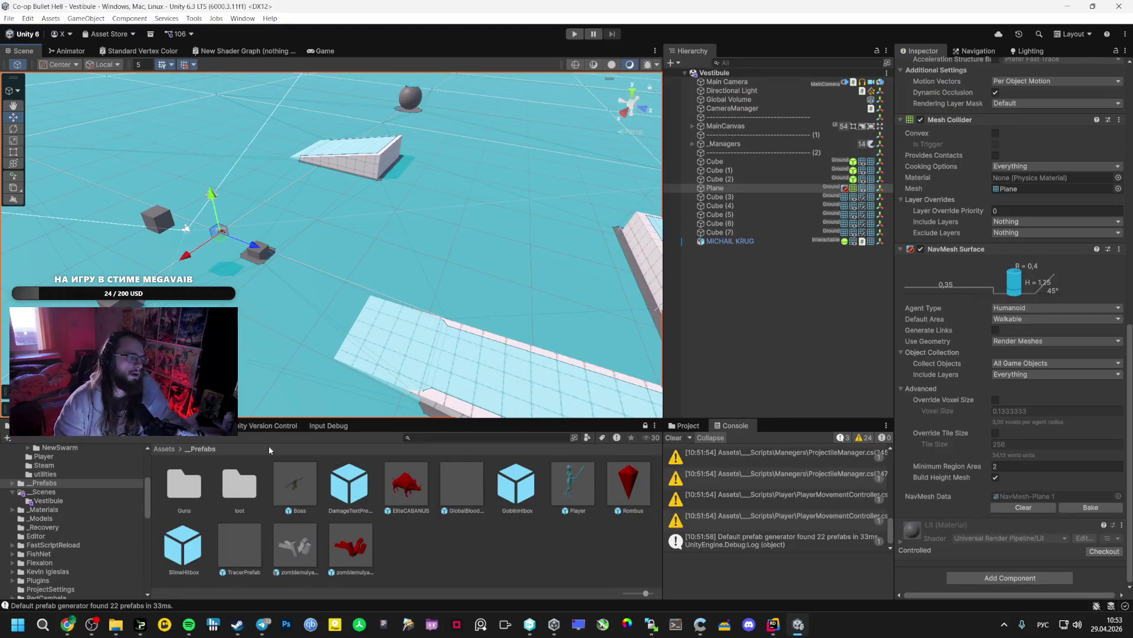
# Open Assets/_Scenes and load the Bootstrap scene
pyautogui.click(66, 493)
pyautogui.click(230, 485)
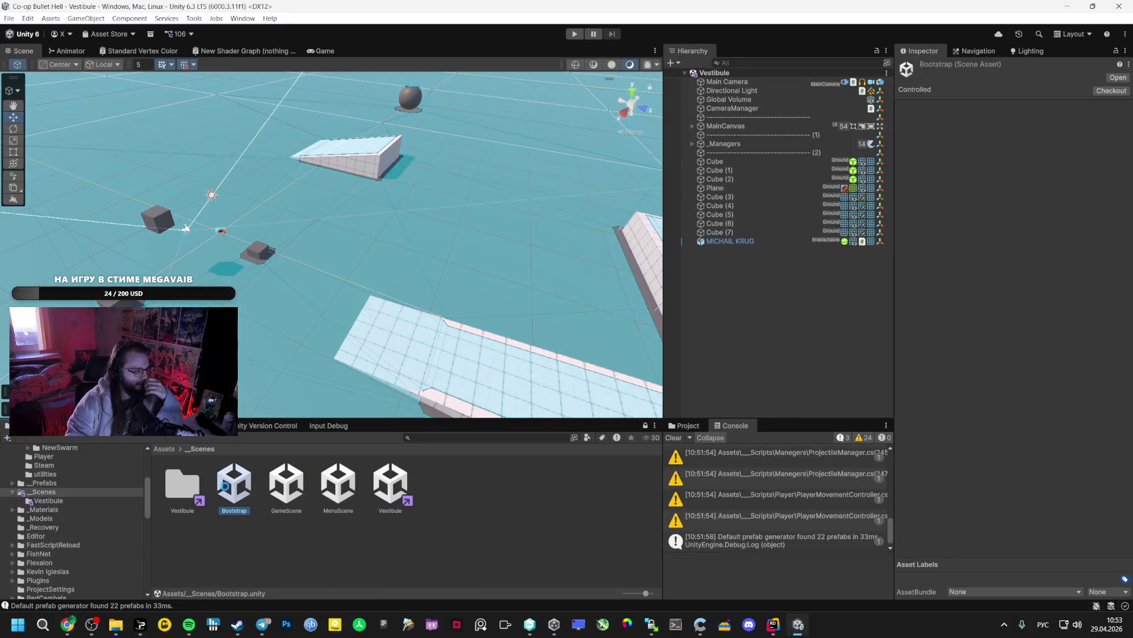
pyautogui.doubleClick(231, 479)
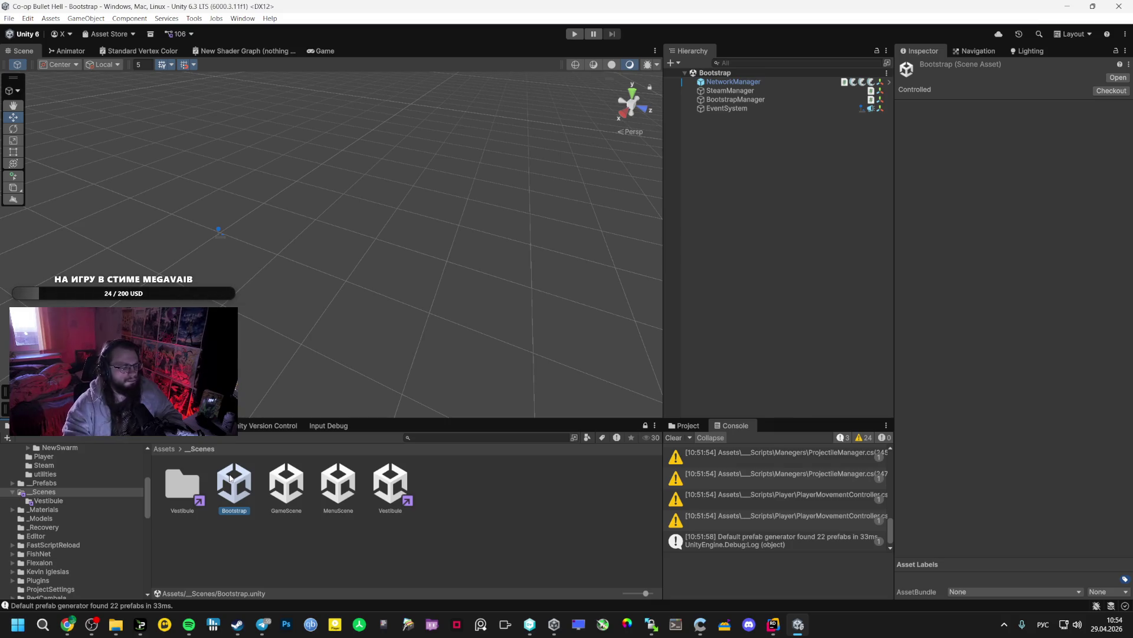
pyautogui.hotkey('alt', 'Tab')
# Open the followed channel's live Dishonored stream on Twitch in a new tab
pyautogui.click(557, 11)
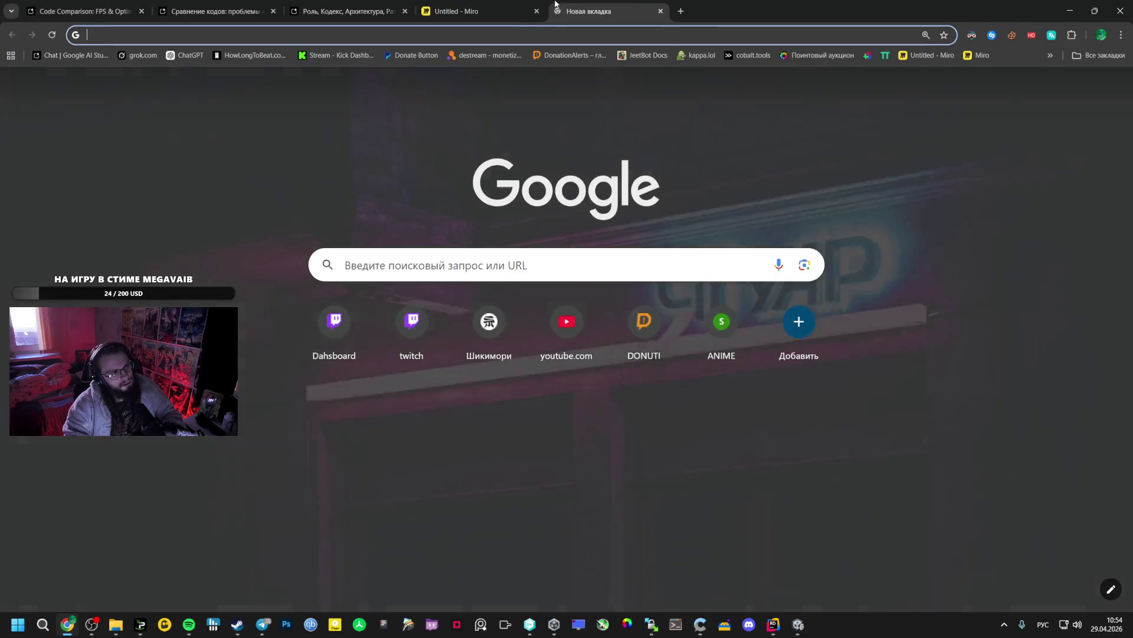
pyautogui.click(422, 344)
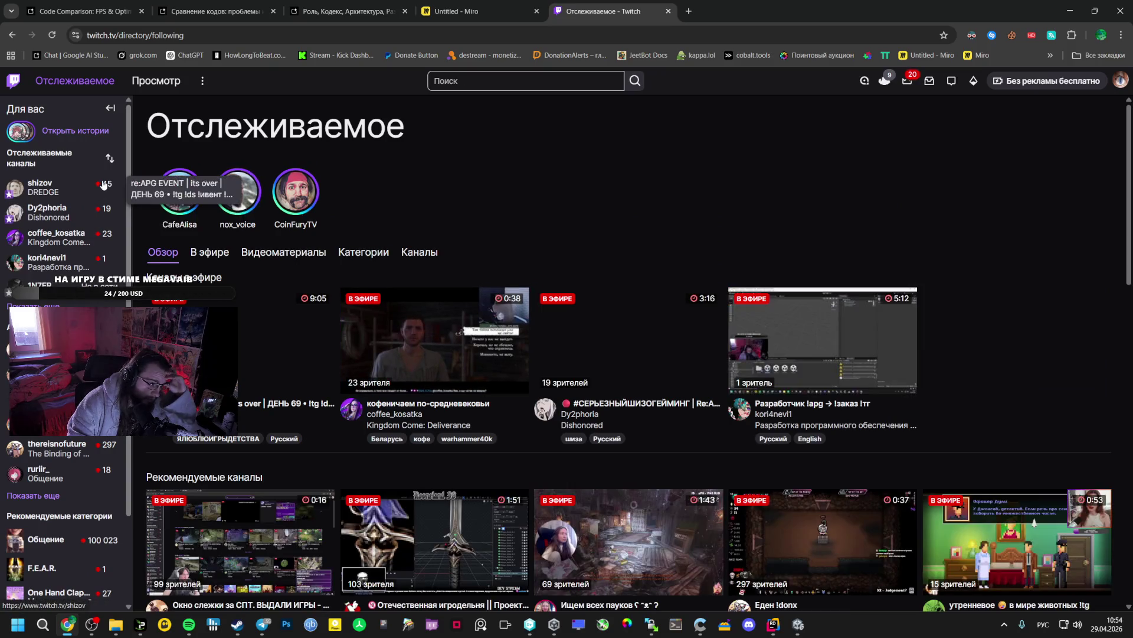
pyautogui.click(81, 194)
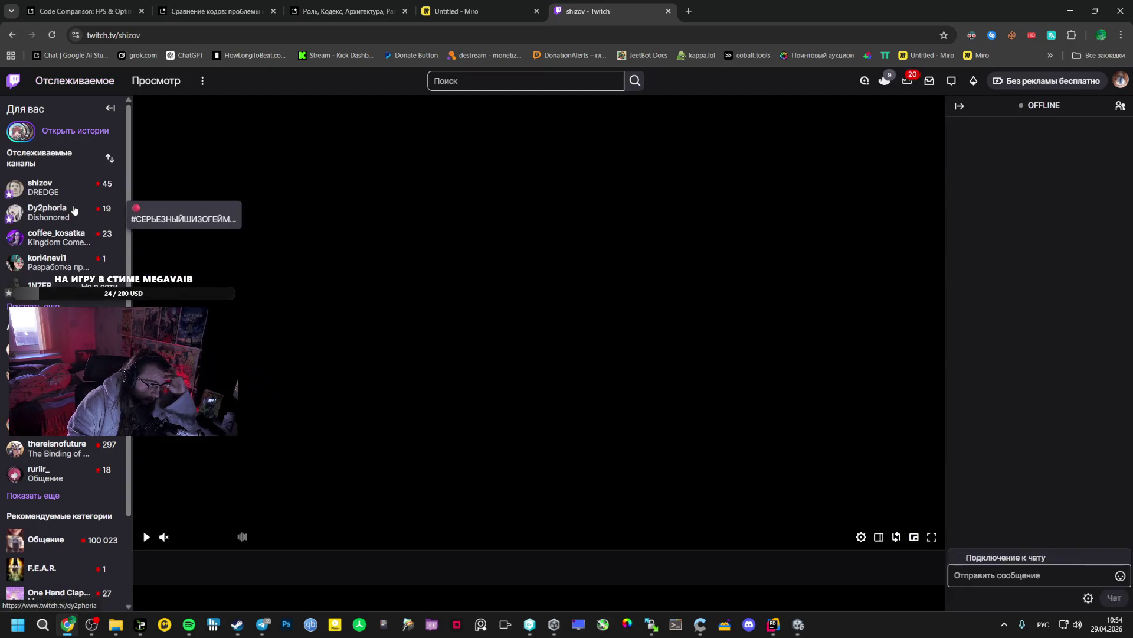
pyautogui.middleClick(47, 210)
pyautogui.click(688, 5)
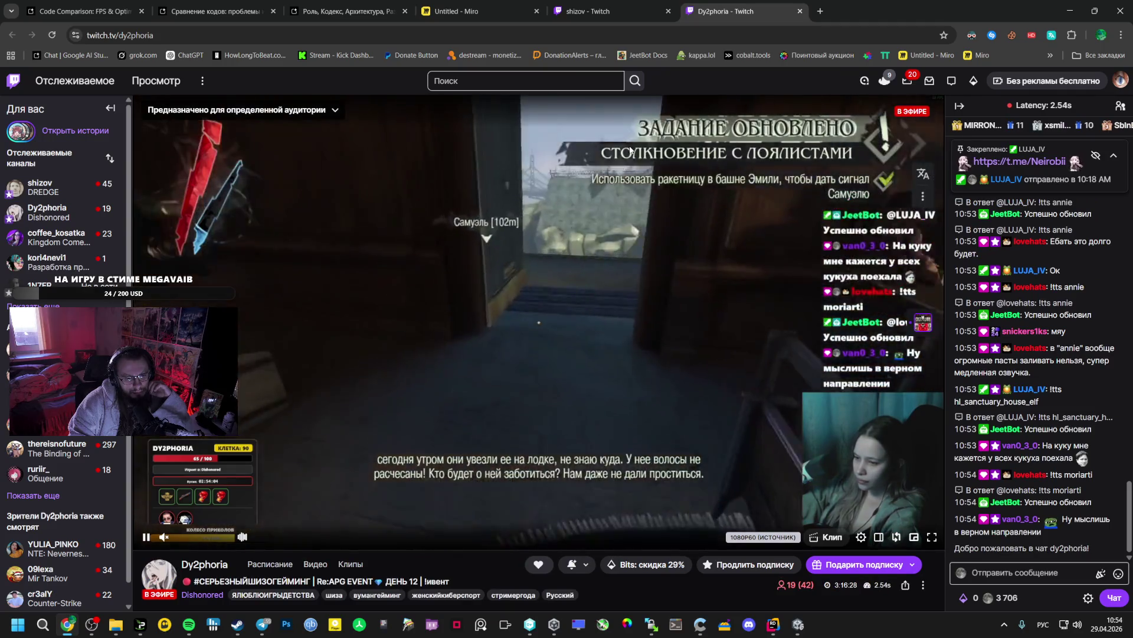
# Read through the Dishonored stream's chat
pyautogui.scroll(1, 1046, 304)
pyautogui.scroll(5, 1046, 301)
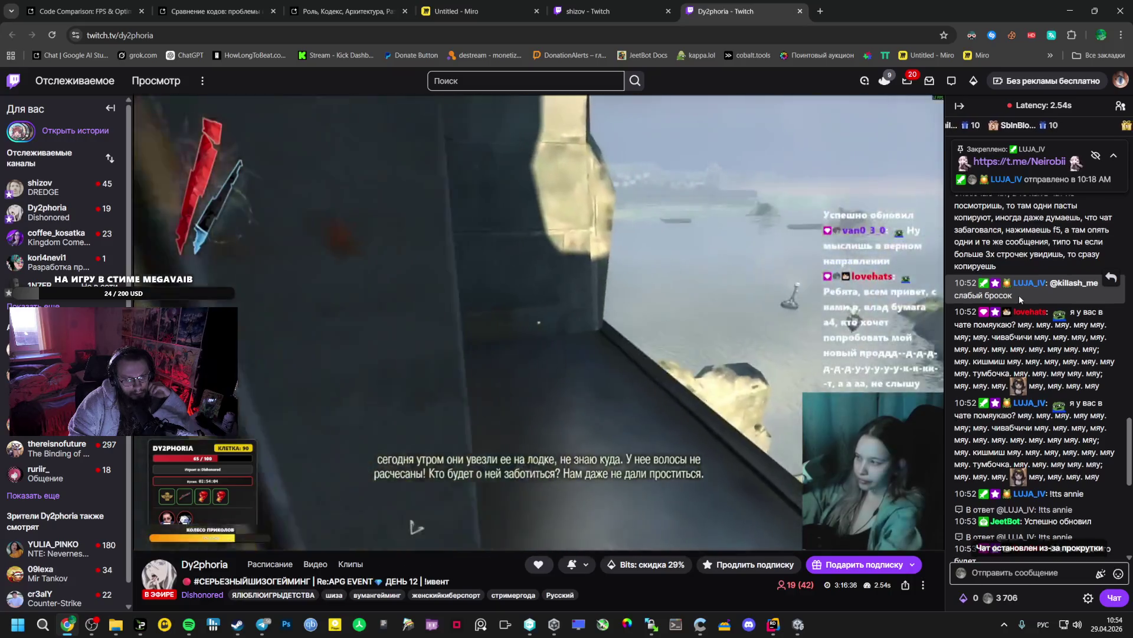
pyautogui.scroll(4, 1019, 298)
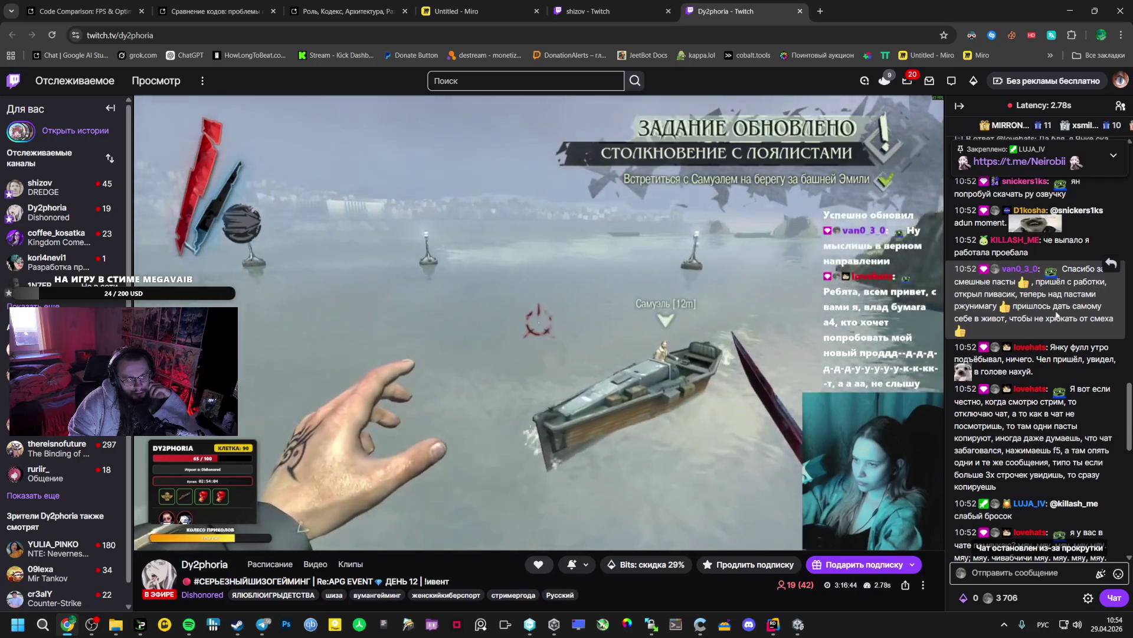
pyautogui.scroll(-10, 1044, 303)
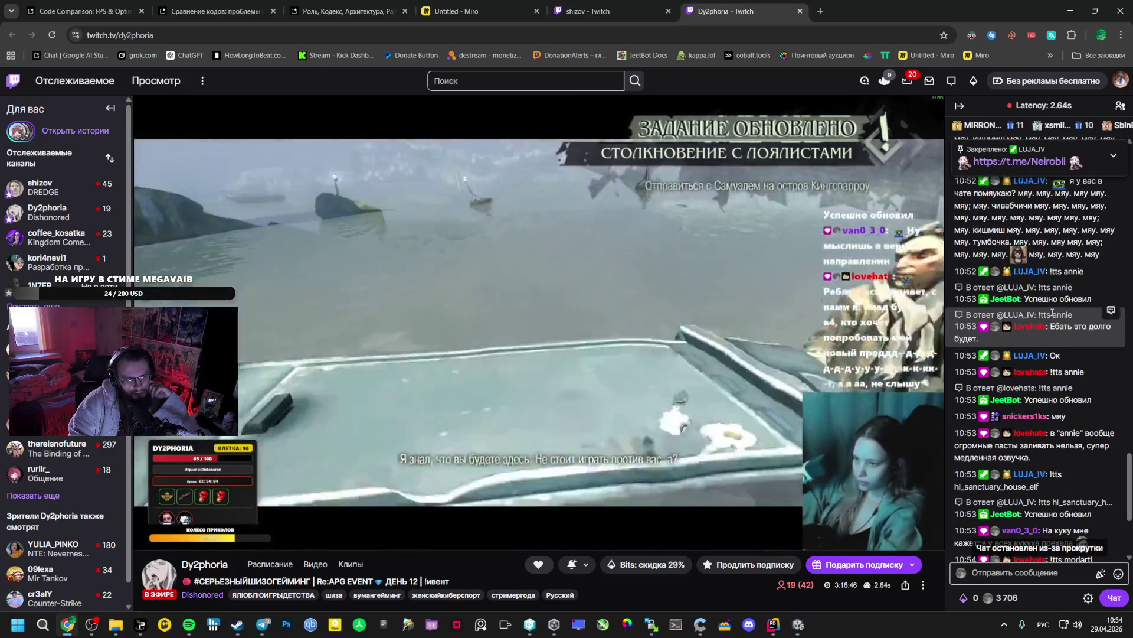
pyautogui.scroll(-3, 1054, 313)
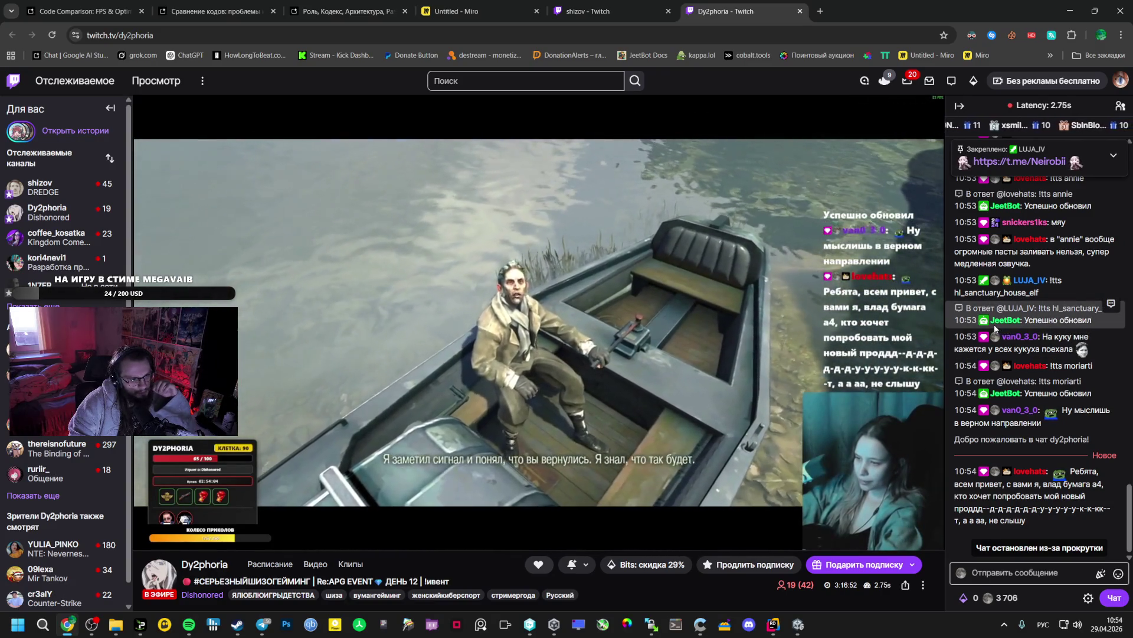
pyautogui.scroll(10, 1006, 341)
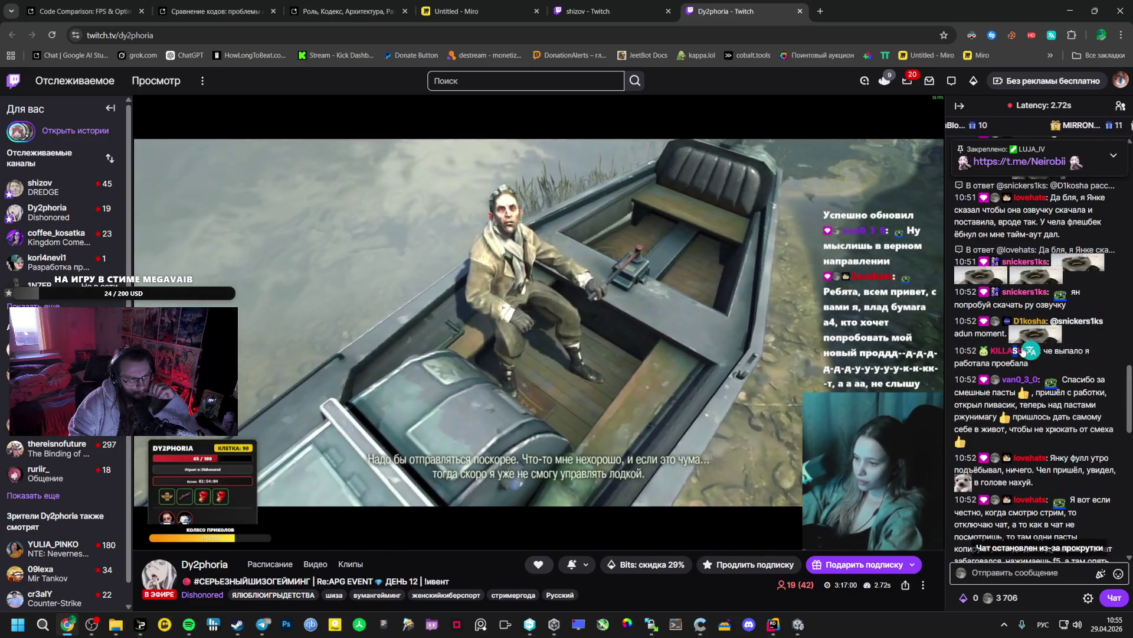
pyautogui.scroll(3, 1054, 319)
pyautogui.scroll(5, 1045, 275)
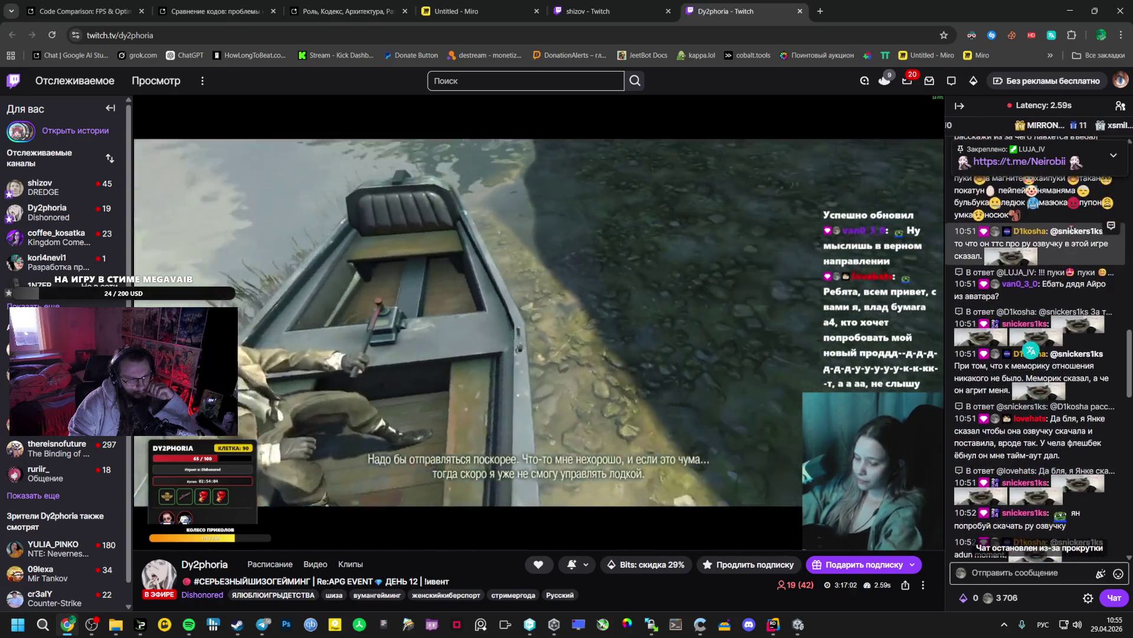
pyautogui.scroll(8, 1048, 266)
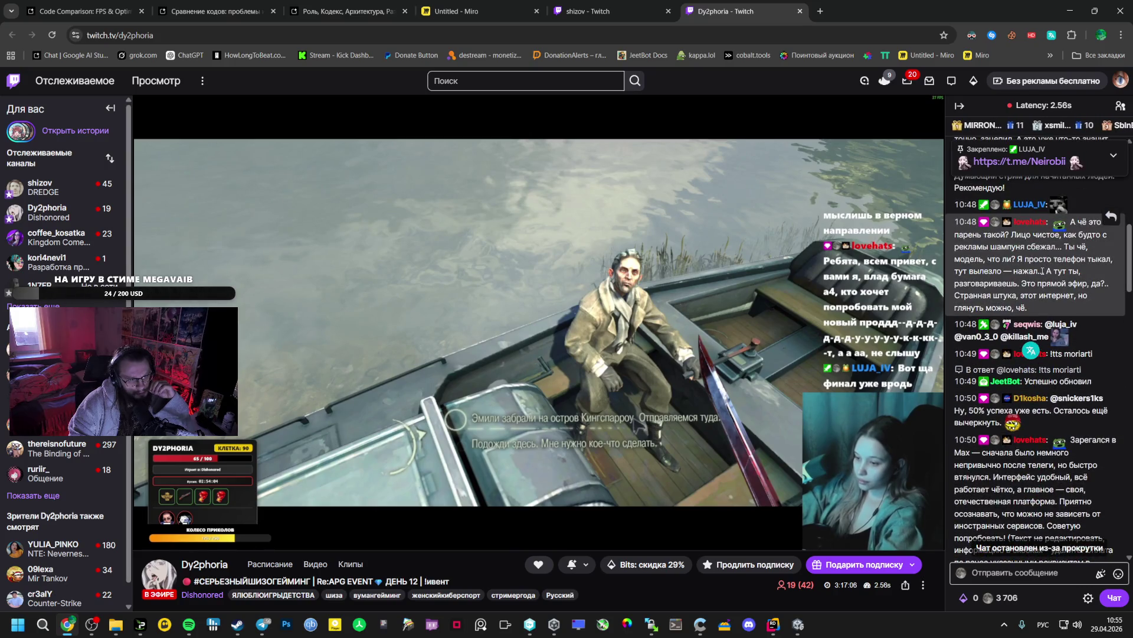
pyautogui.scroll(8, 1043, 271)
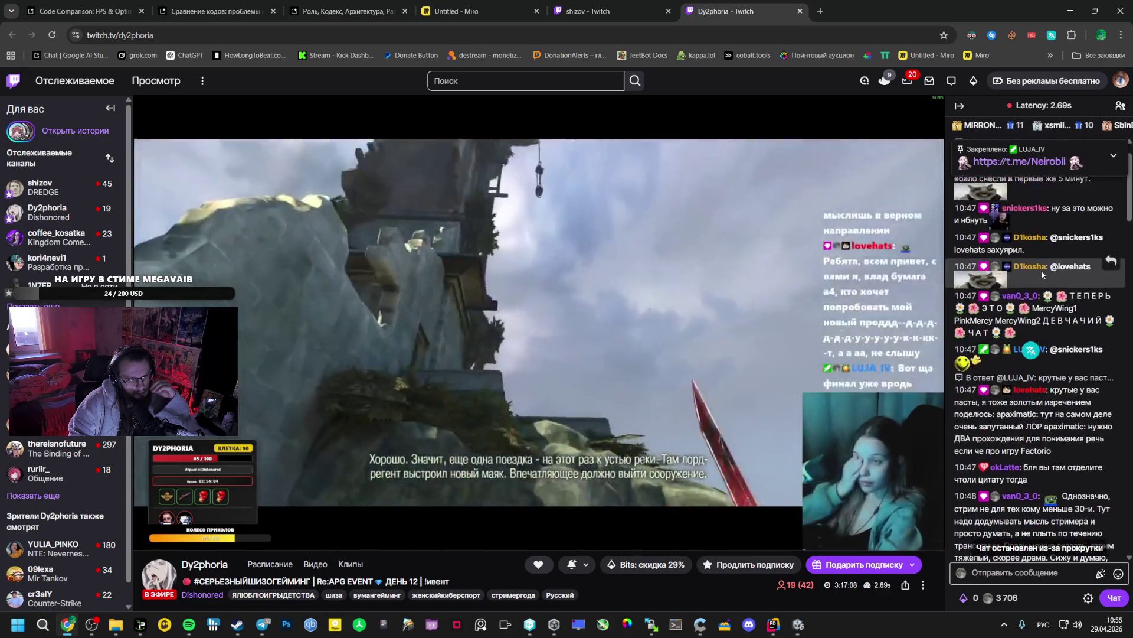
pyautogui.scroll(-15, 1039, 270)
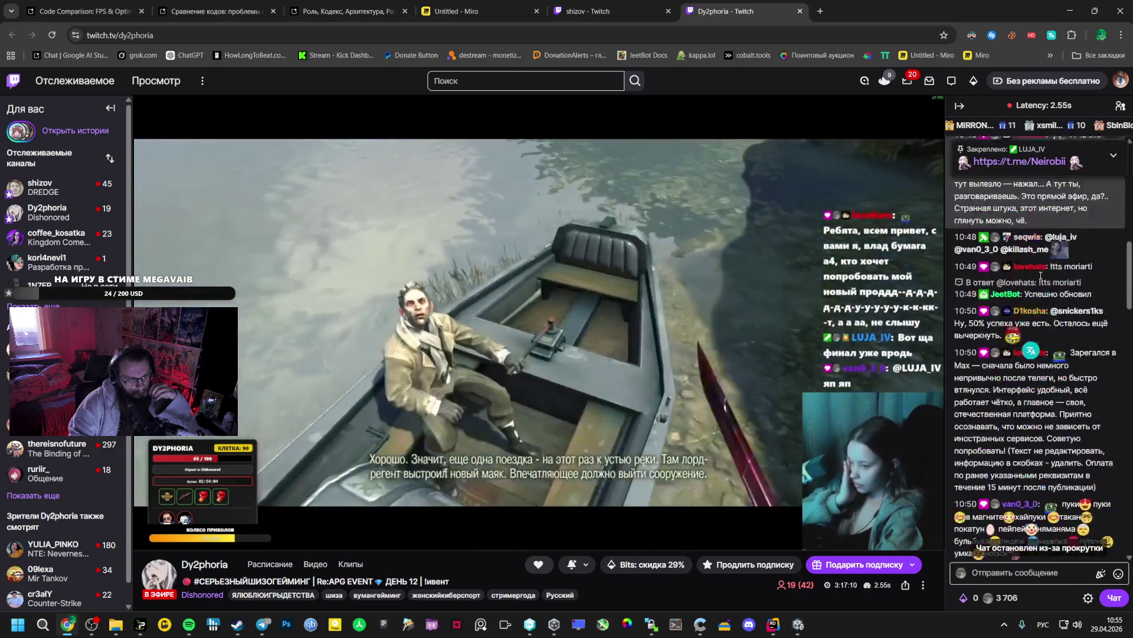
pyautogui.scroll(-15, 1028, 270)
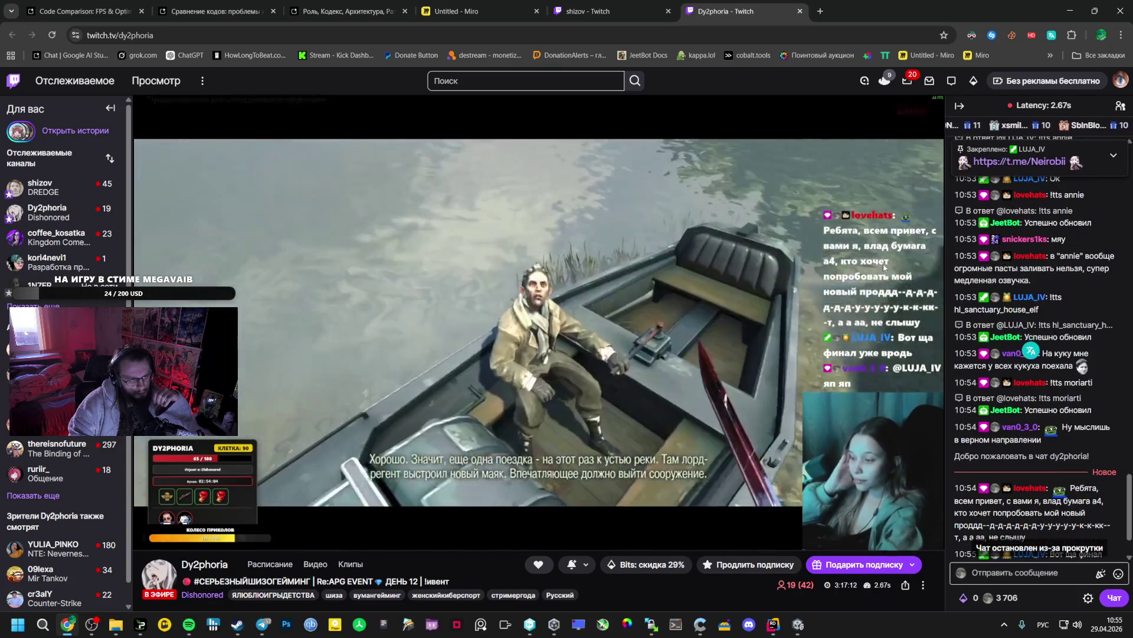
pyautogui.scroll(-3, 777, 274)
pyautogui.scroll(-3, 364, 327)
# Check Telegram, then return to the AI Studio conversation tab
pyautogui.click(263, 624)
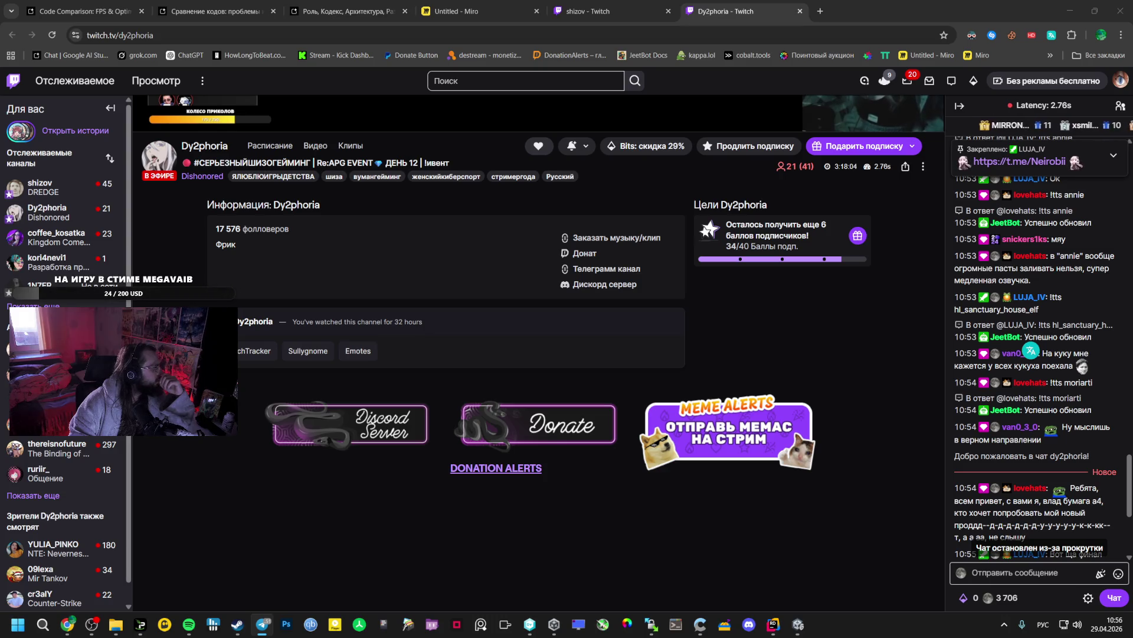
pyautogui.scroll(2, 557, 213)
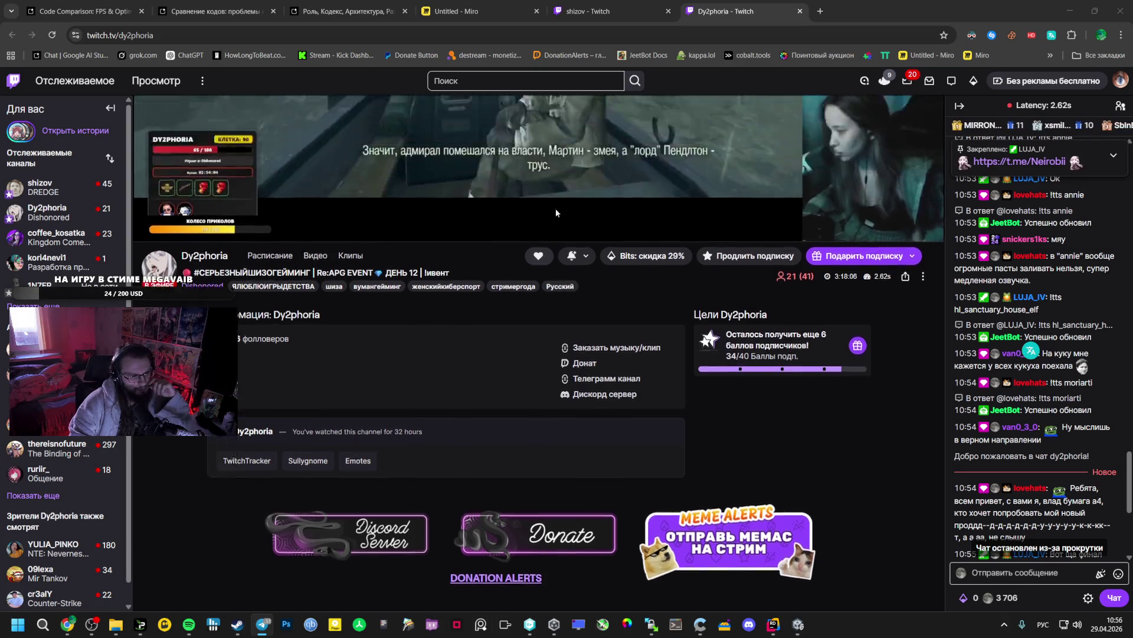
pyautogui.hotkey('ctrl', '3')
pyautogui.scroll(-3, 549, 325)
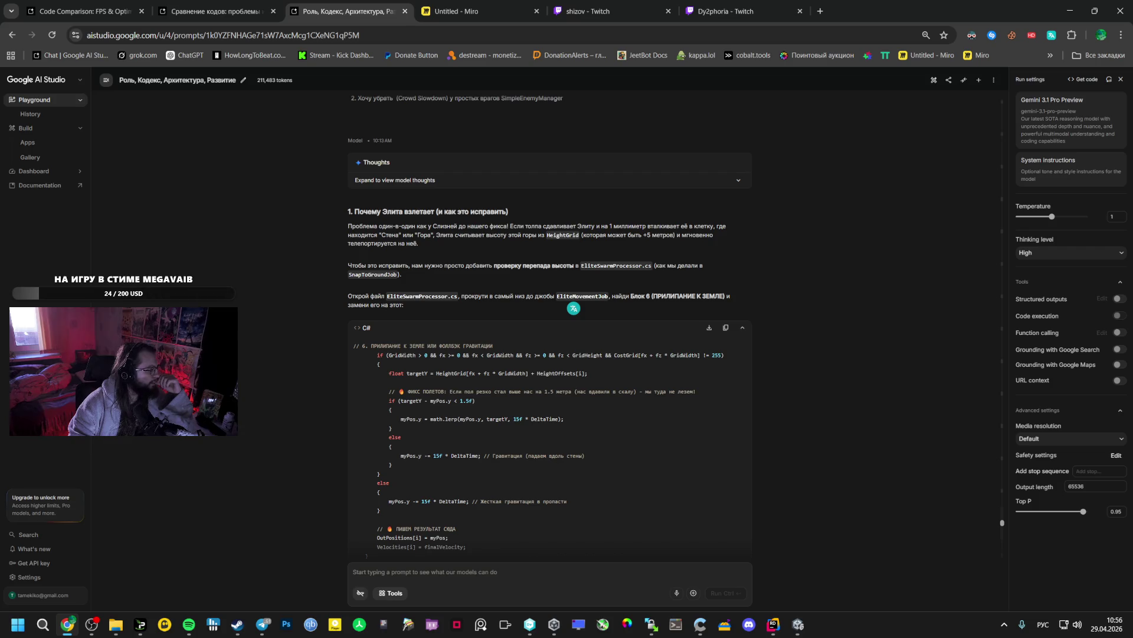
# Review the latest follow-up question and model replies in the AI Studio chat
pyautogui.scroll(-5, 396, 406)
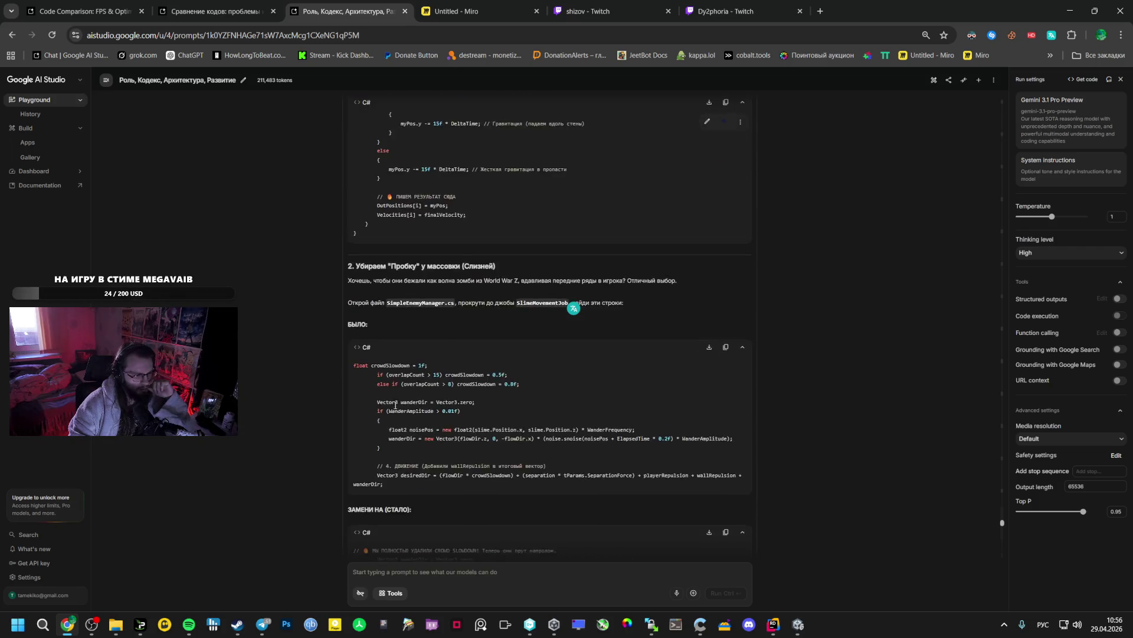
pyautogui.scroll(-6, 396, 405)
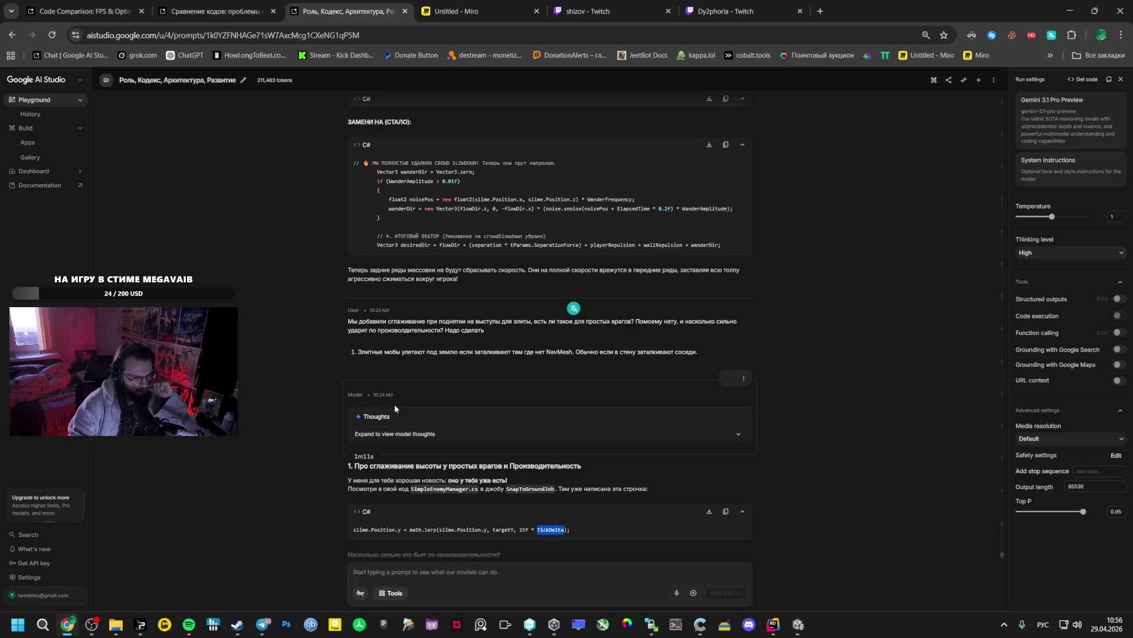
pyautogui.scroll(2, 392, 407)
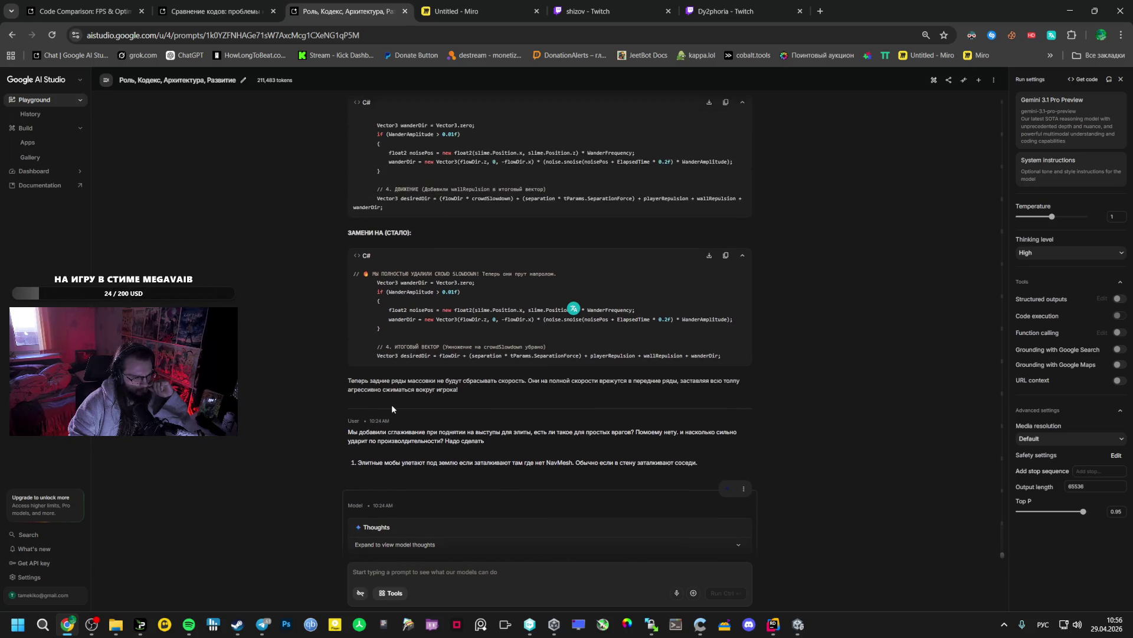
pyautogui.scroll(4, 391, 405)
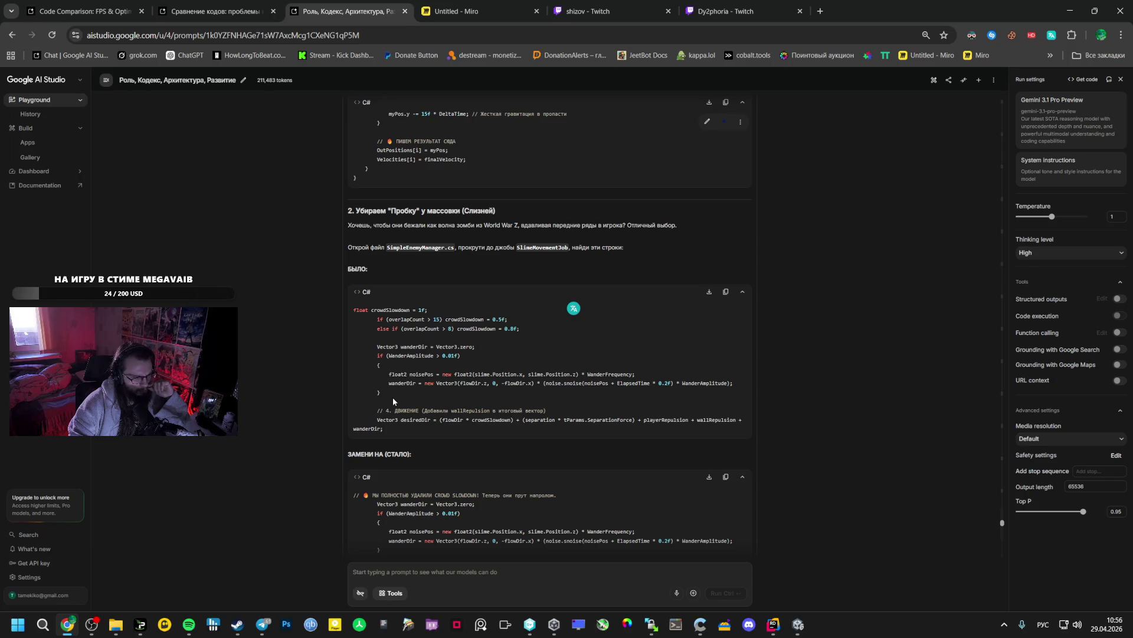
pyautogui.scroll(5, 392, 400)
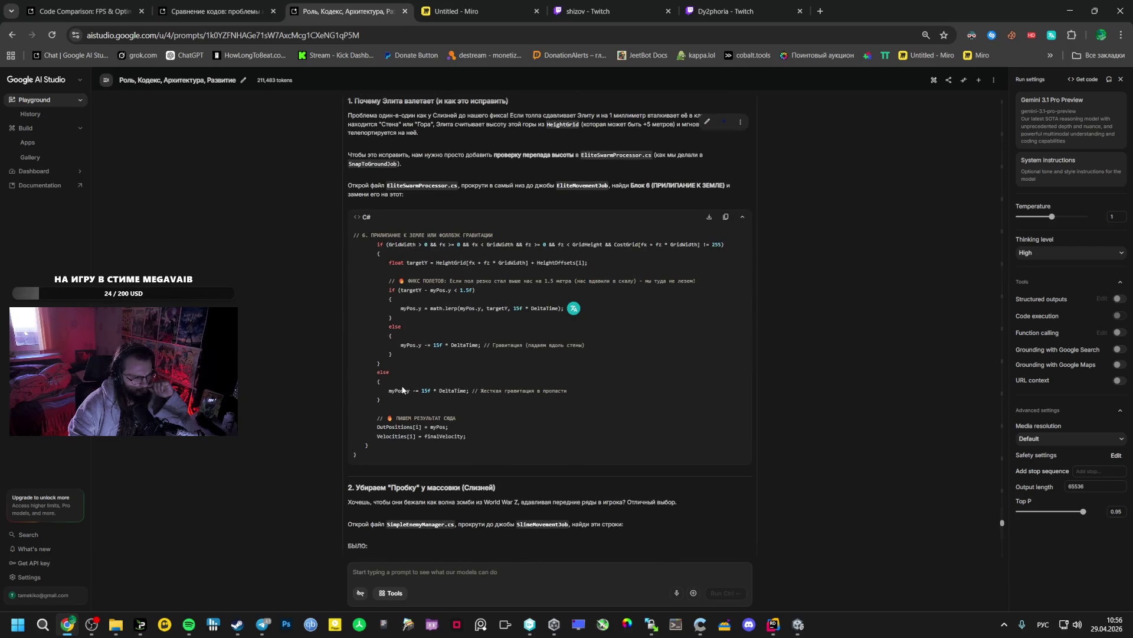
pyautogui.scroll(3, 402, 389)
pyautogui.scroll(1, 405, 385)
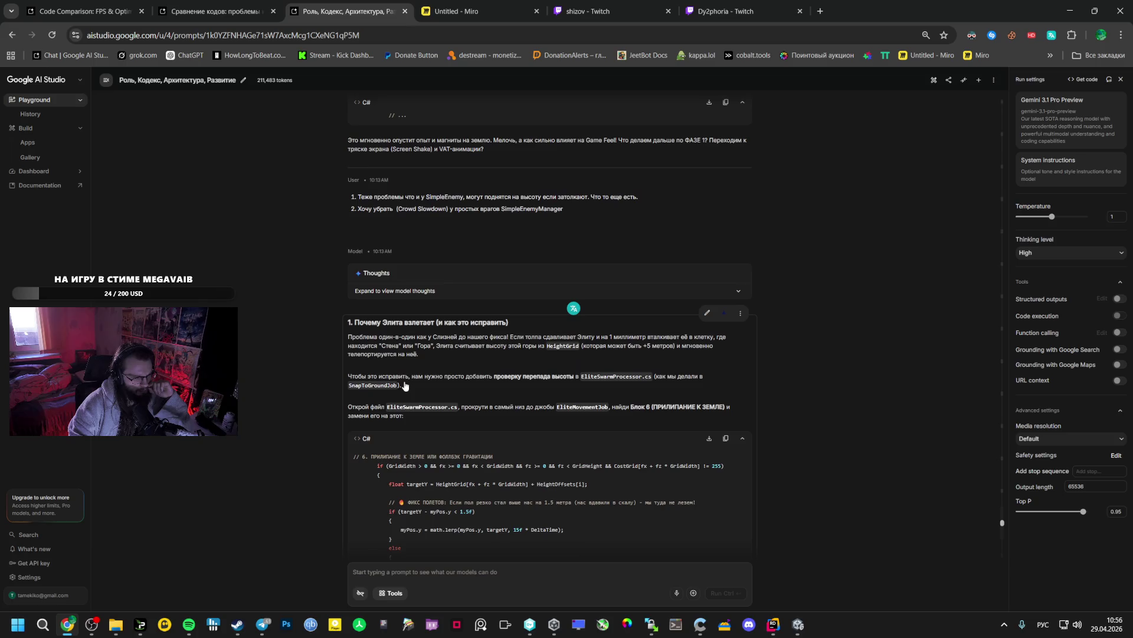
pyautogui.scroll(-12, 404, 380)
pyautogui.scroll(-6, 418, 391)
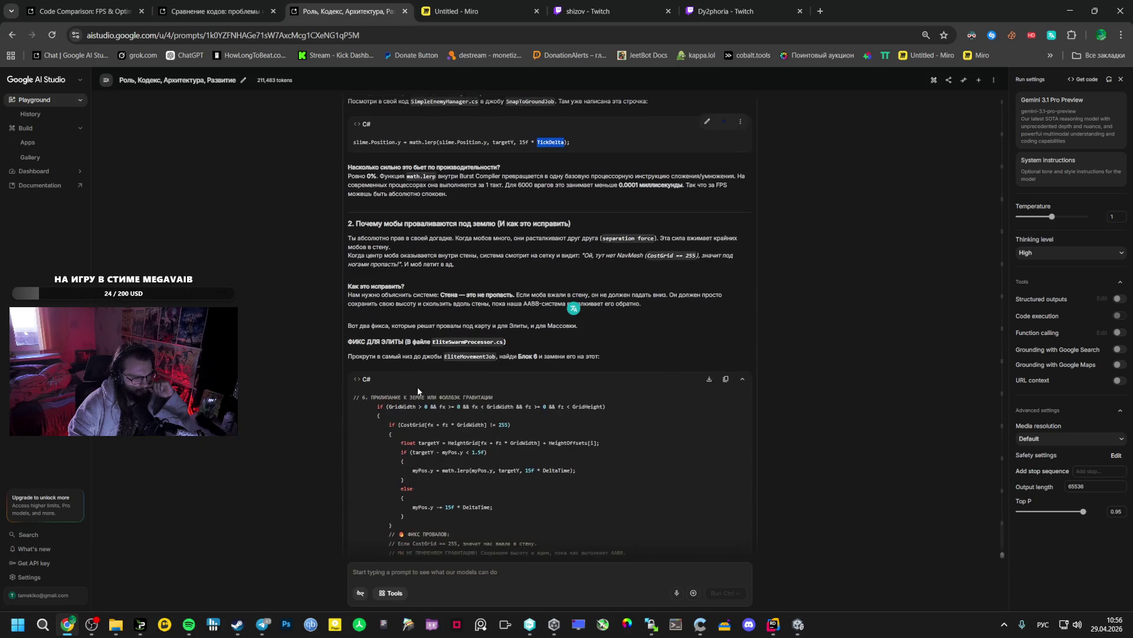
pyautogui.scroll(1, 418, 390)
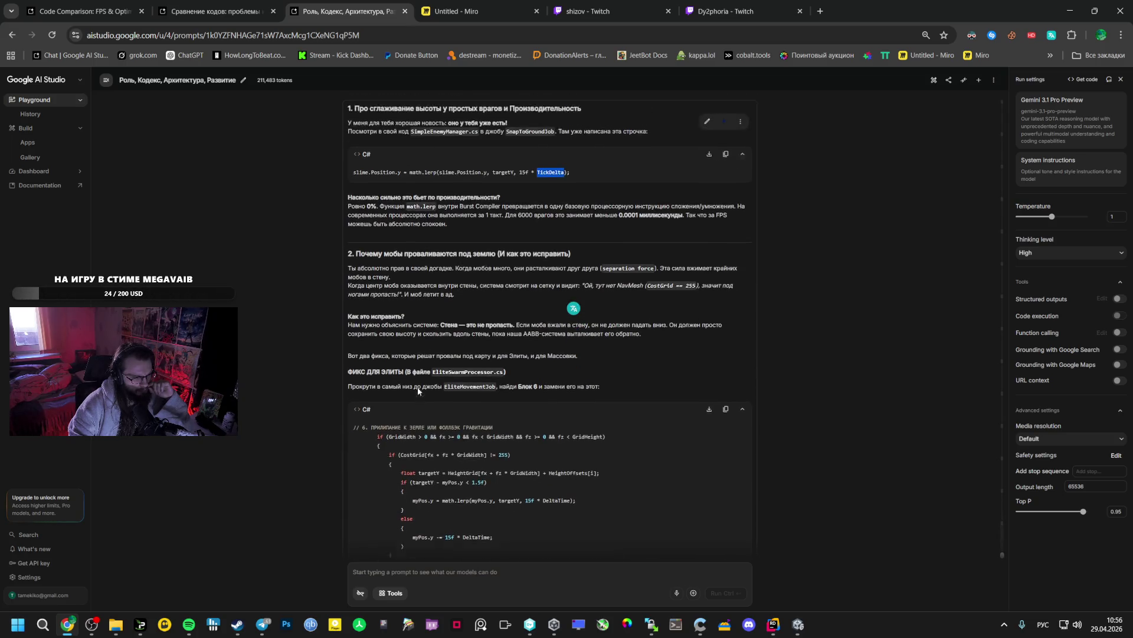
pyautogui.scroll(-7, 419, 392)
pyautogui.scroll(10, 419, 390)
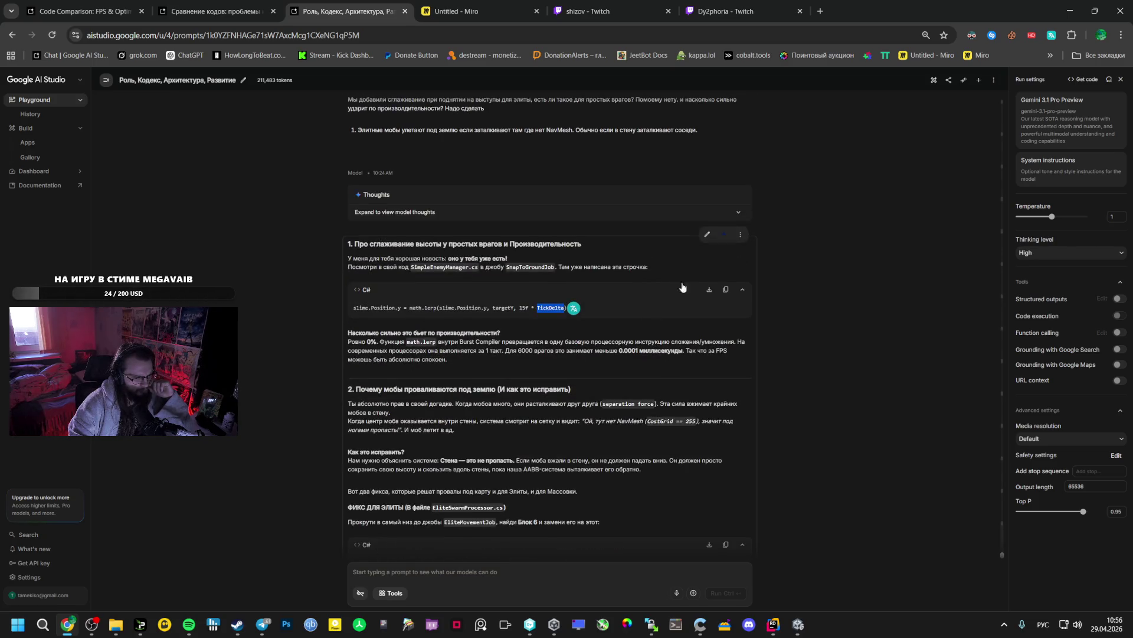
# Delete the two latest model responses and the last user message
pyautogui.click(740, 234)
pyautogui.click(743, 269)
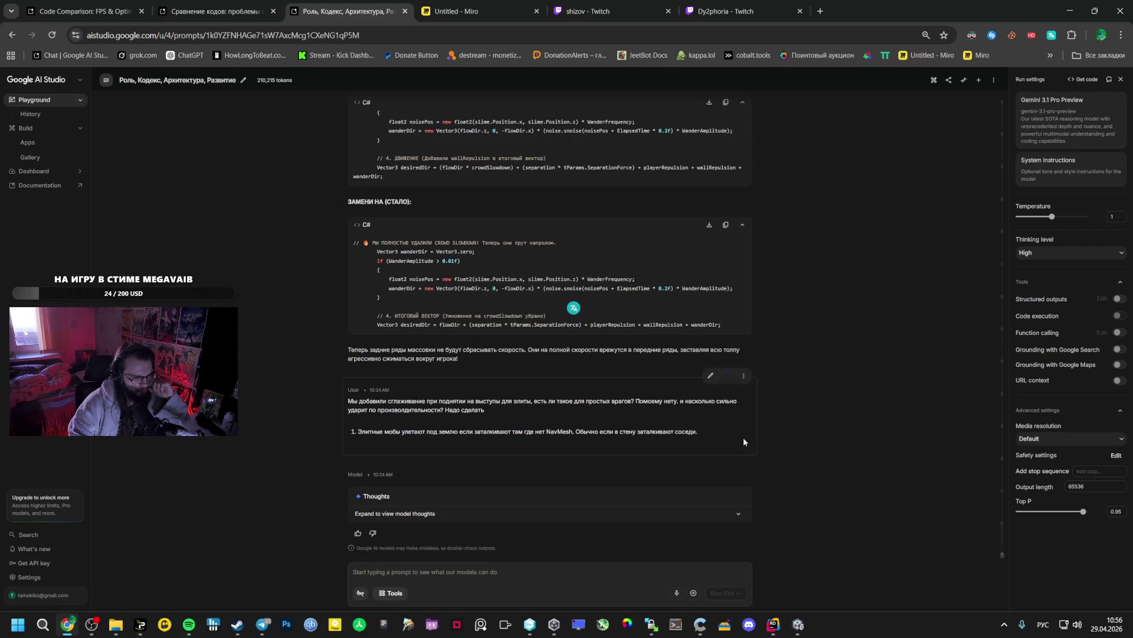
pyautogui.click(744, 461)
pyautogui.click(753, 472)
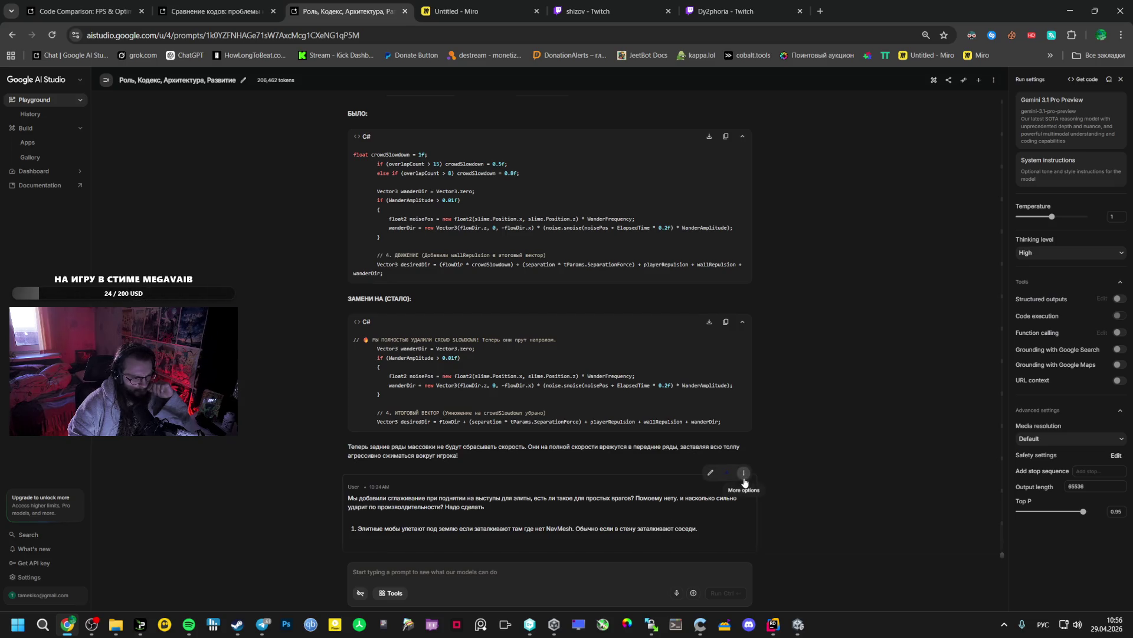
pyautogui.click(744, 479)
pyautogui.click(753, 487)
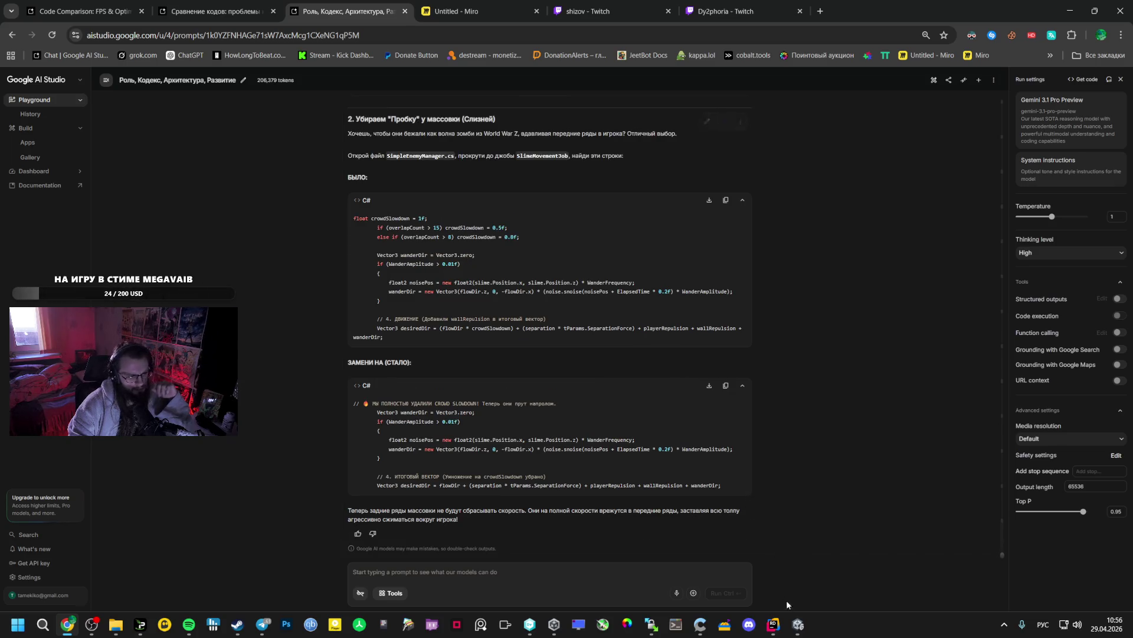
# Glance at Unity, then bring up the Miro board tab
pyautogui.click(798, 624)
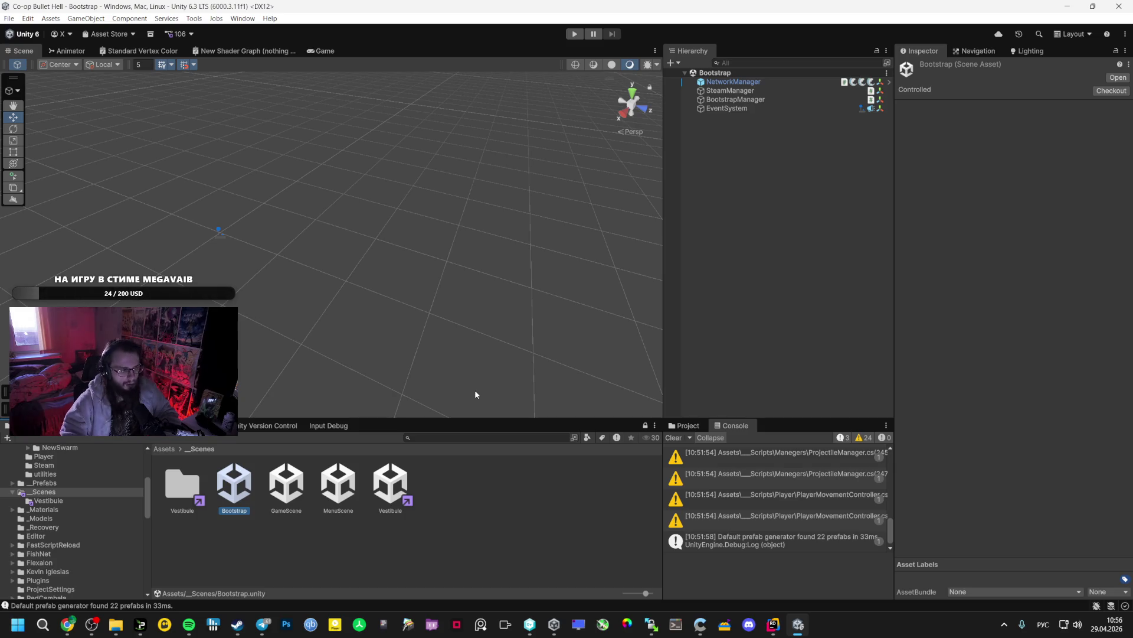
pyautogui.click(71, 623)
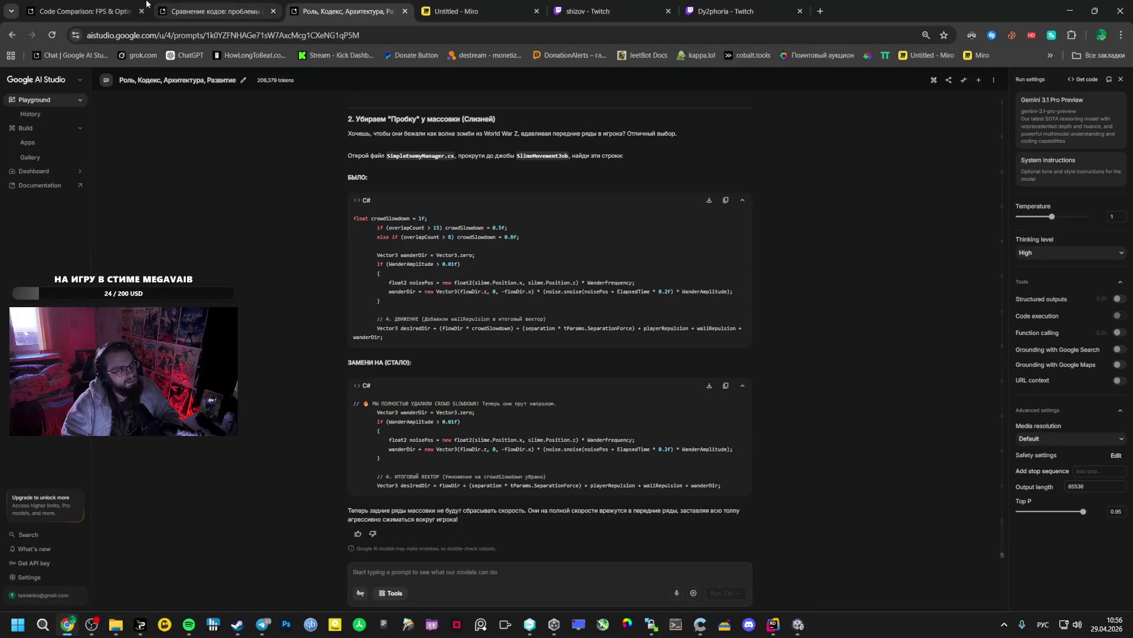
pyautogui.click(472, 11)
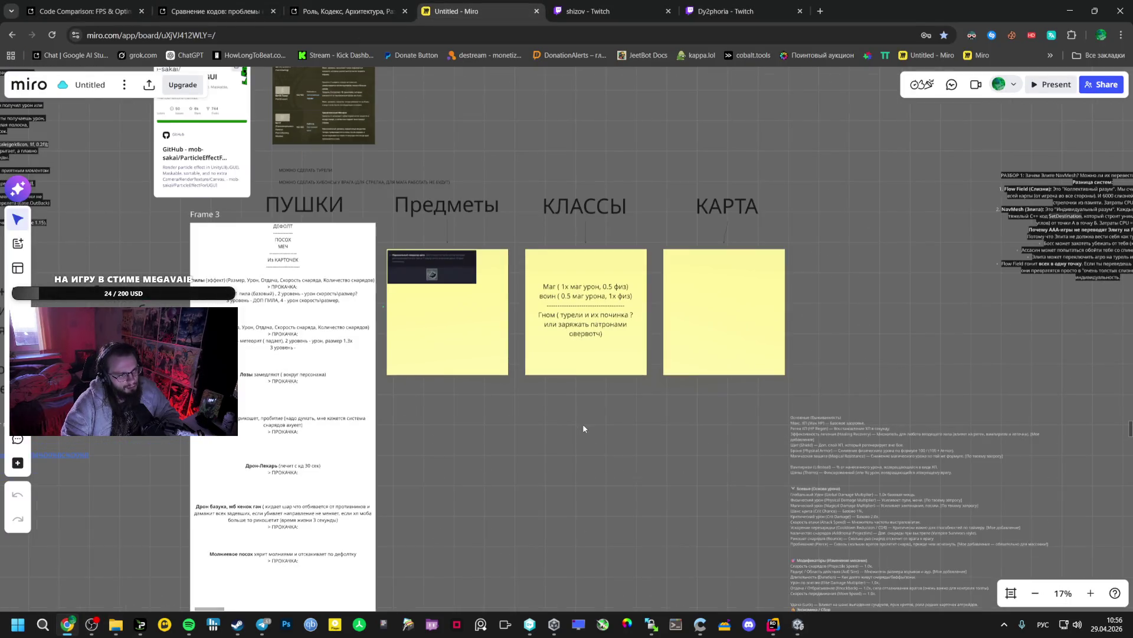
# Move Frame 4 below the headings and its yellow sticky note up under Предметы
pyautogui.moveTo(584, 428); pyautogui.dragTo(702, 260)
pyautogui.moveTo(677, 435); pyautogui.dragTo(618, 230)
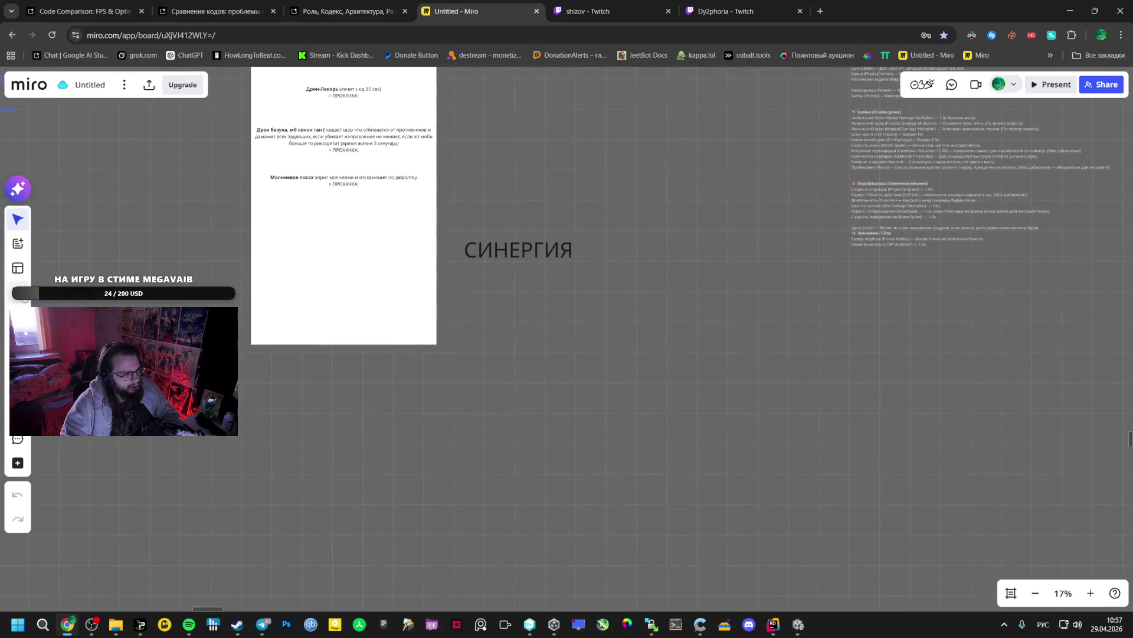
pyautogui.press('f')
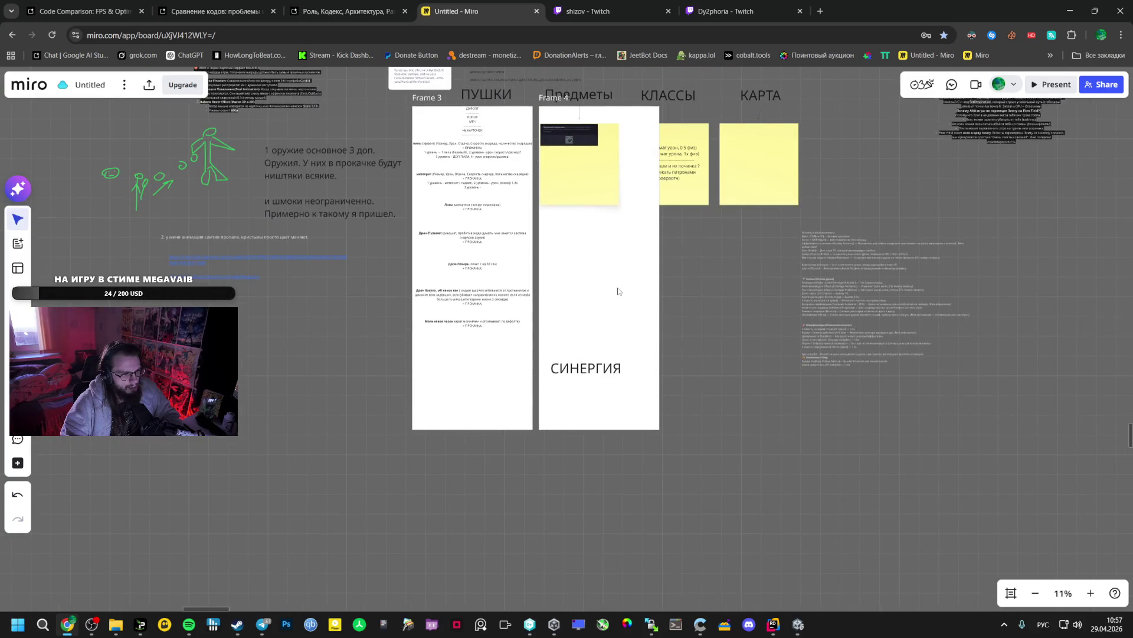
pyautogui.click(600, 253)
pyautogui.moveTo(599, 253); pyautogui.dragTo(599, 438)
pyautogui.click(597, 349)
pyautogui.moveTo(596, 349)
pyautogui.mouseDown()
pyautogui.moveTo(606, 172)
pyautogui.moveTo(596, 169)
pyautogui.mouseUp()
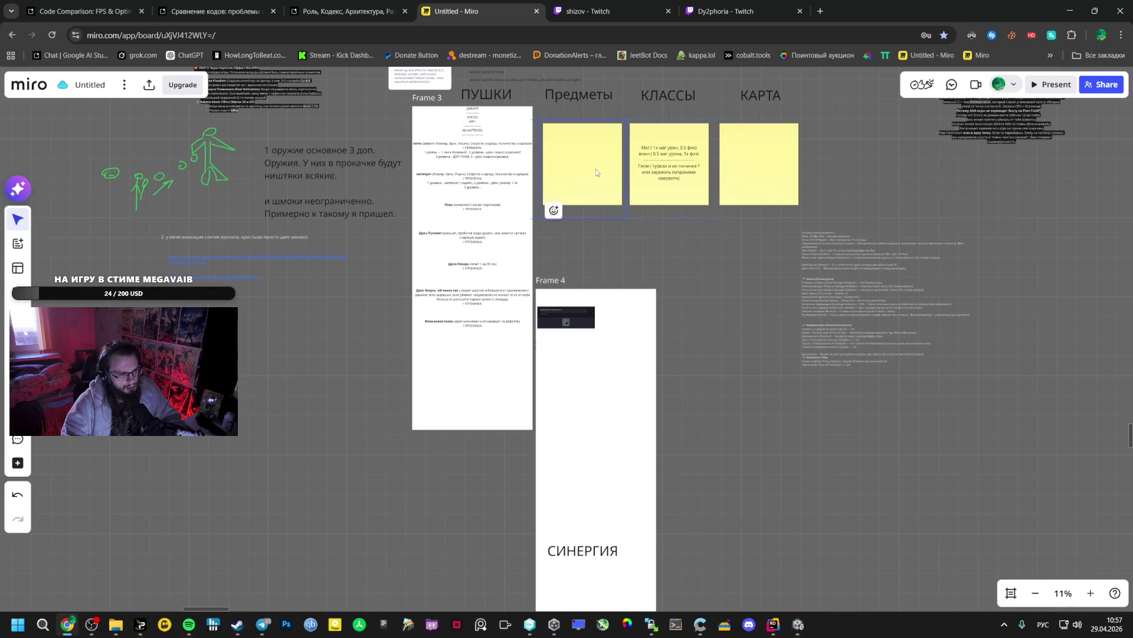
pyautogui.moveTo(570, 327); pyautogui.dragTo(579, 150)
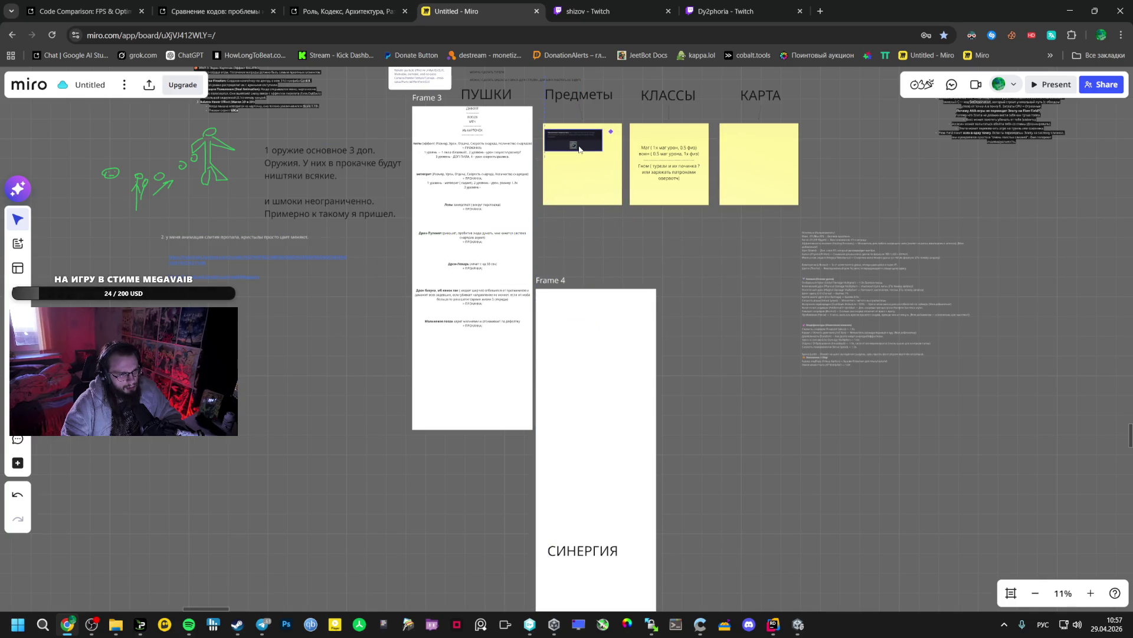
pyautogui.hotkey('ctrl', 'z')
pyautogui.hotkey('ctrl', 'z')
pyautogui.hotkey('ctrl', 'z')
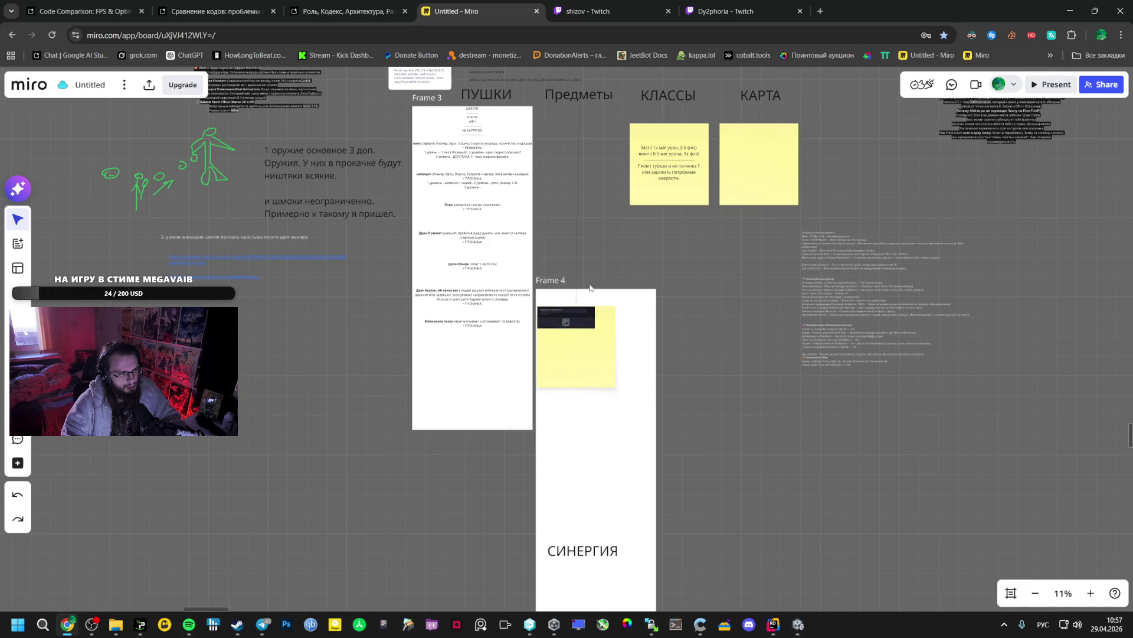
# Place the КЛАССЫ sticky beside КАРТА and delete the empty sticky note
pyautogui.moveTo(706, 142)
pyautogui.mouseDown()
pyautogui.moveTo(681, 216)
pyautogui.moveTo(724, 145)
pyautogui.moveTo(714, 137)
pyautogui.moveTo(835, 166)
pyautogui.moveTo(714, 160)
pyautogui.moveTo(768, 160)
pyautogui.mouseUp()
pyautogui.click(580, 153)
pyautogui.moveTo(580, 154); pyautogui.dragTo(587, 251)
pyautogui.press('Delete')
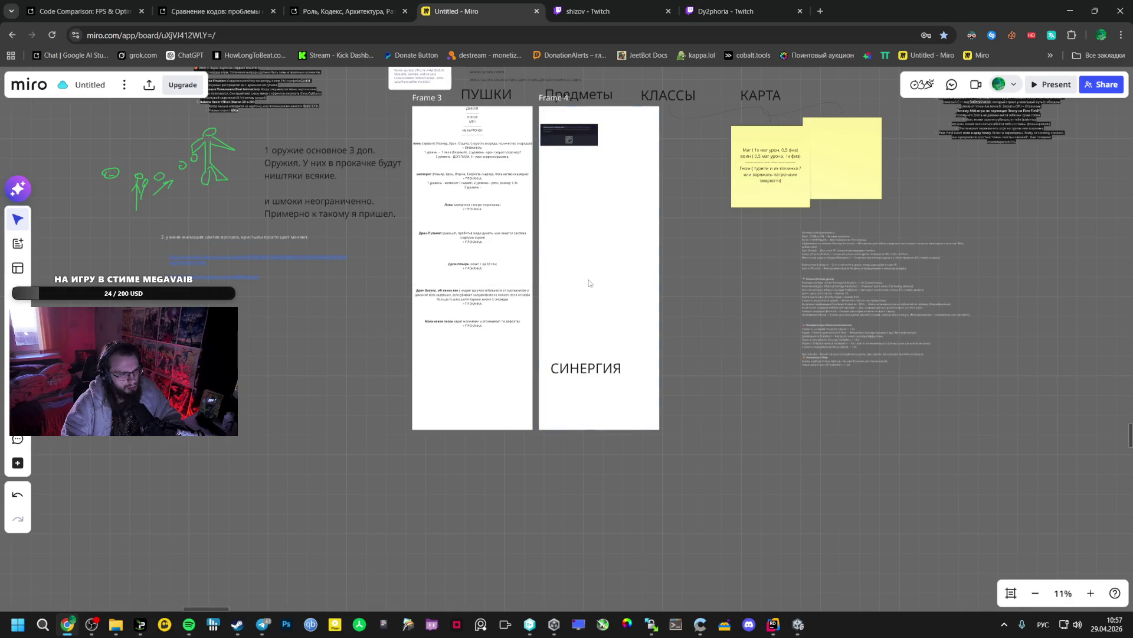
# Duplicate Frame 4 as Frame 5 and remove its dark thumbnail
pyautogui.click(607, 208)
pyautogui.hotkey('ctrl', 'c')
pyautogui.hotkey('ctrl', 'v')
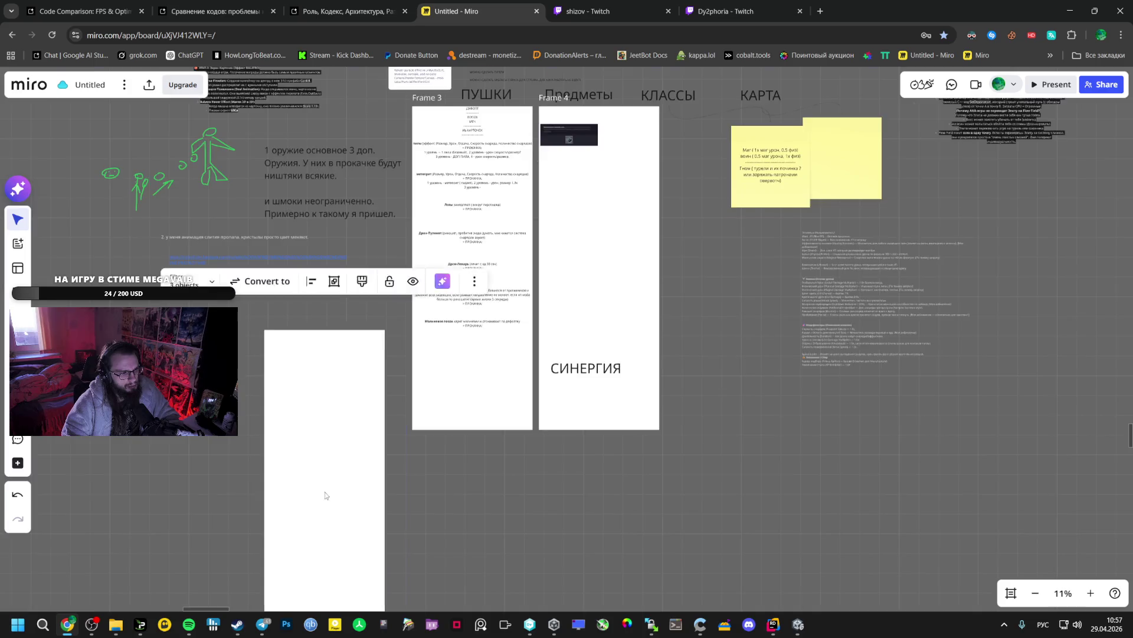
pyautogui.hotkey('ctrl', '-')
pyautogui.click(347, 353)
pyautogui.press('Delete')
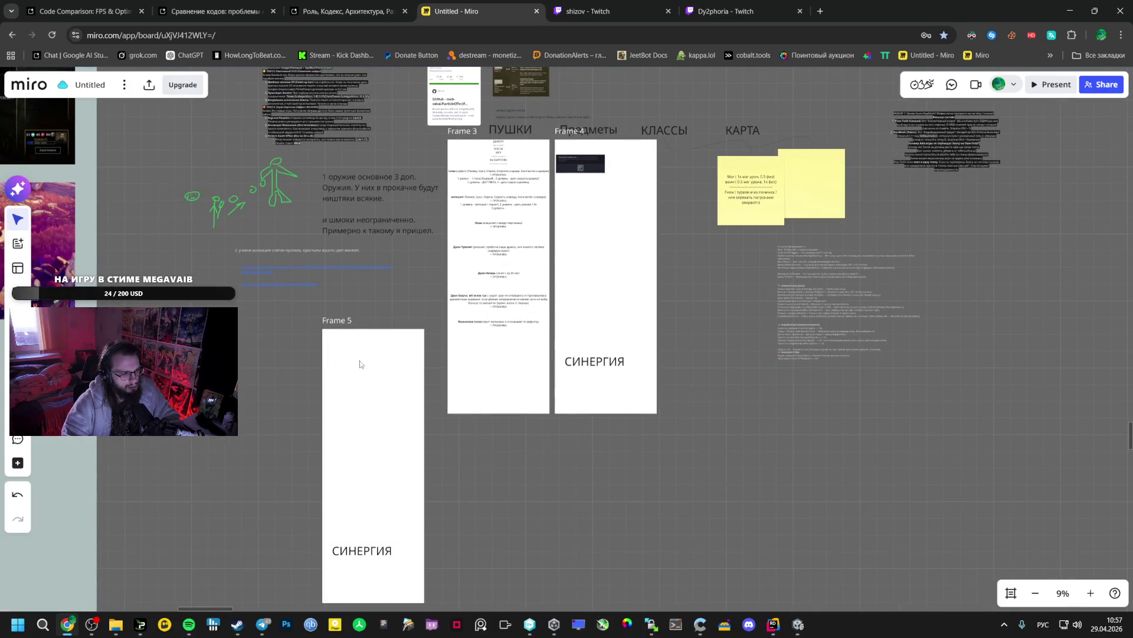
# Move the frame's heading to the top, rename it ВРАГИ and center it
pyautogui.click(357, 549)
pyautogui.moveTo(360, 554); pyautogui.dragTo(373, 352)
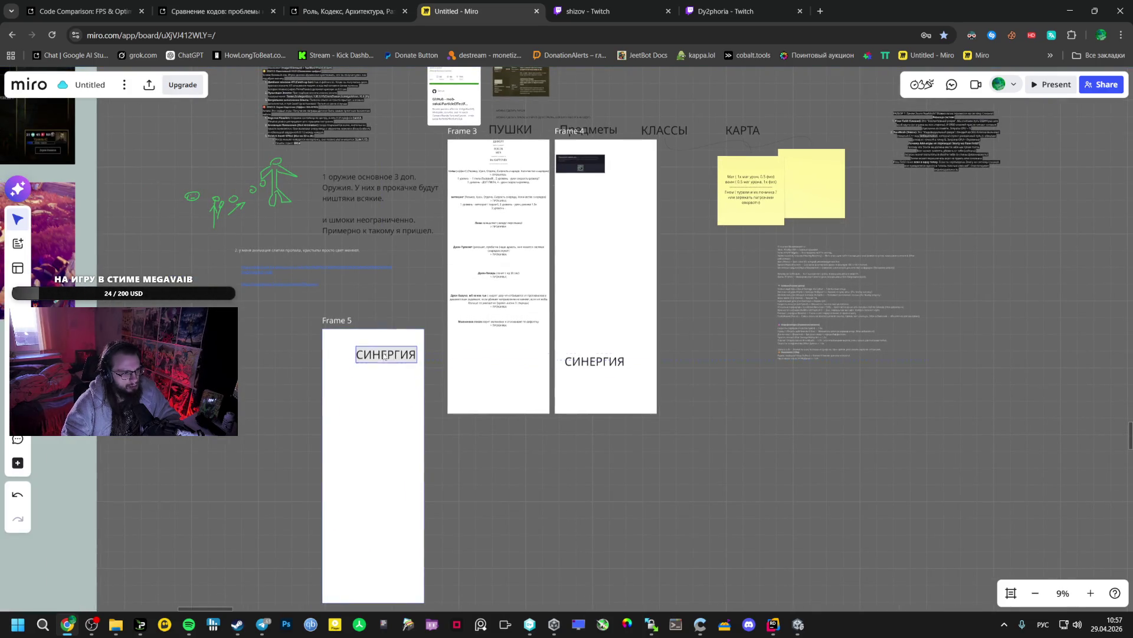
pyautogui.doubleClick(371, 348)
pyautogui.write('ВРАГИ')
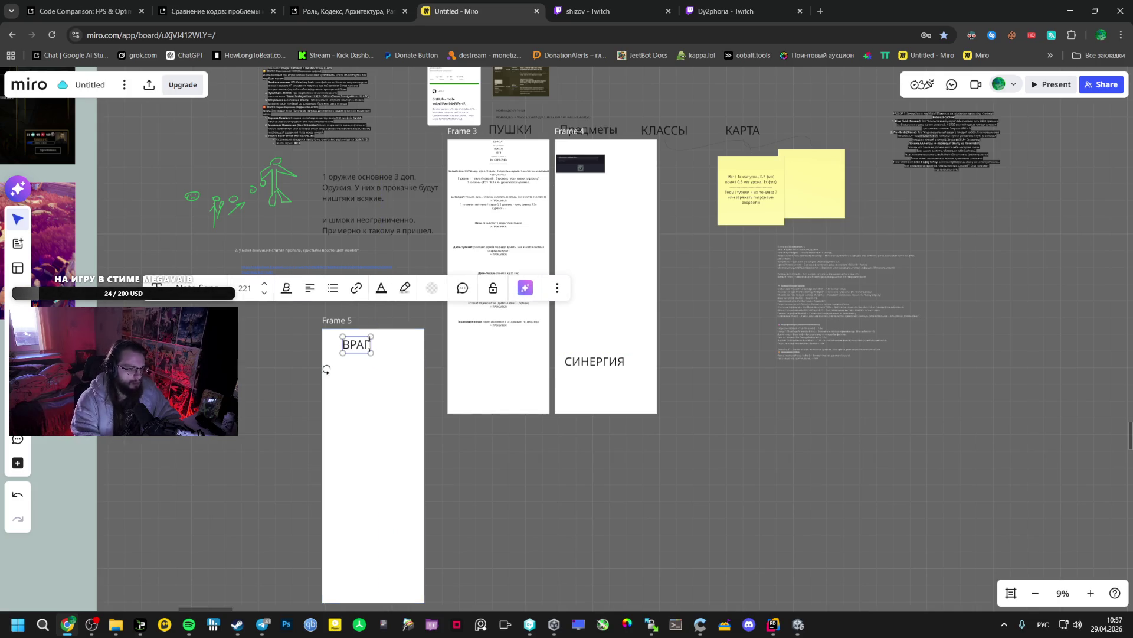
pyautogui.press('Escape')
pyautogui.moveTo(360, 353); pyautogui.dragTo(372, 354)
pyautogui.click(136, 269)
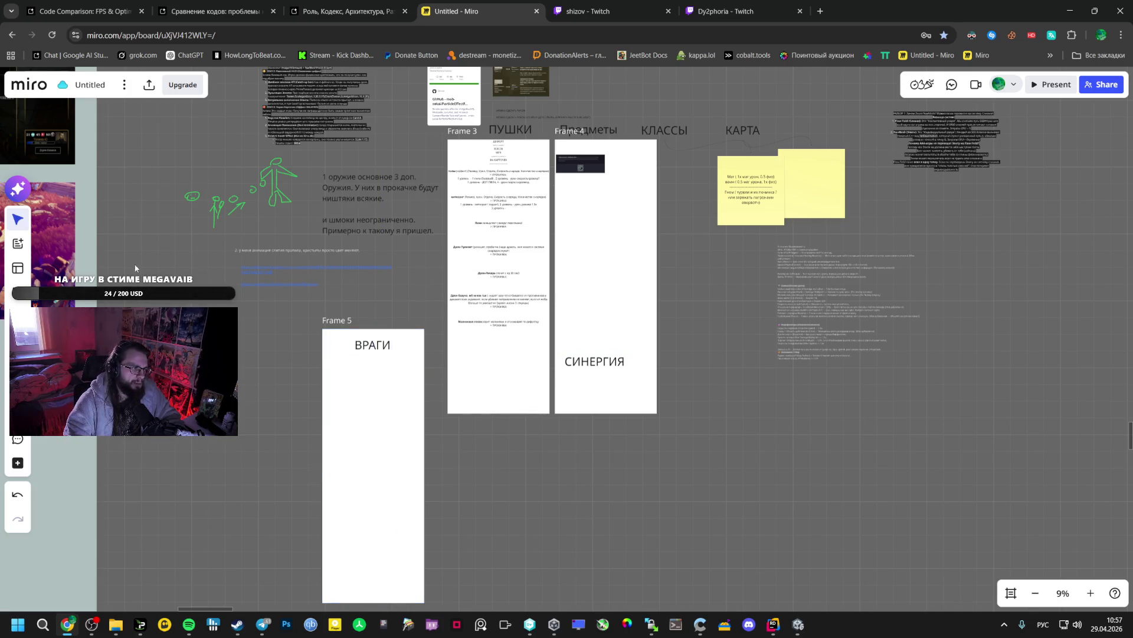
# Add a smaller-font text box under ВРАГИ reading 'ВРАГ Я САМ СЕБЕ ХУДШИЙ ВРАГ'
pyautogui.click(335, 370)
pyautogui.scroll(5, 353, 390)
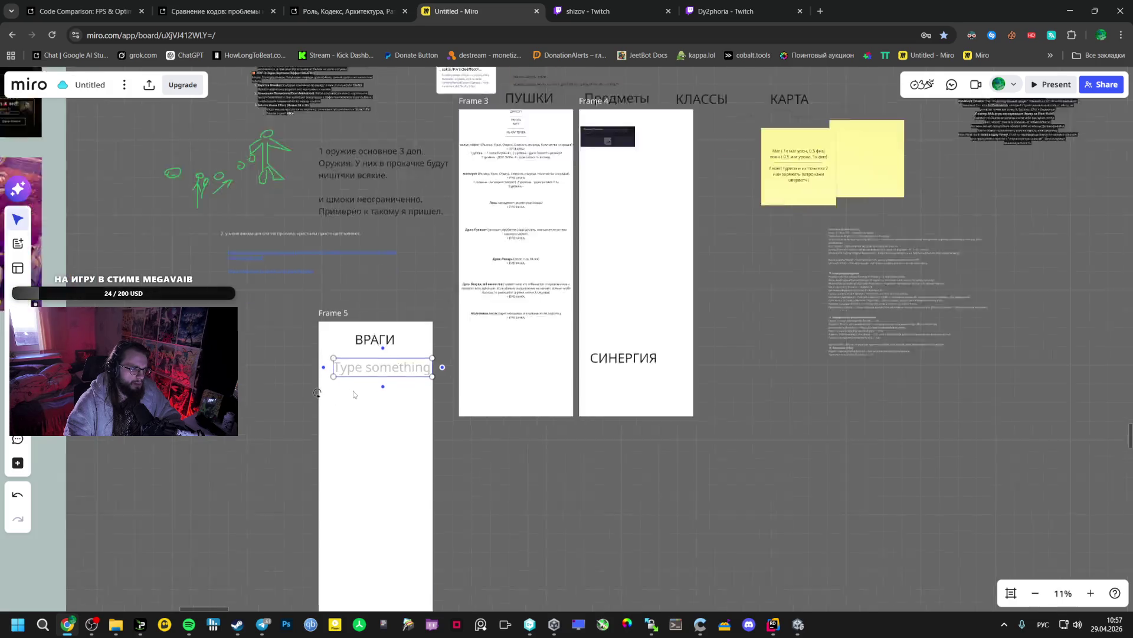
pyautogui.click(291, 286)
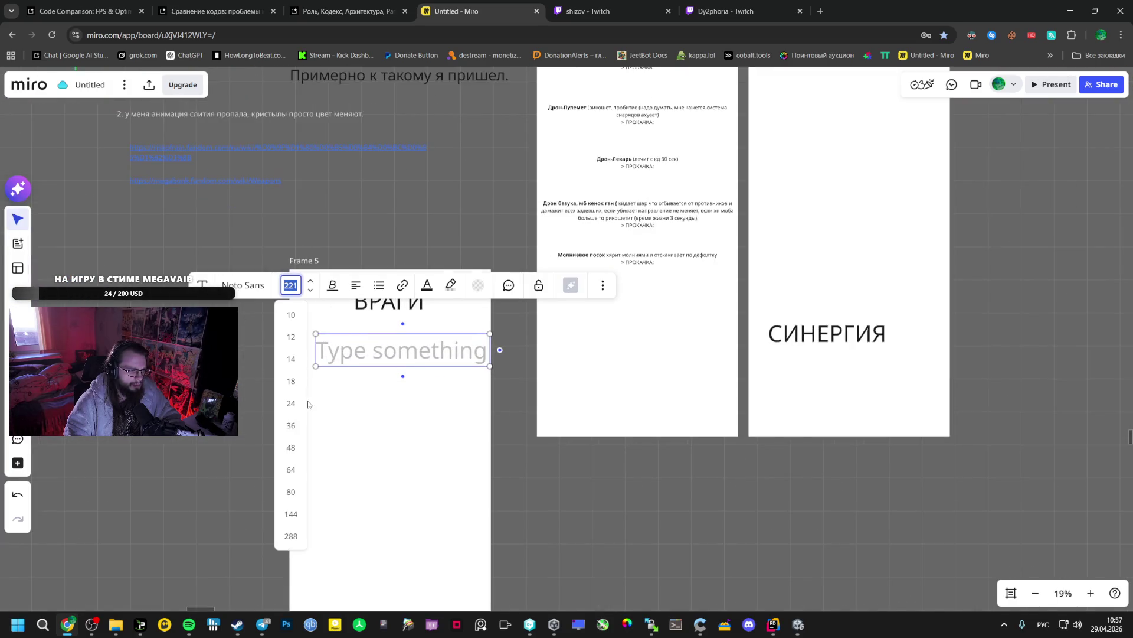
pyautogui.click(297, 462)
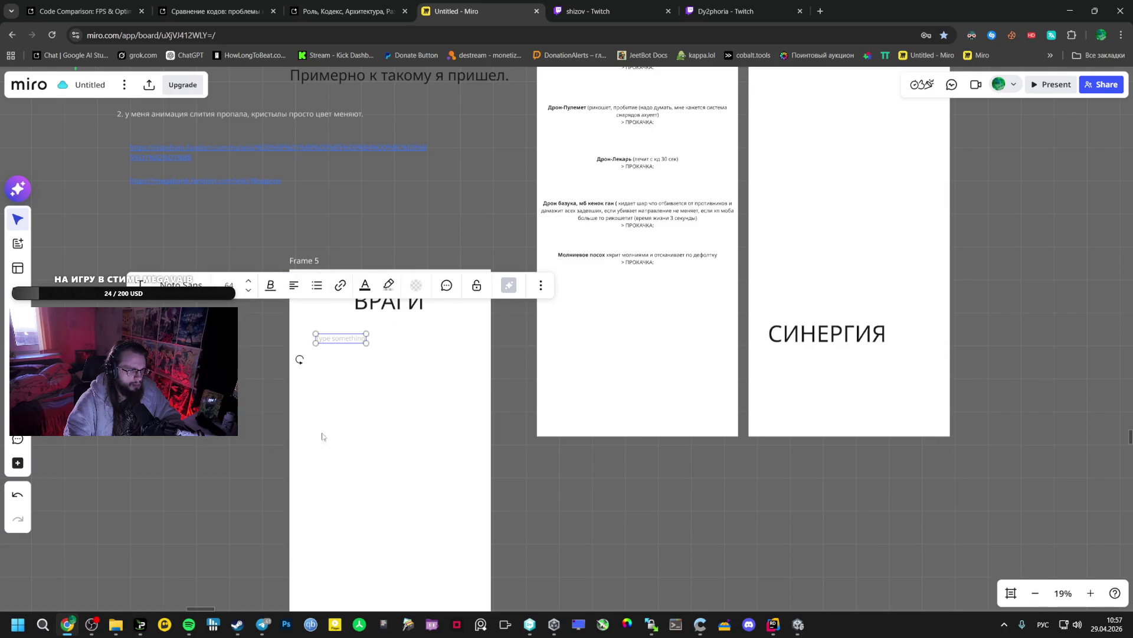
pyautogui.click(347, 338)
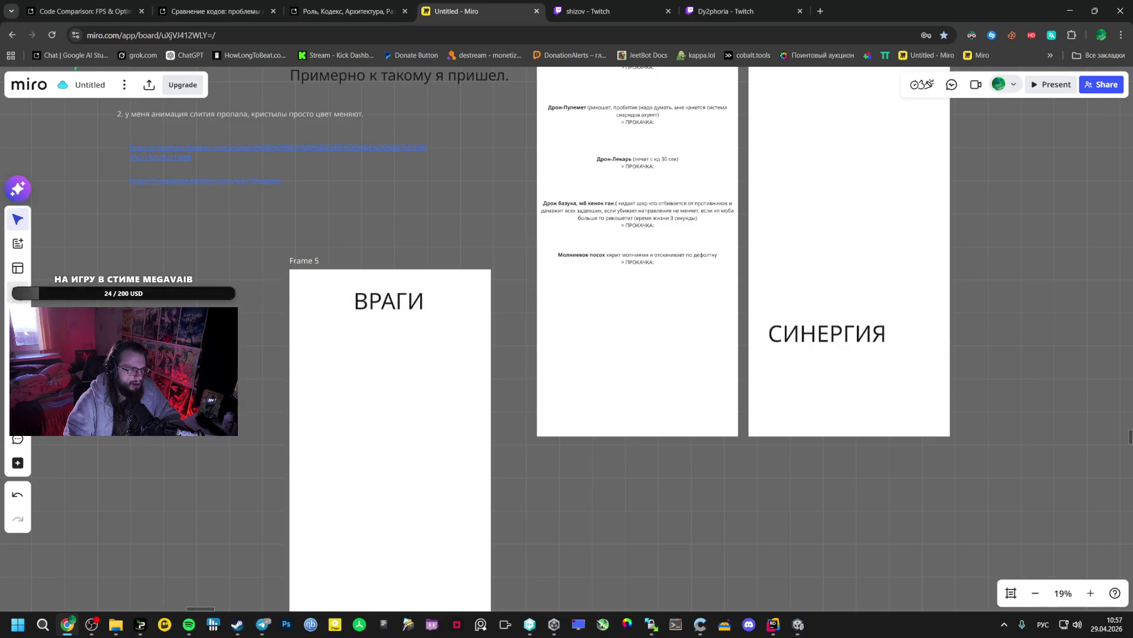
pyautogui.click(311, 338)
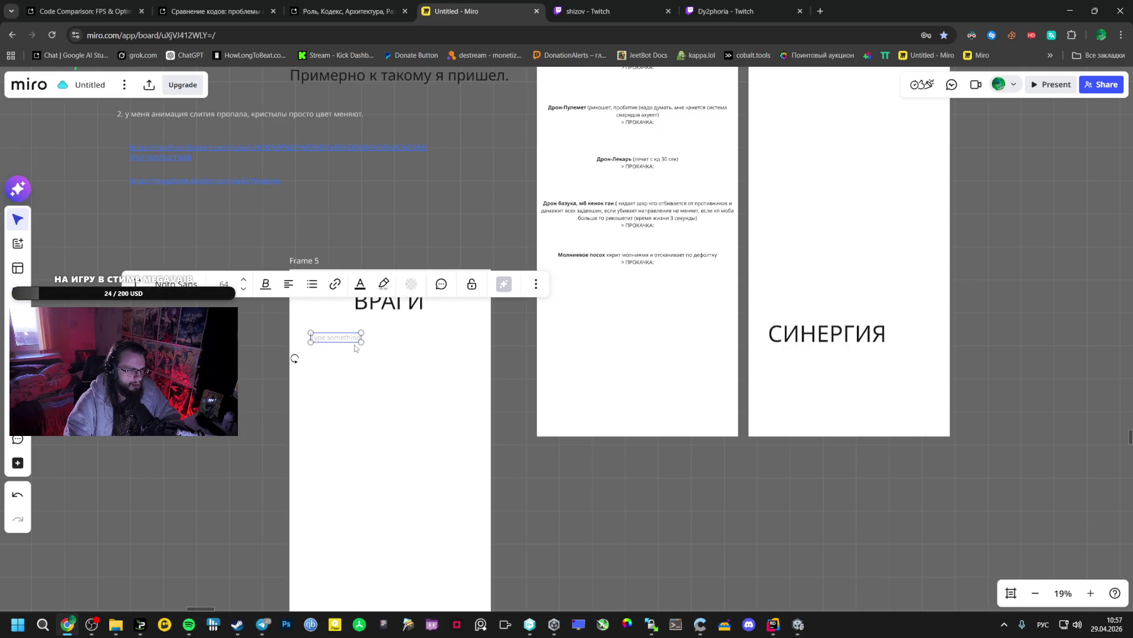
pyautogui.write('РВ')
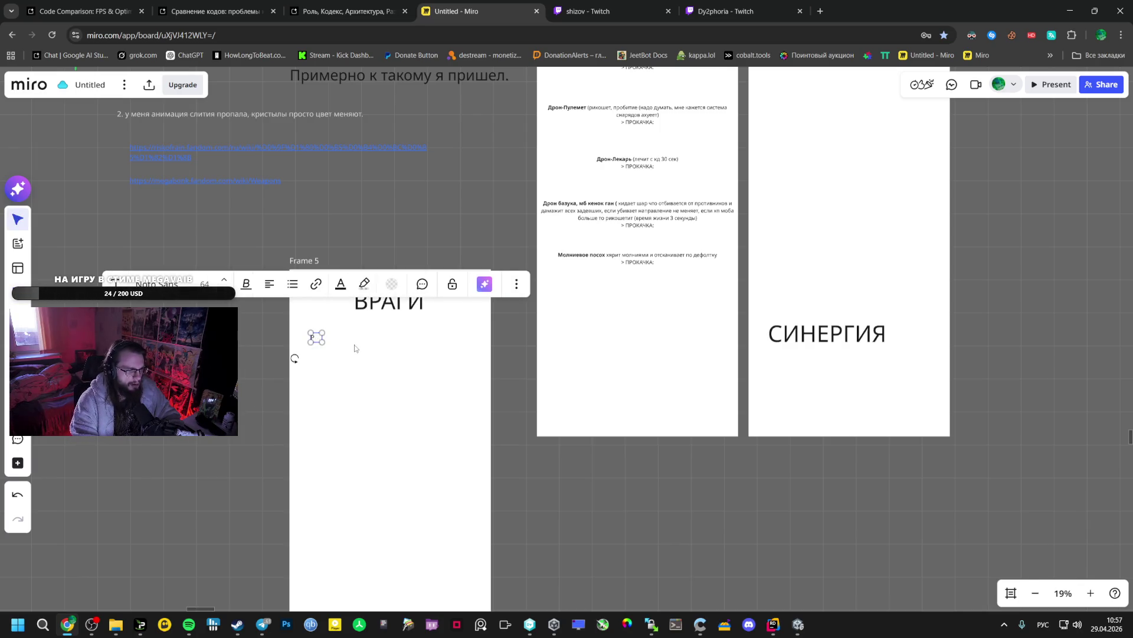
pyautogui.write('АГ Я САМ')
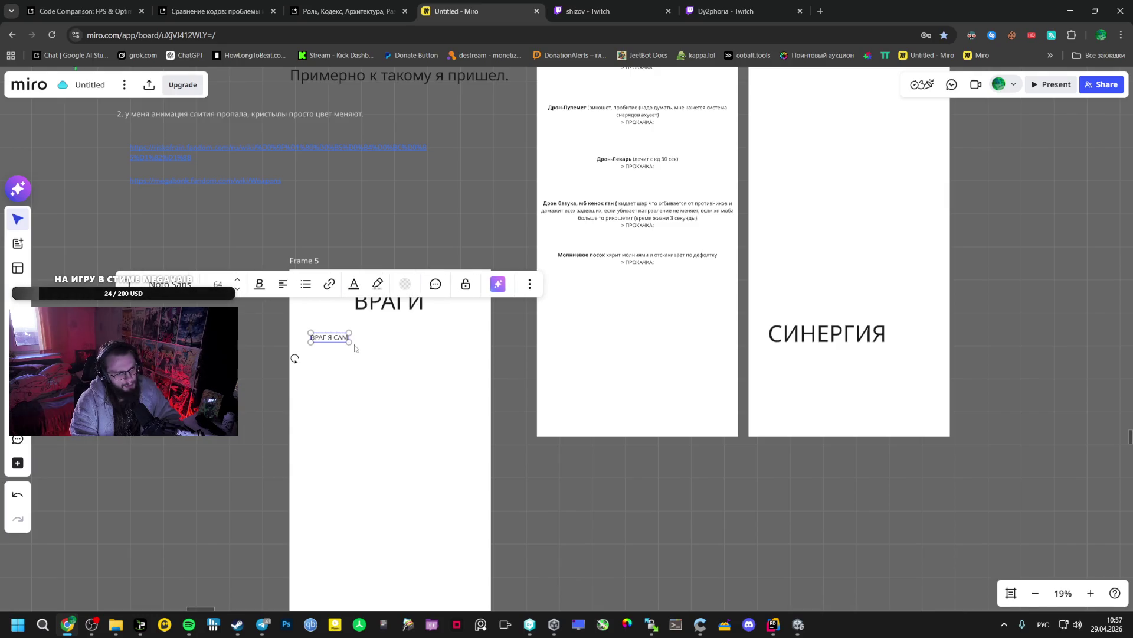
pyautogui.write(' СЕБЕ')
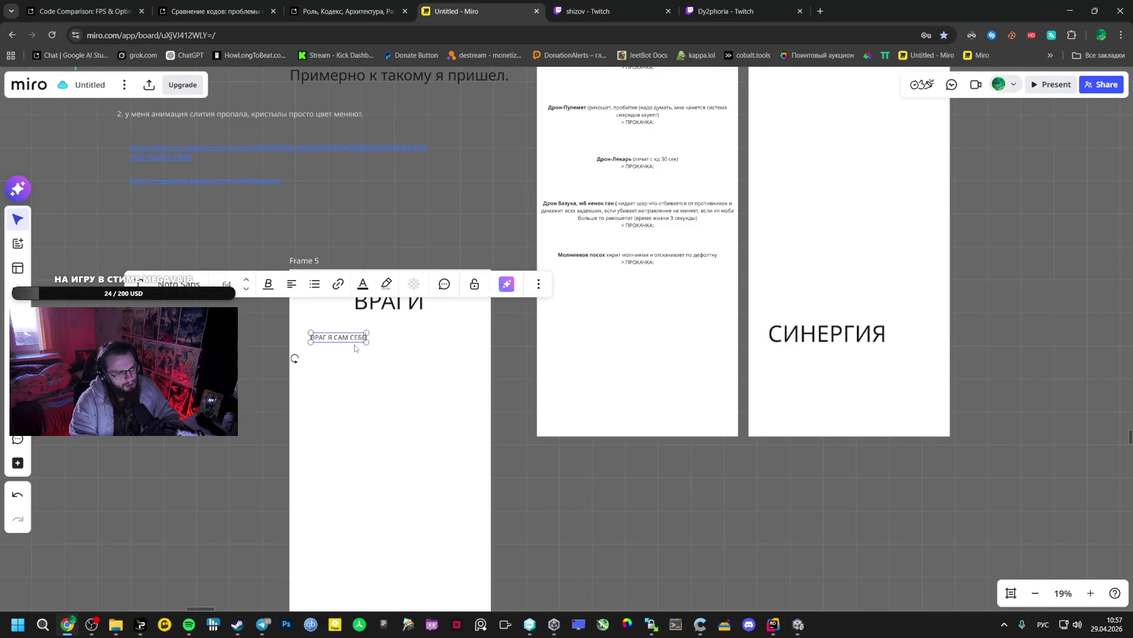
pyautogui.write(' ХУЖ')
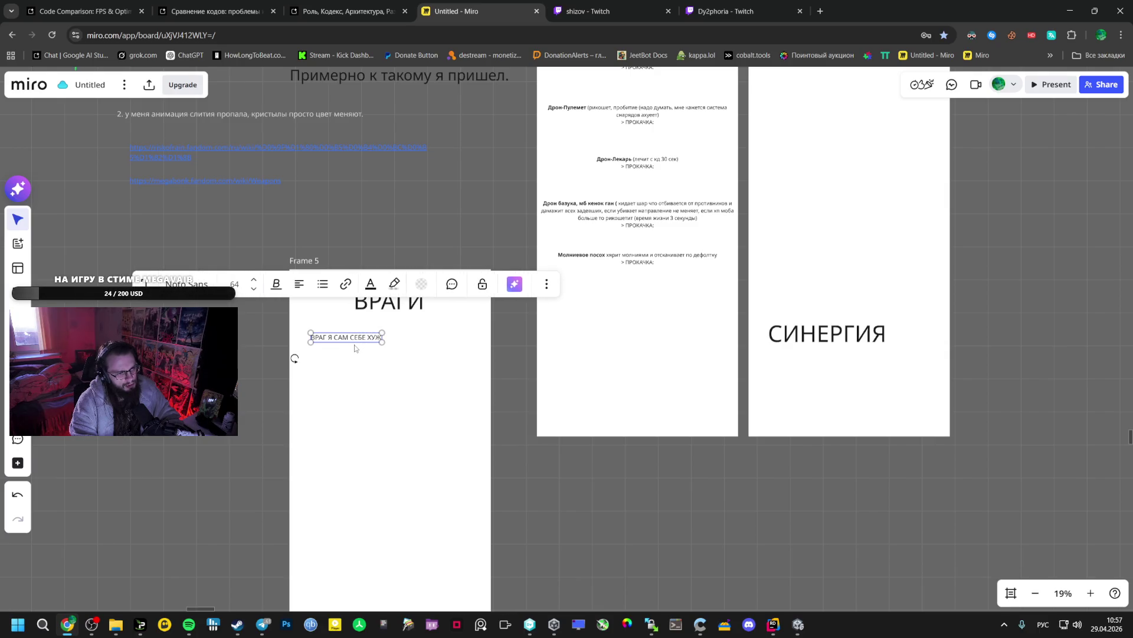
pyautogui.press('BackSpace')
pyautogui.write('ДШИЙ')
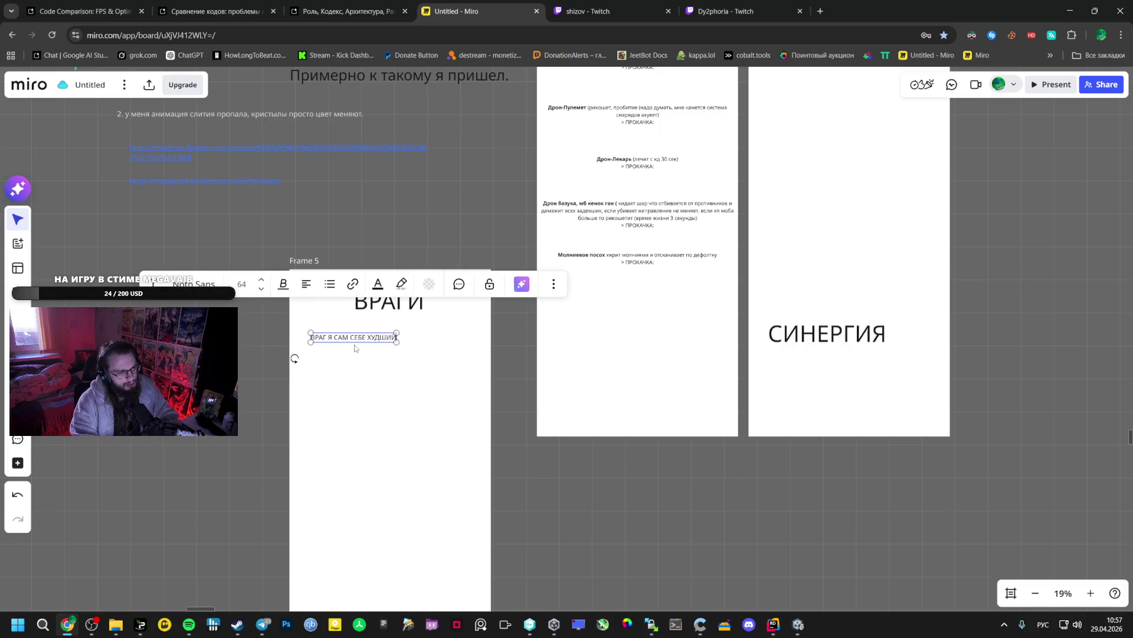
pyautogui.write(' ВРАГ')
pyautogui.press('Return')
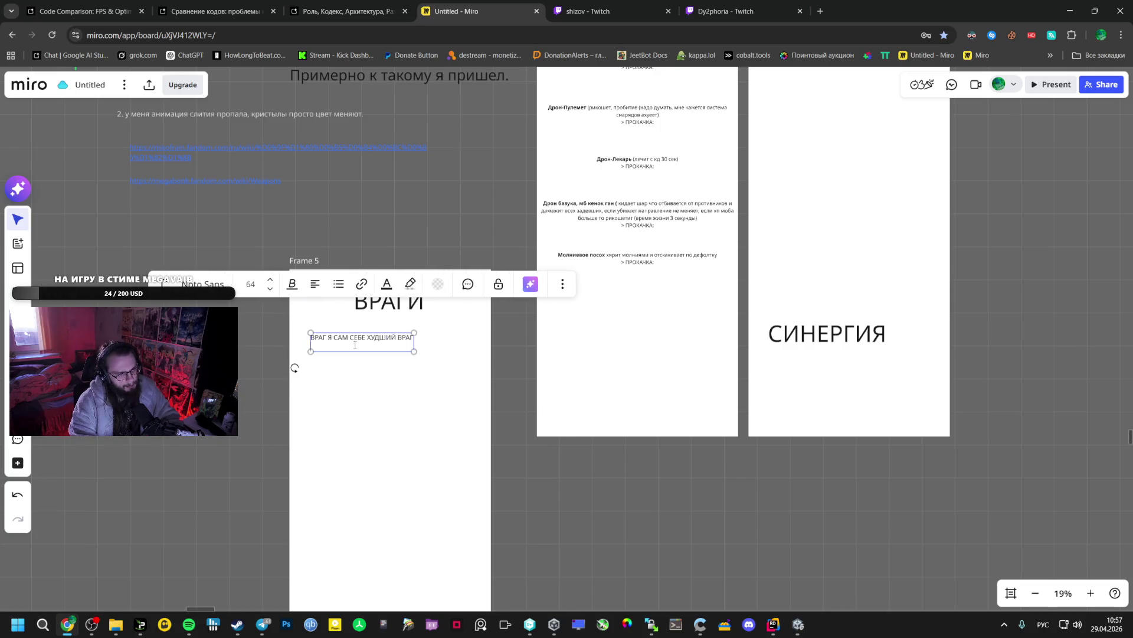
pyautogui.click(346, 400)
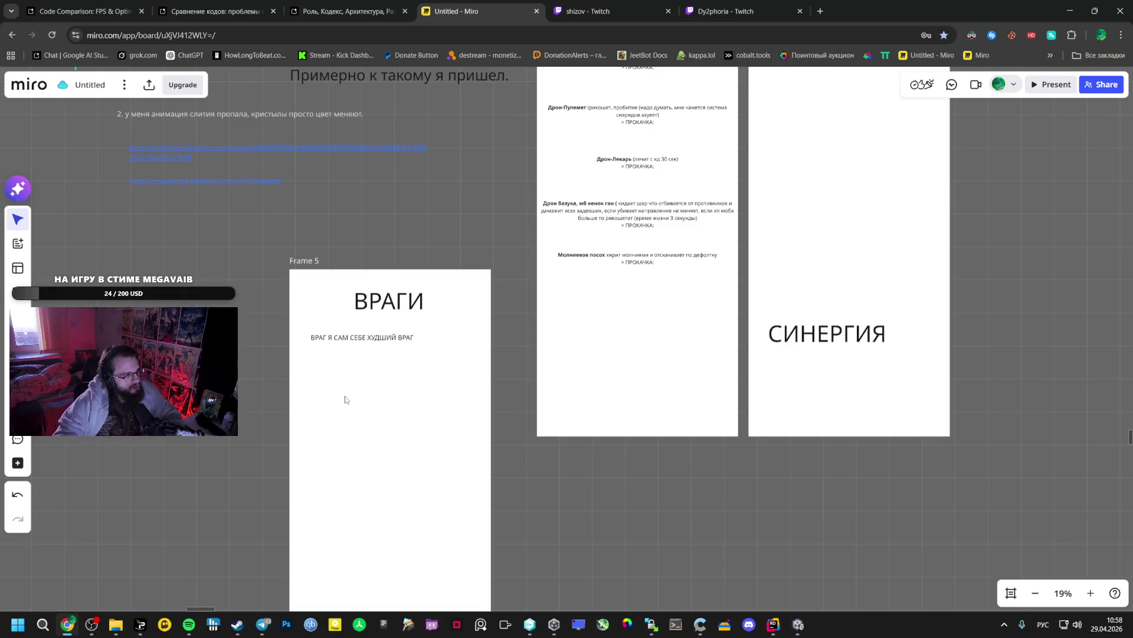
# Scroll the Miro board, then switch to Unity and open the Vestibule scene
pyautogui.scroll(-5, 148, 214)
pyautogui.scroll(-5, 148, 214)
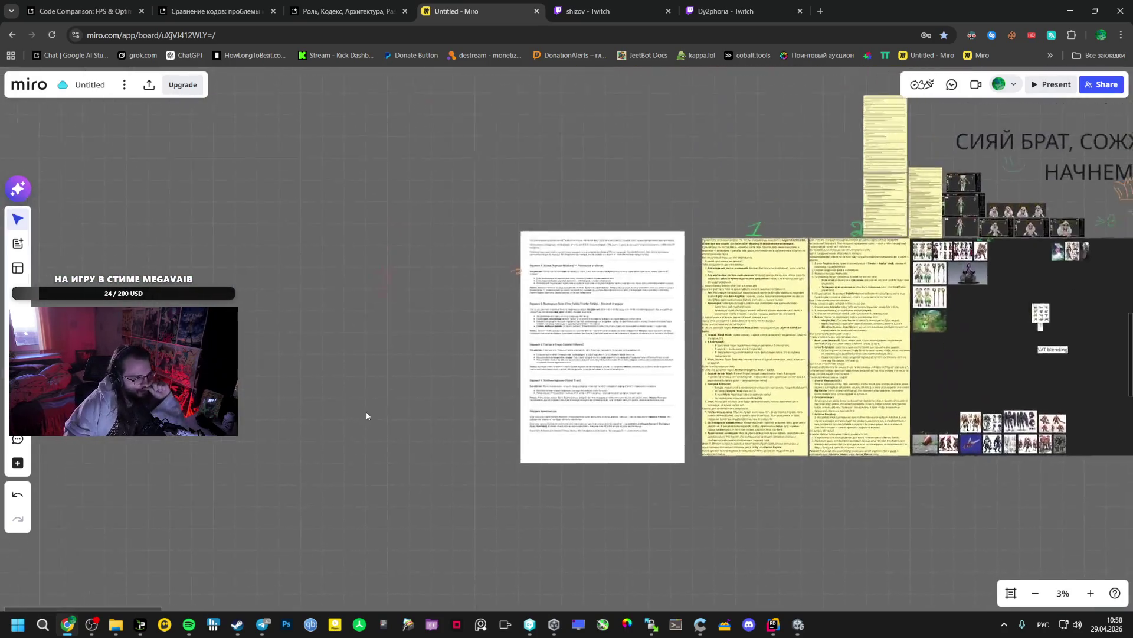
pyautogui.scroll(-3, 446, 472)
pyautogui.scroll(-2, 484, 493)
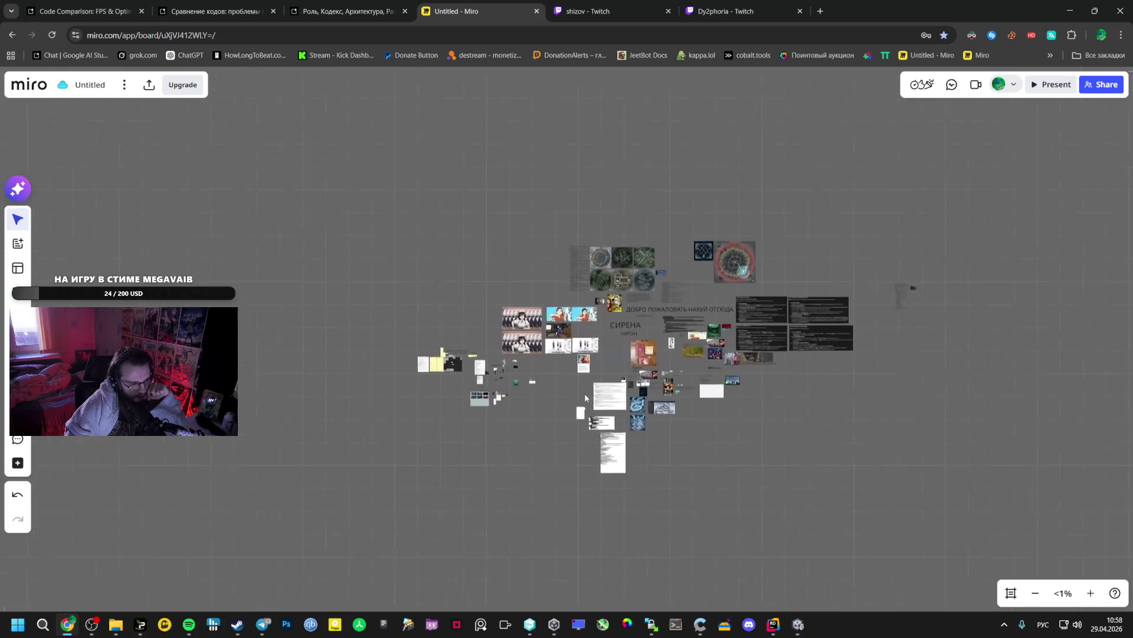
pyautogui.click(798, 624)
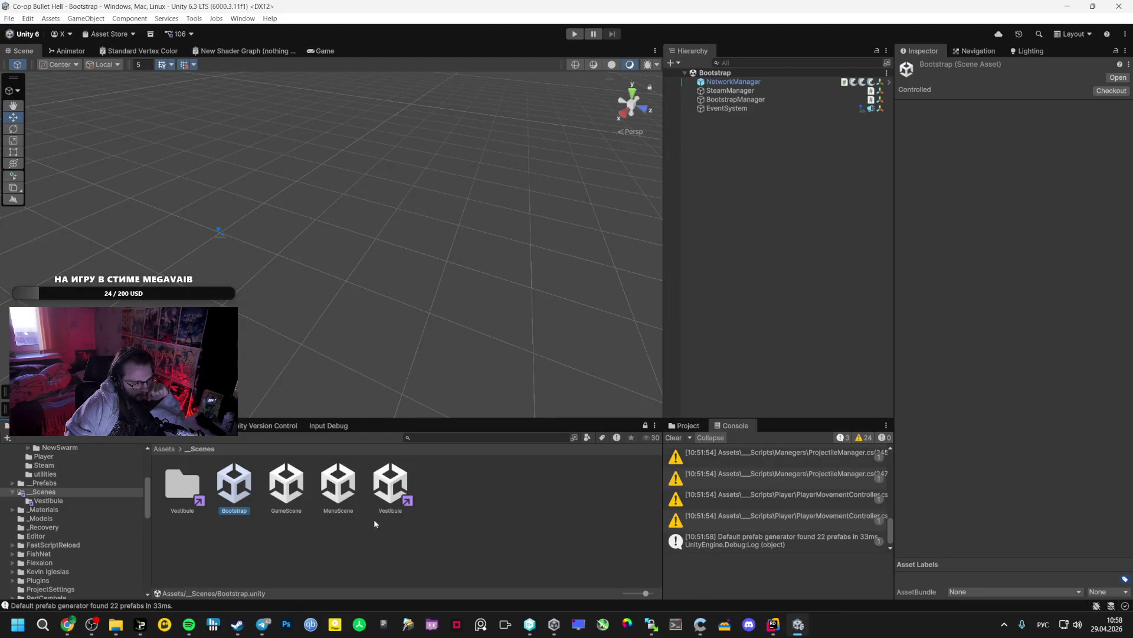
pyautogui.doubleClick(379, 473)
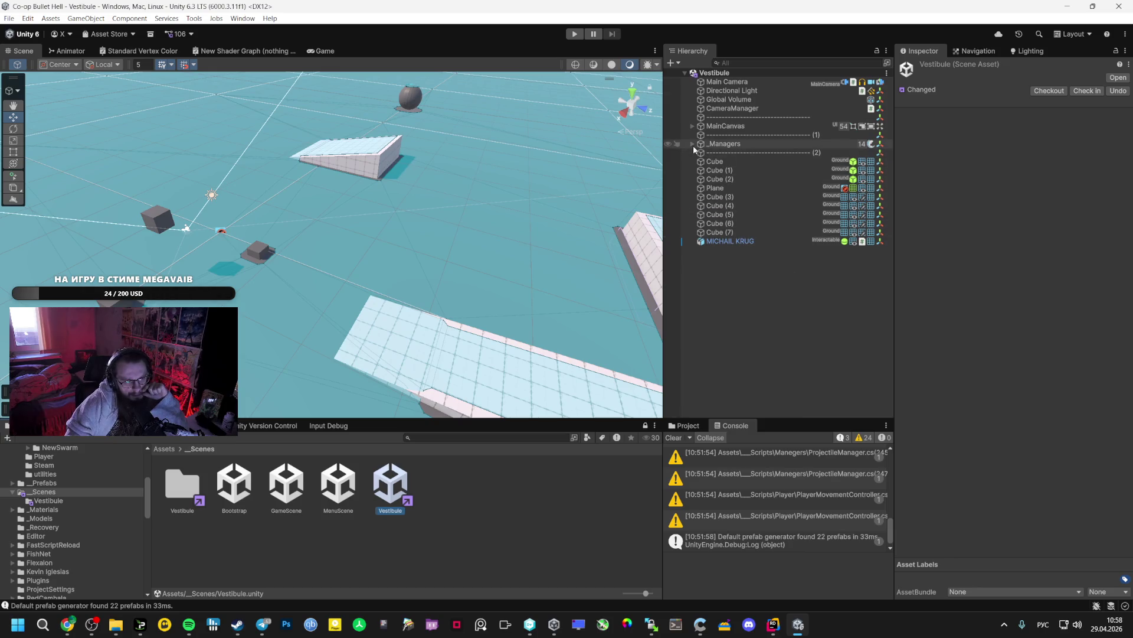
# Inspect DamageTextsManager and EnableDebugSpawns under _Managers, then go to the Code Comparison chat
pyautogui.click(693, 144)
pyautogui.click(717, 197)
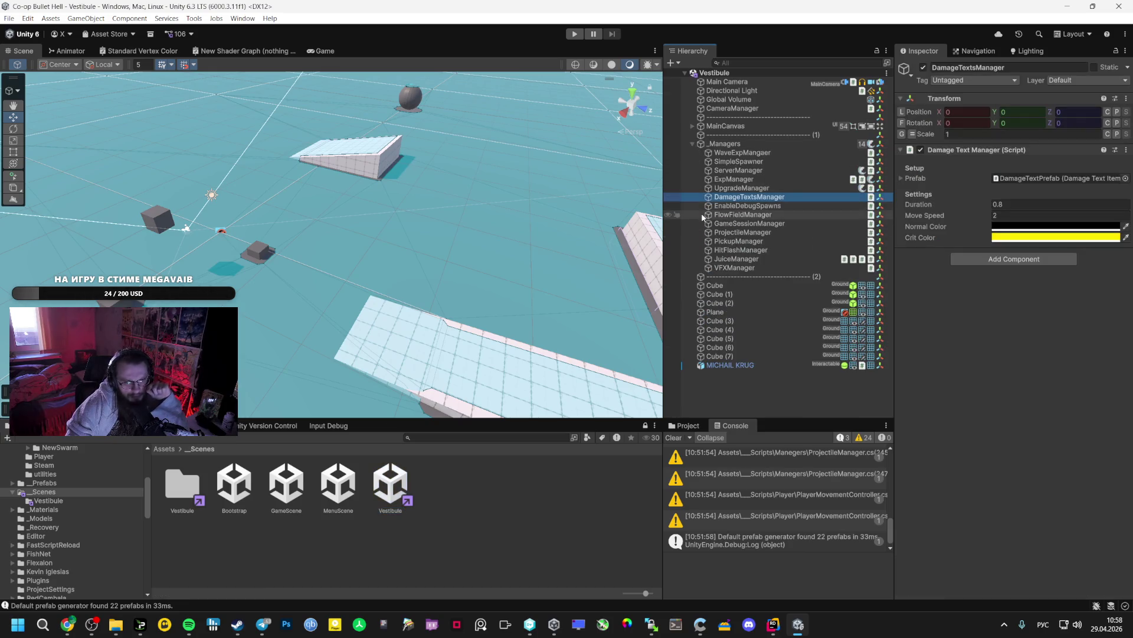
pyautogui.click(722, 206)
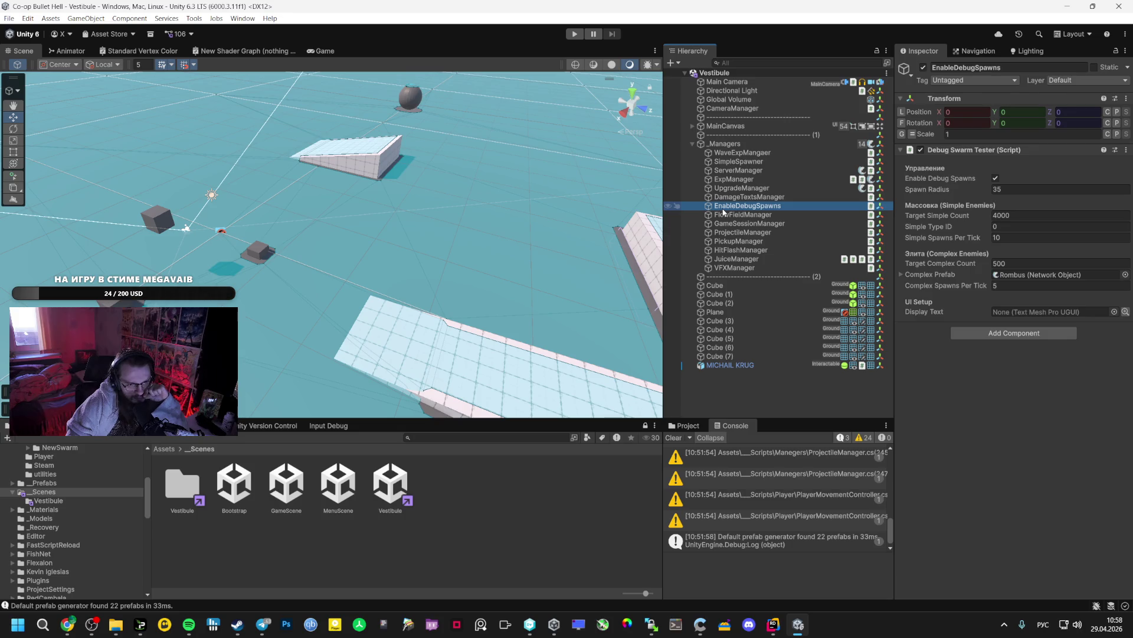
pyautogui.click(732, 198)
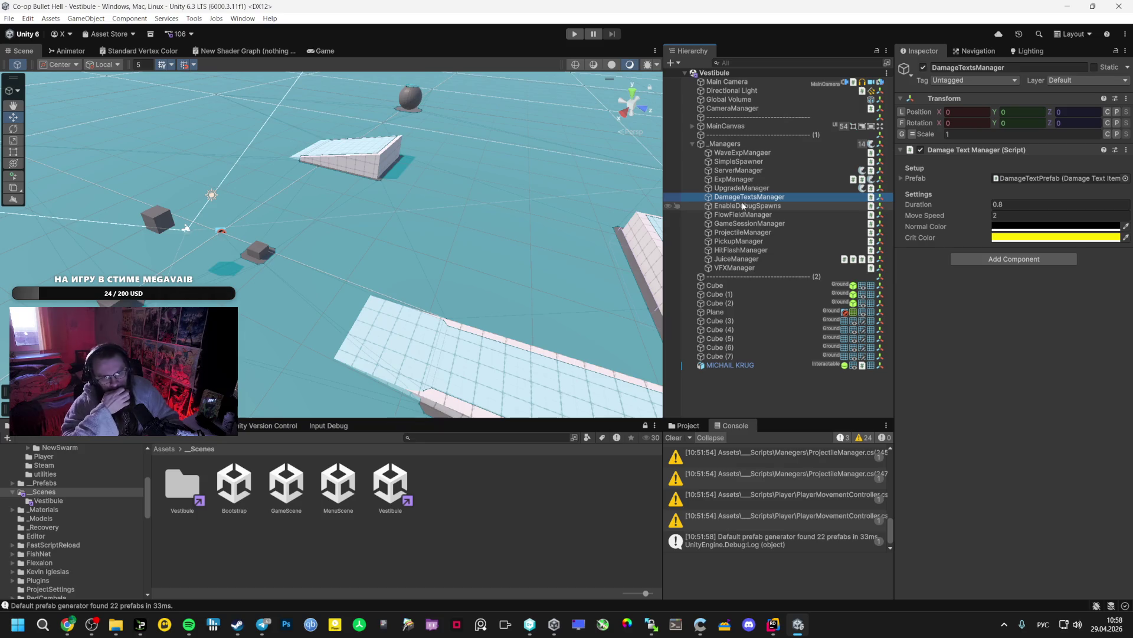
pyautogui.hotkey('alt', 'Tab')
pyautogui.click(89, 11)
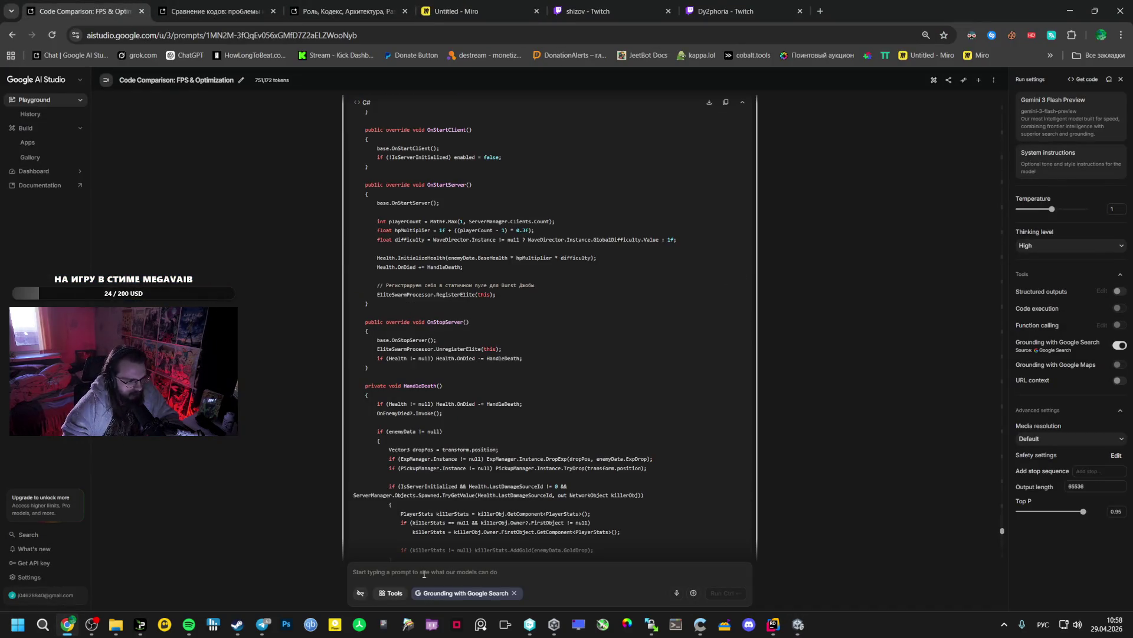
# Delete the later chat turns: the 8:35 AM reply, the 'Cannot resolve symbol' message and two more
pyautogui.scroll(-15, 532, 518)
pyautogui.scroll(20, 576, 505)
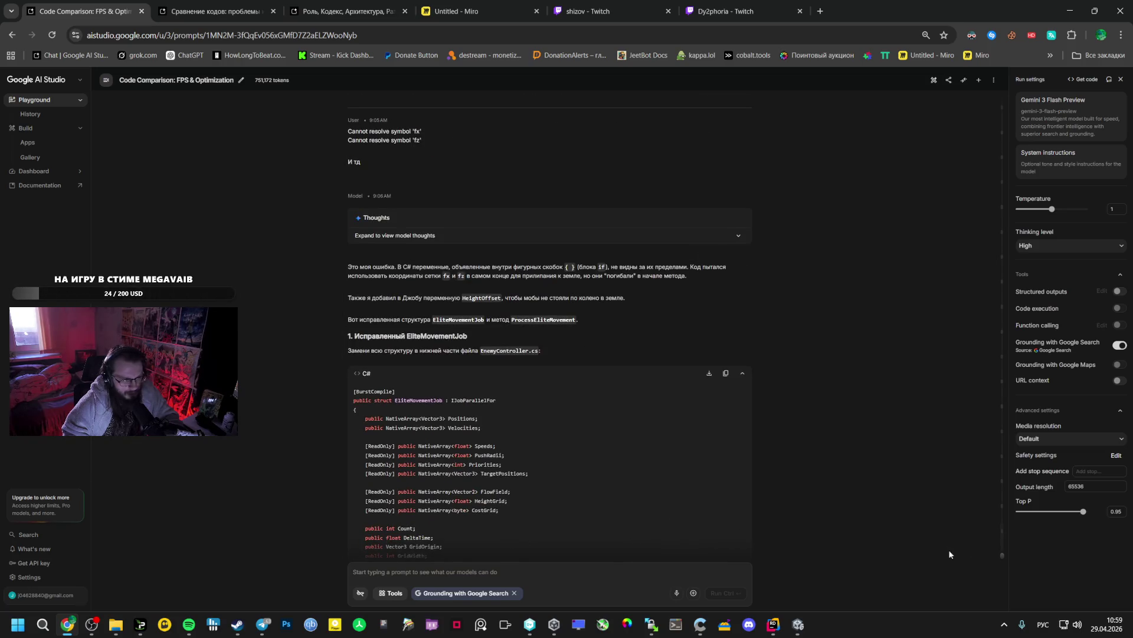
pyautogui.click(1003, 556)
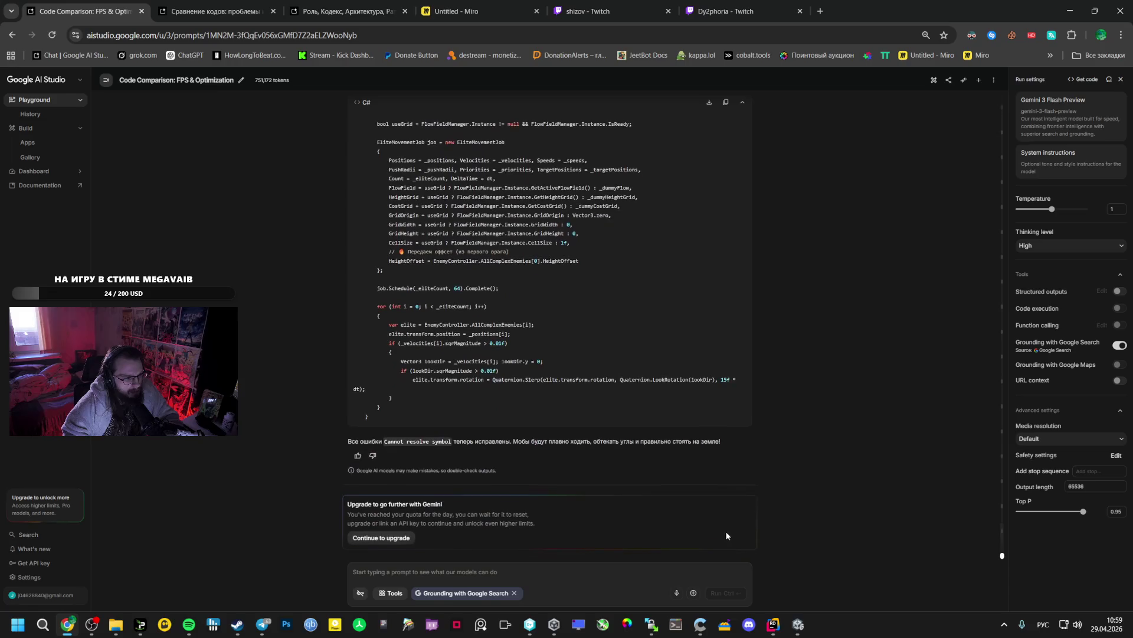
pyautogui.scroll(5, 486, 535)
pyautogui.scroll(-5, 485, 535)
pyautogui.scroll(6, 452, 525)
pyautogui.scroll(12, 452, 525)
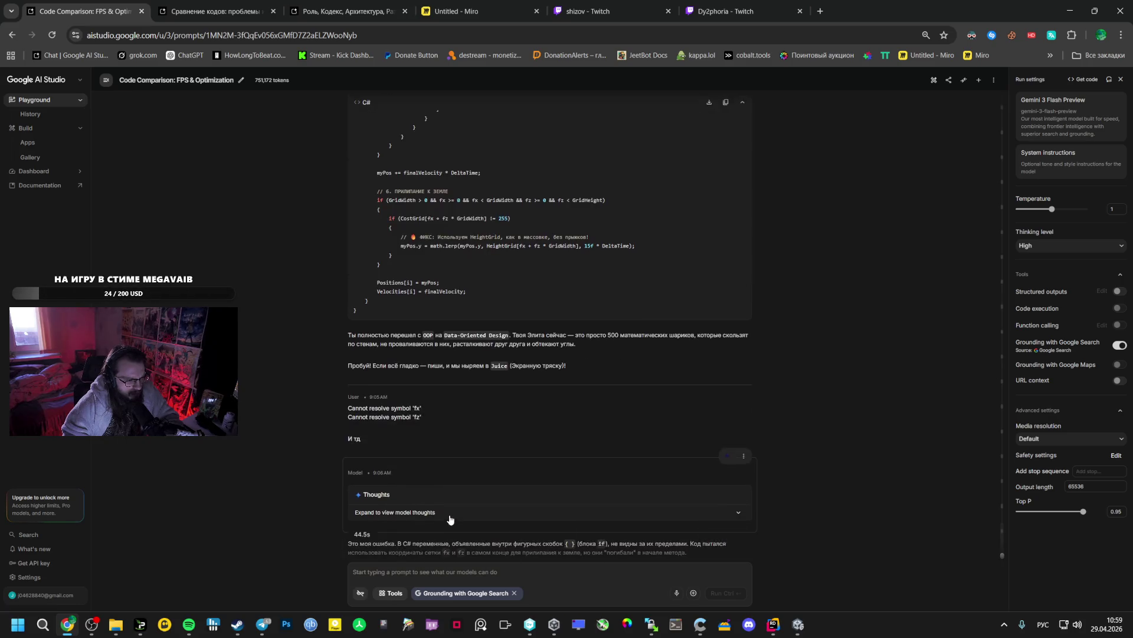
pyautogui.scroll(-3, 450, 519)
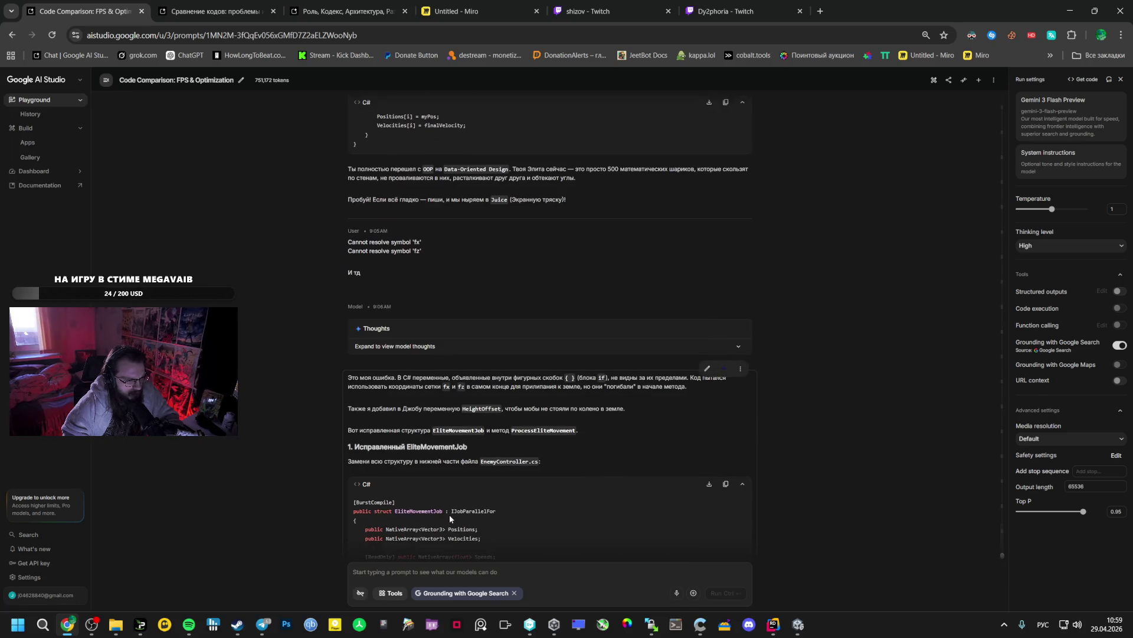
pyautogui.scroll(-12, 682, 413)
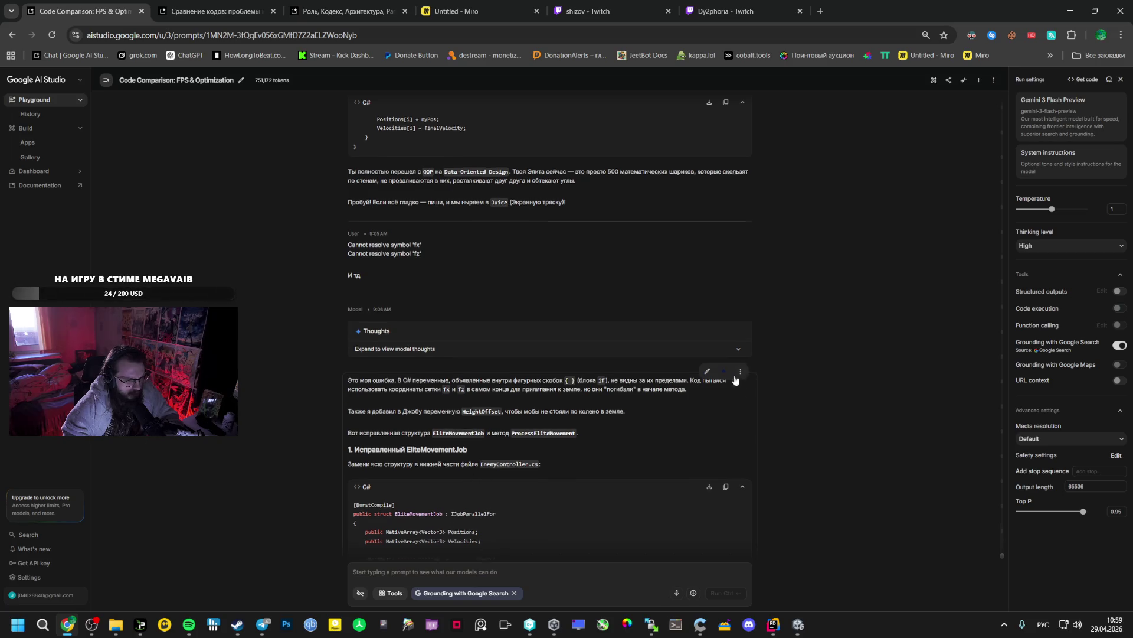
pyautogui.scroll(15, 686, 420)
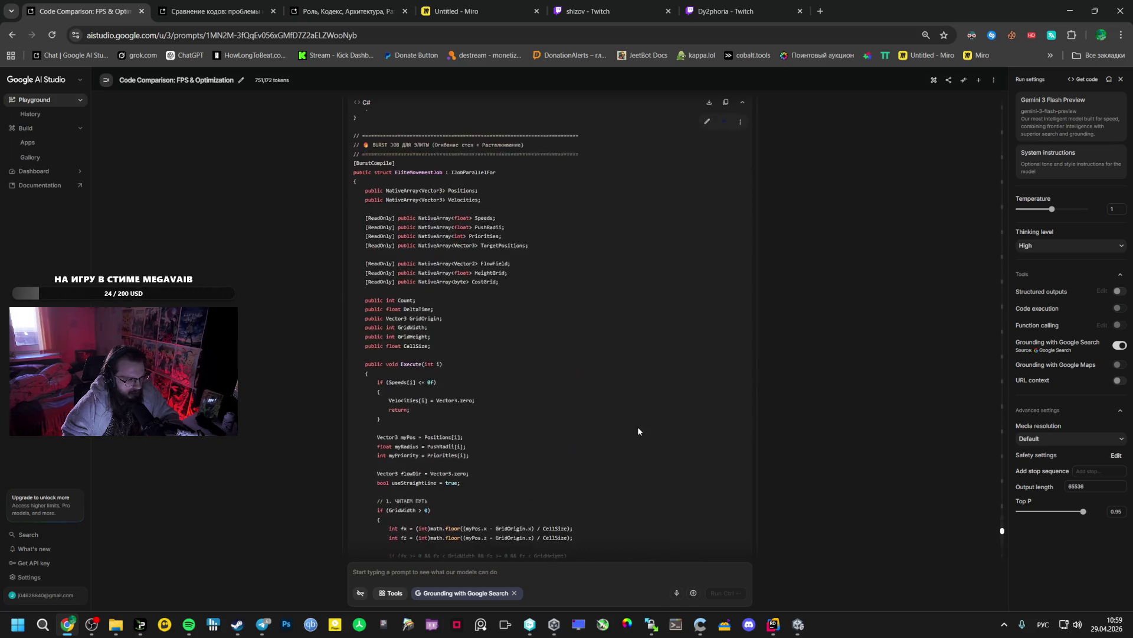
pyautogui.scroll(20, 626, 428)
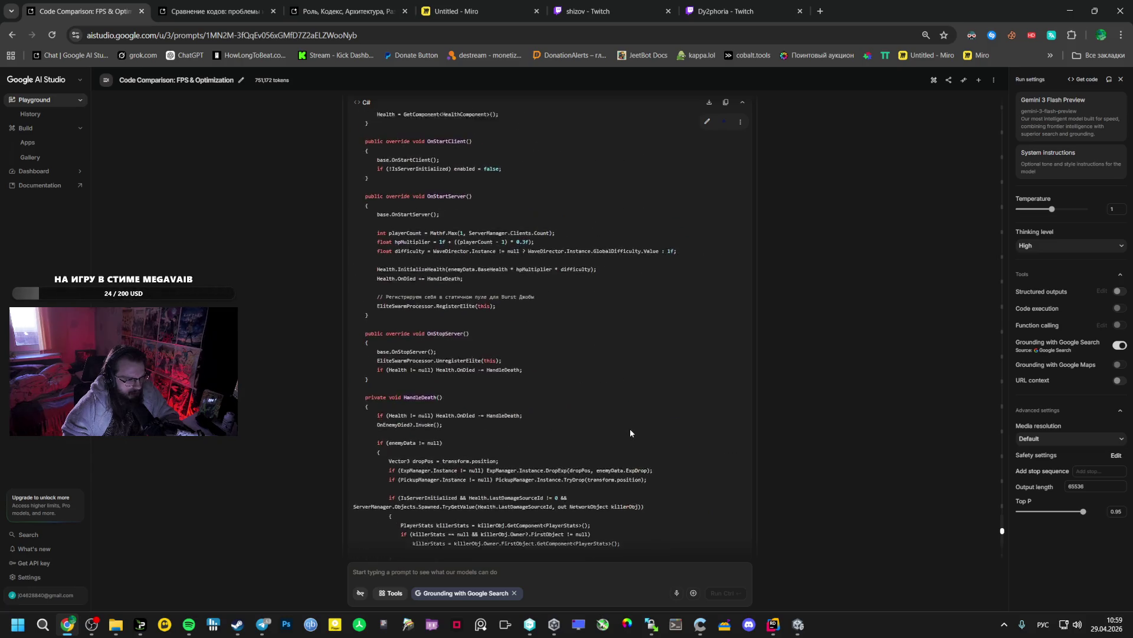
pyautogui.scroll(5, 631, 432)
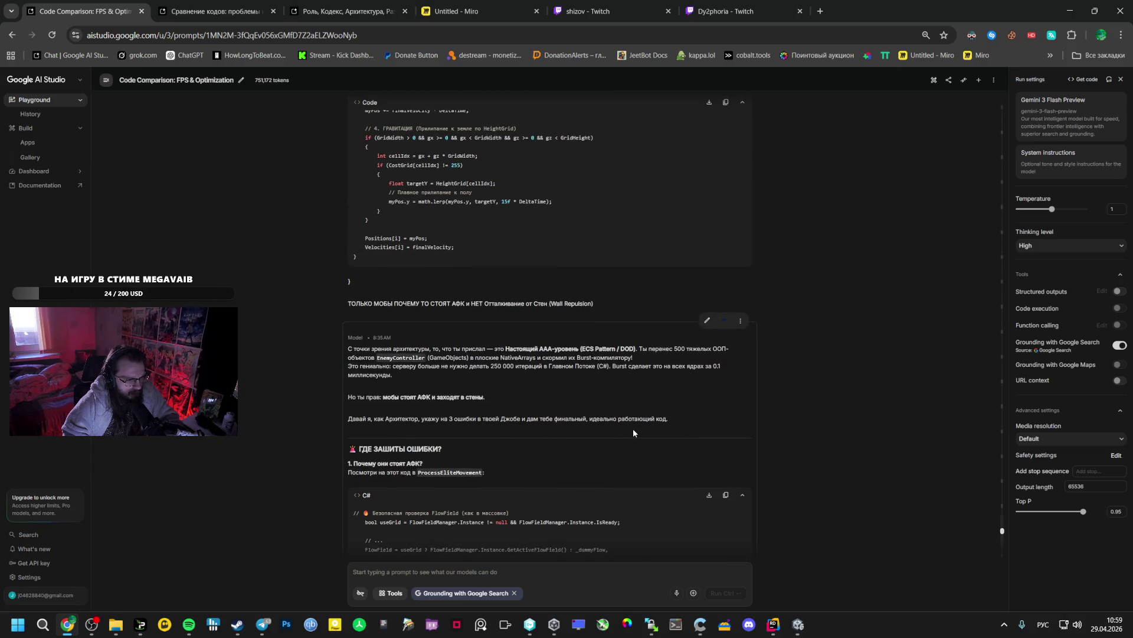
pyautogui.click(740, 320)
pyautogui.click(750, 334)
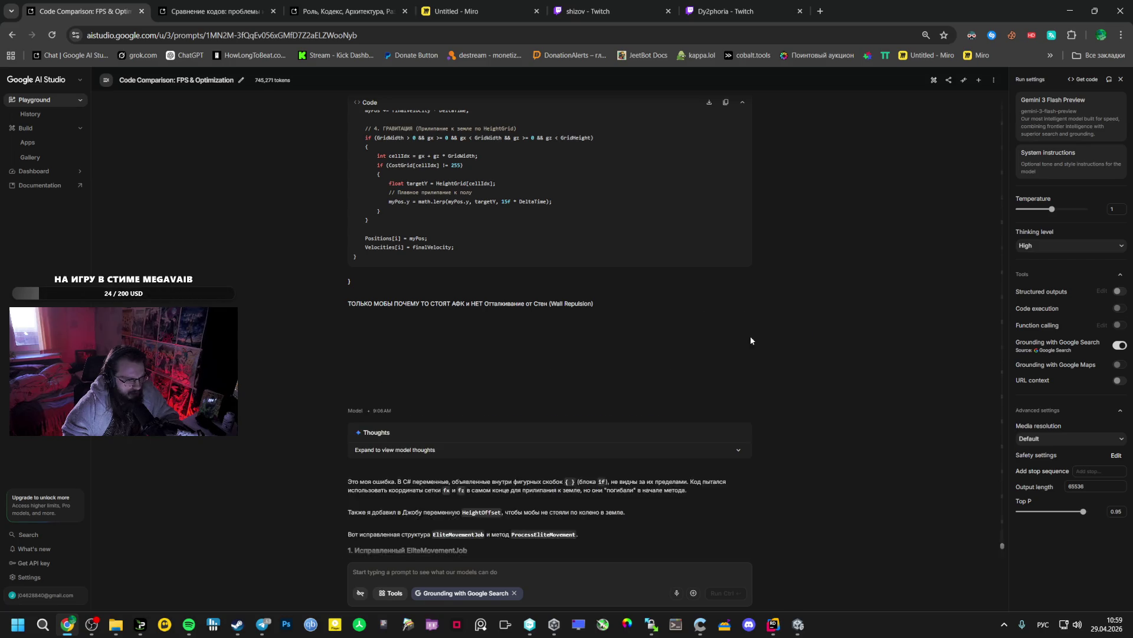
pyautogui.click(743, 321)
pyautogui.click(750, 337)
pyautogui.click(744, 321)
pyautogui.click(750, 336)
pyautogui.click(742, 320)
pyautogui.click(749, 335)
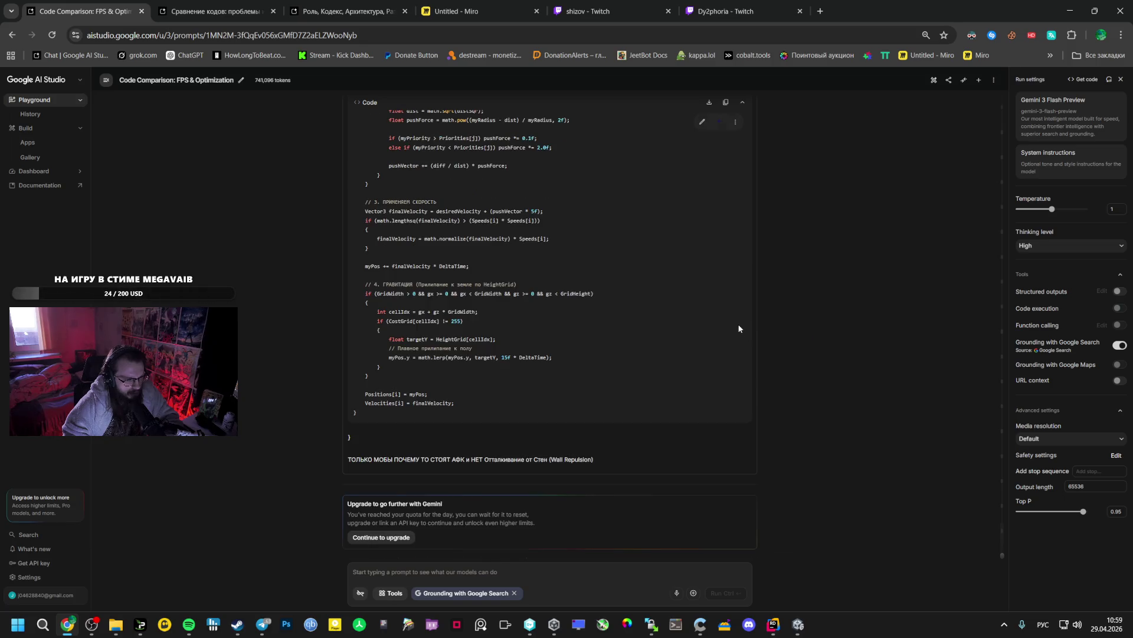
# Move the message 'МНЕ СДЕЛАЛИ ЛУЧШЕ ВРОДЕ. ОЦЕНИ КРИТИЧЕСКИ' out of the chat into the prompt box
pyautogui.click(736, 121)
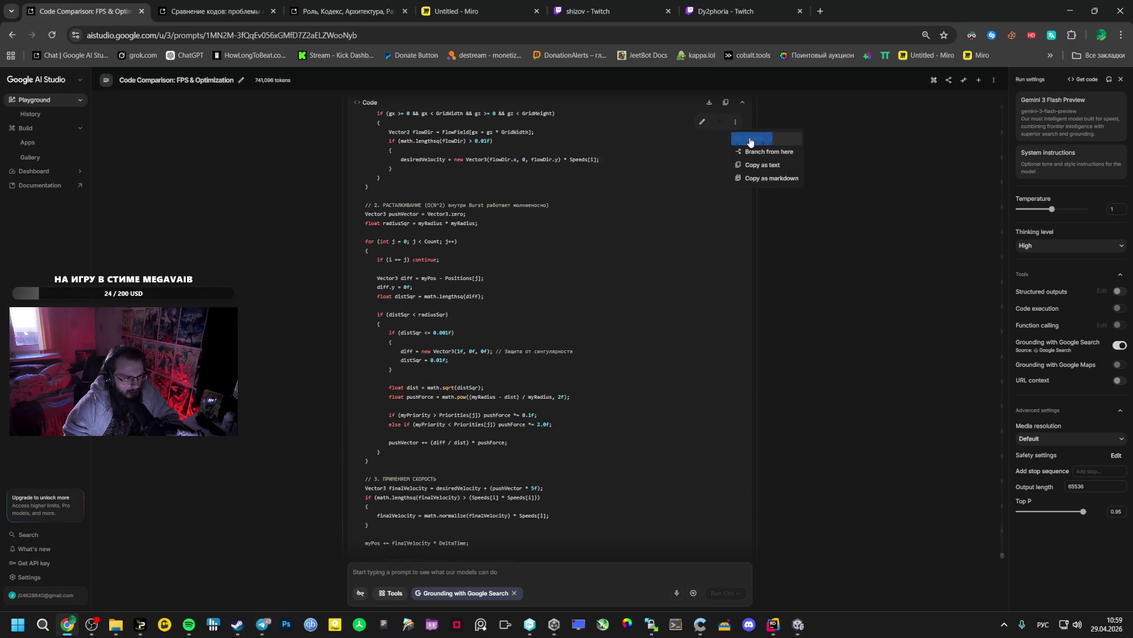
pyautogui.click(879, 197)
pyautogui.scroll(-10, 756, 207)
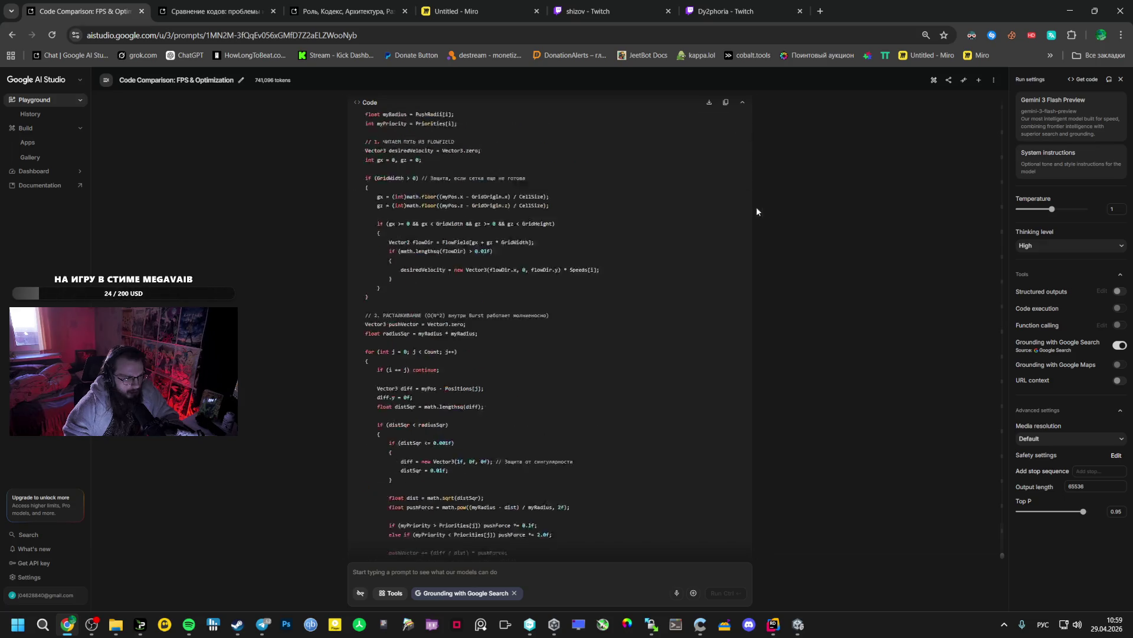
pyautogui.scroll(10, 703, 235)
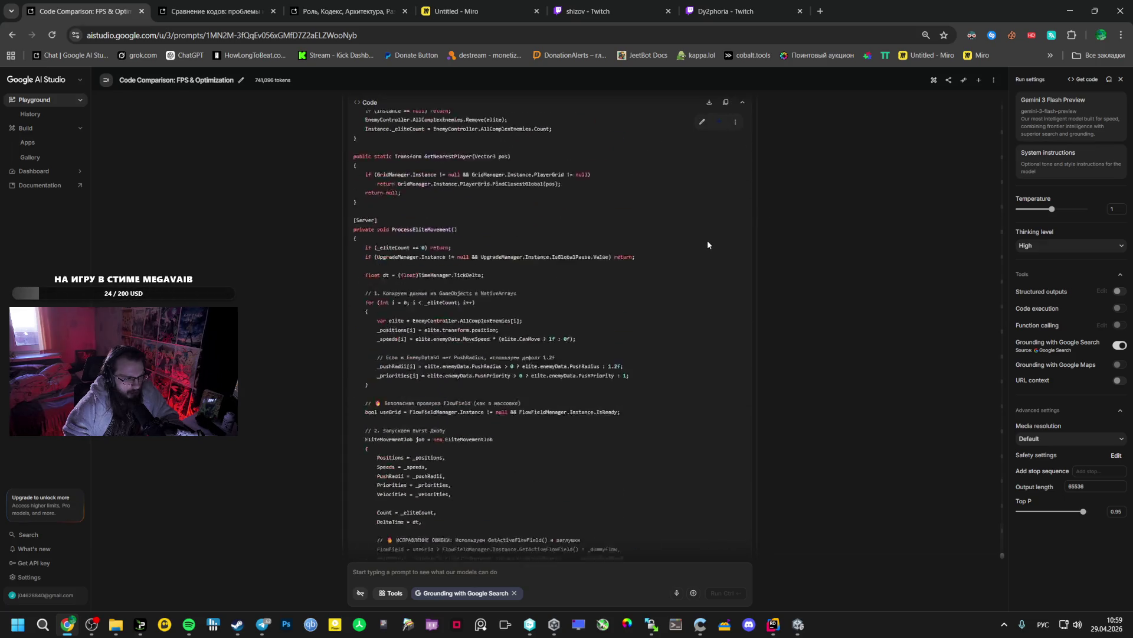
pyautogui.scroll(-15, 708, 245)
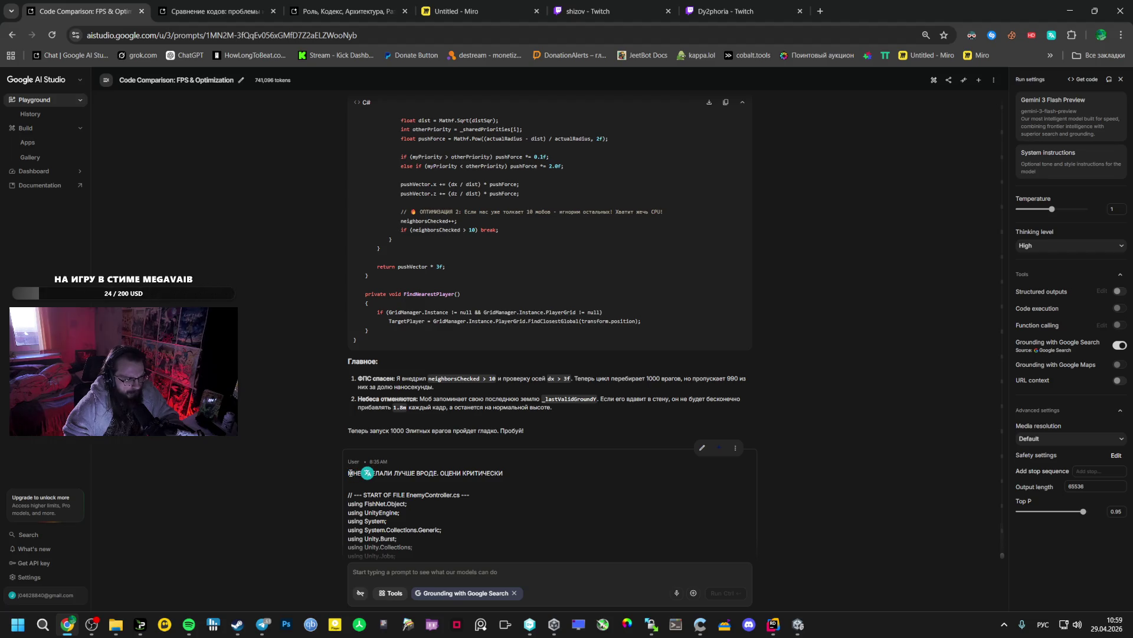
pyautogui.moveTo(350, 473); pyautogui.dragTo(509, 474)
pyautogui.hotkey('ctrl', 'c')
pyautogui.click(735, 448)
pyautogui.click(758, 464)
pyautogui.hotkey('ctrl', 'v')
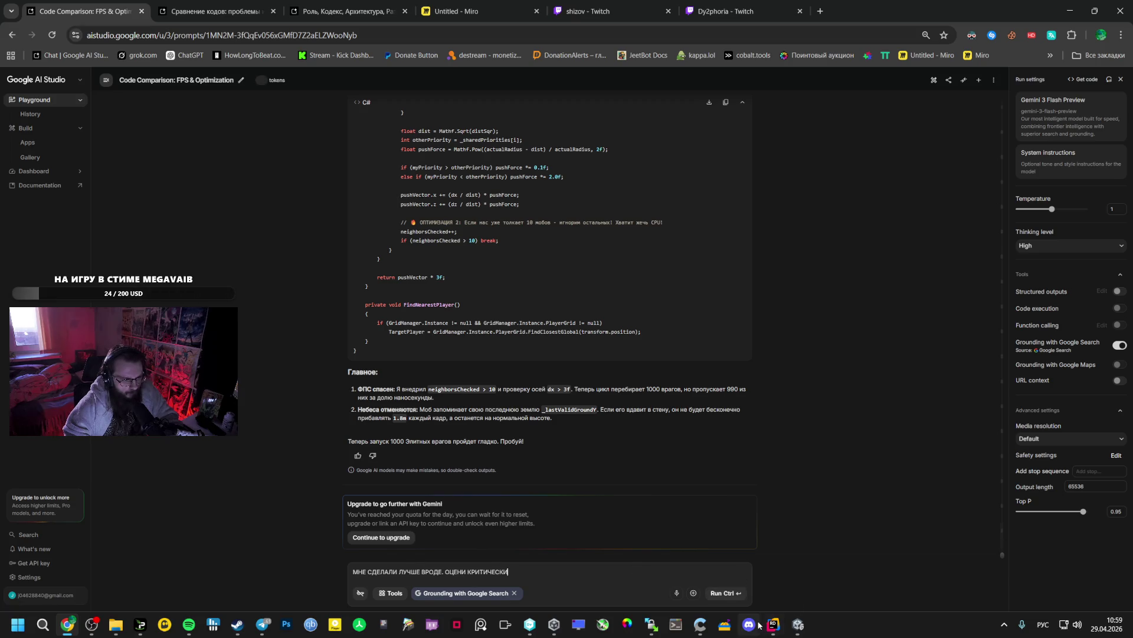
# Attach EnemyController and EliteSwarmProcessor from Unity's Manegers/NewSwarm folder to the AI Studio prompt
pyautogui.click(777, 626)
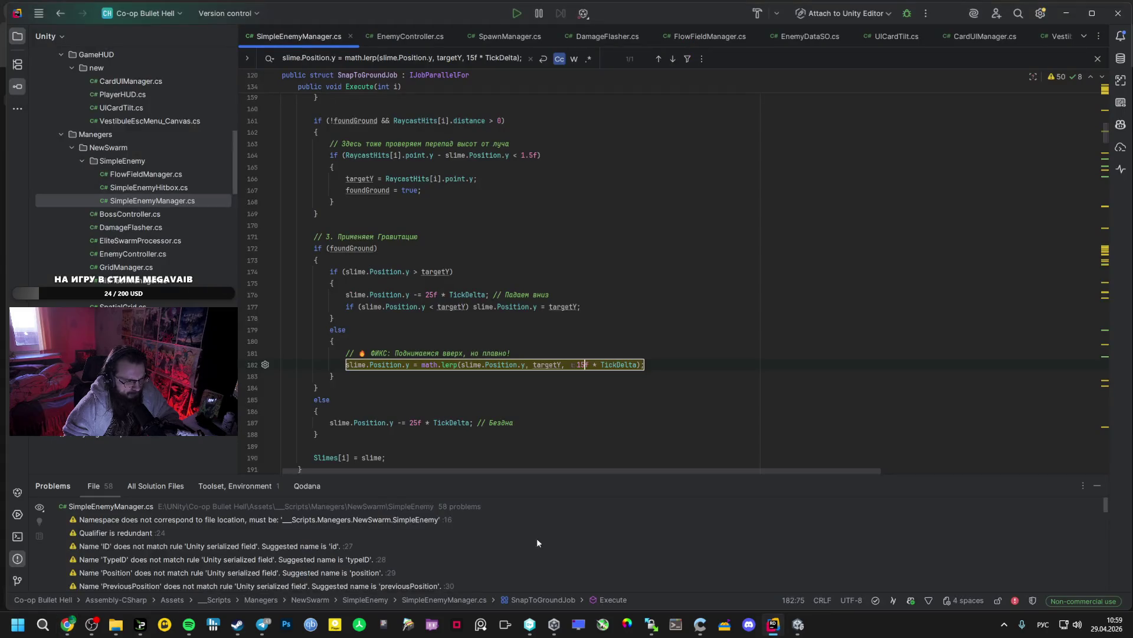
pyautogui.click(798, 625)
pyautogui.scroll(4, 80, 530)
pyautogui.click(57, 539)
pyautogui.doubleClick(197, 496)
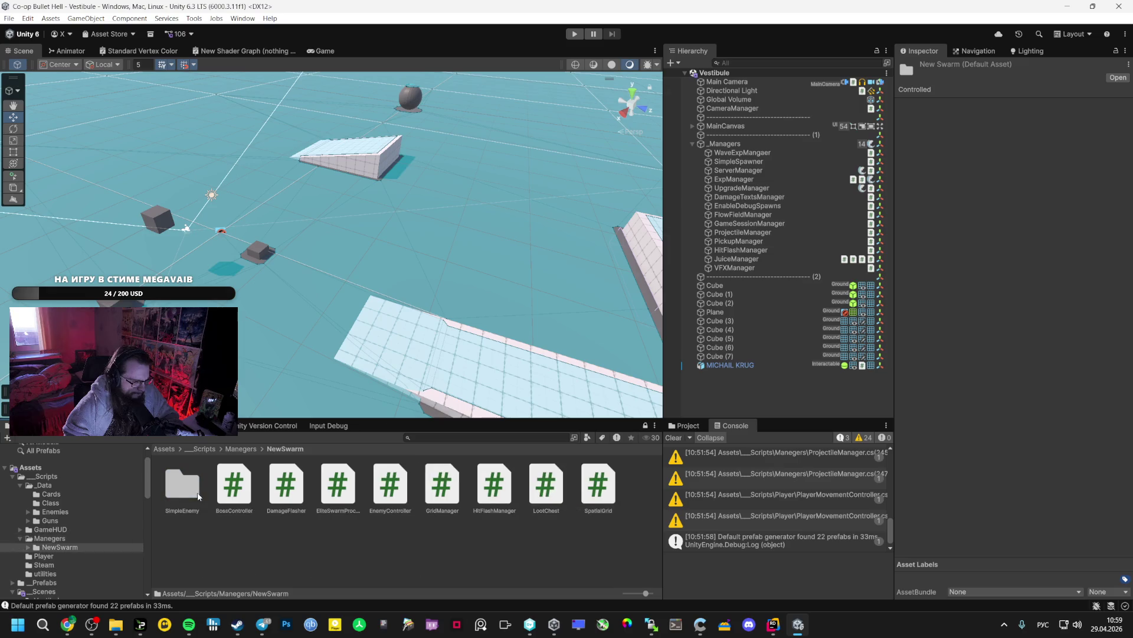
pyautogui.click(382, 487)
pyautogui.keyDown('ctrl'); pyautogui.click(339, 487); pyautogui.keyUp('ctrl')
pyautogui.hotkey('alt', 'Tab')
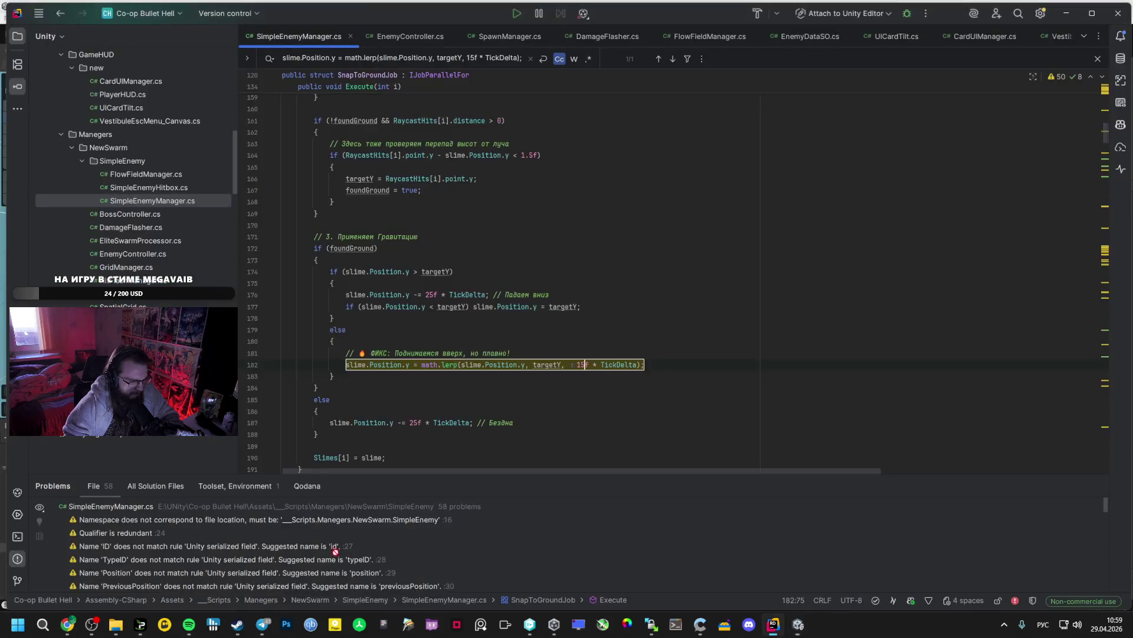
pyautogui.hotkey('alt', 'Tab')
pyautogui.hotkey('alt', 'Tab')
pyautogui.hotkey('ctrl', 'v')
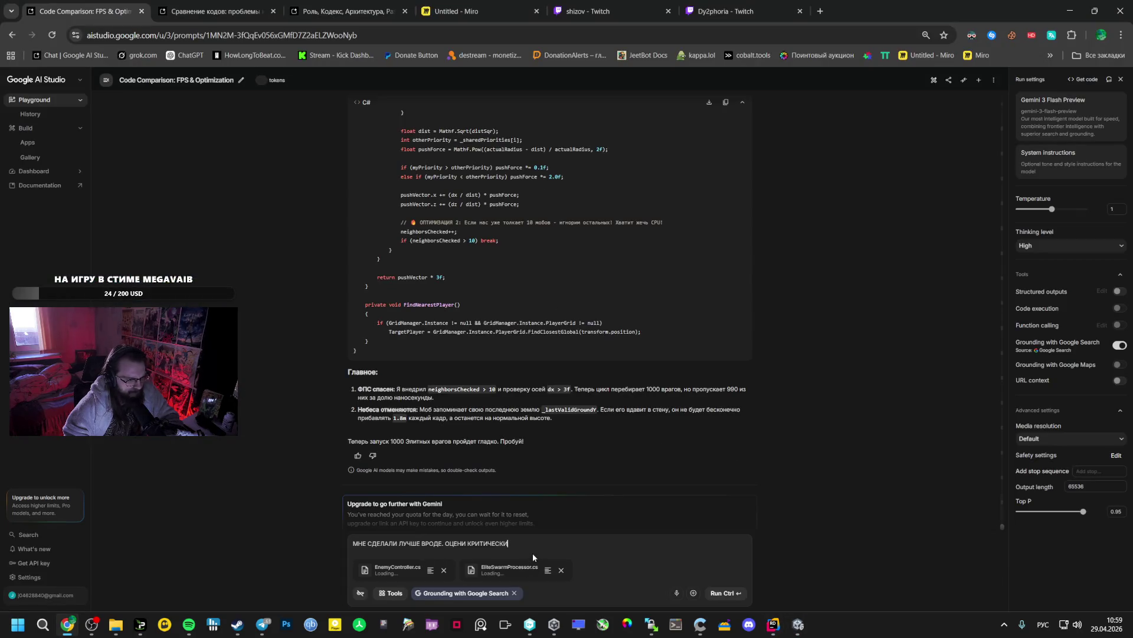
# Add a period to the prompt and switch the model to Gemini 3.1 Pro Preview
pyautogui.write('.')
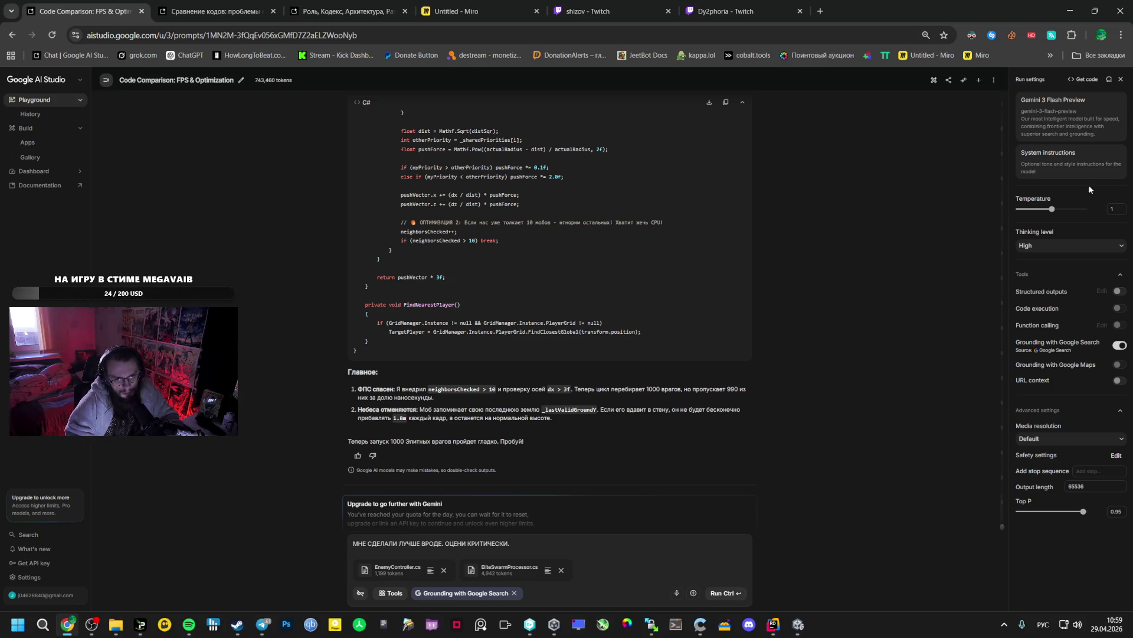
pyautogui.click(1082, 105)
pyautogui.click(1003, 251)
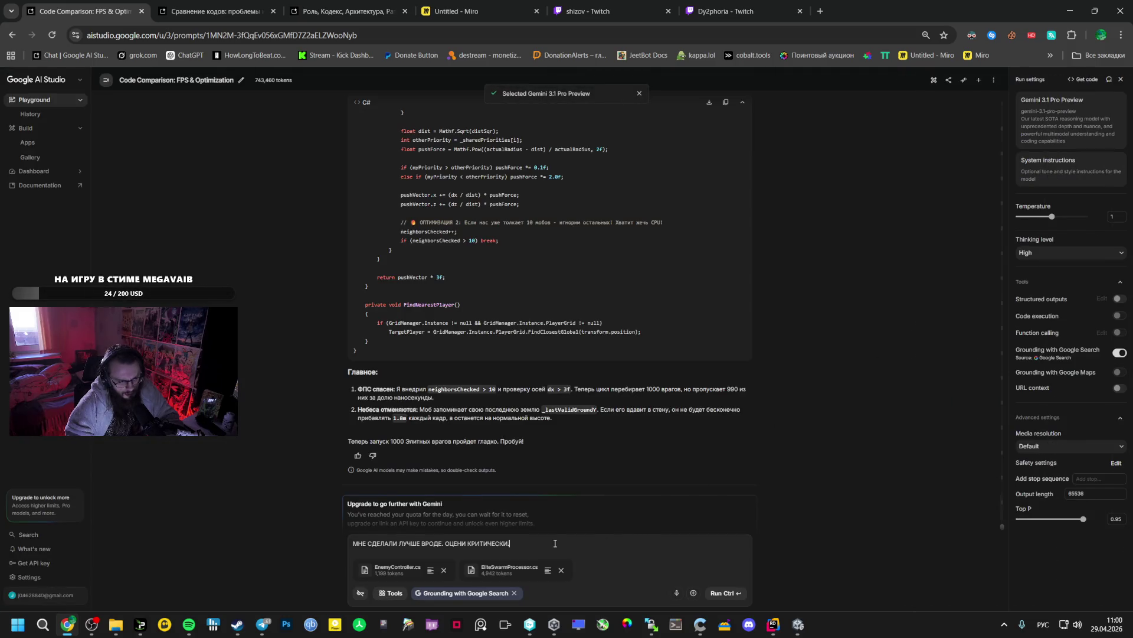
# Ask how to simplify the damage numbers, perhaps a shader instead of TextMeshPro, and run the prompt
pyautogui.press('Return')
pyautogui.press('Return')
pyautogui.write('Если с этим все')
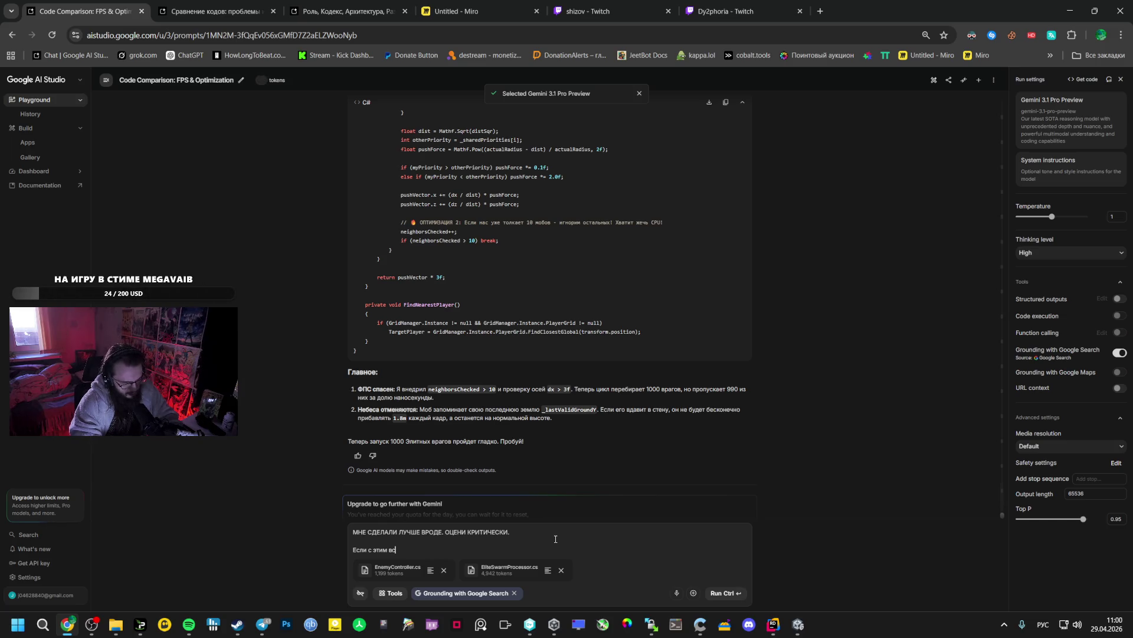
pyautogui.write(', то ')
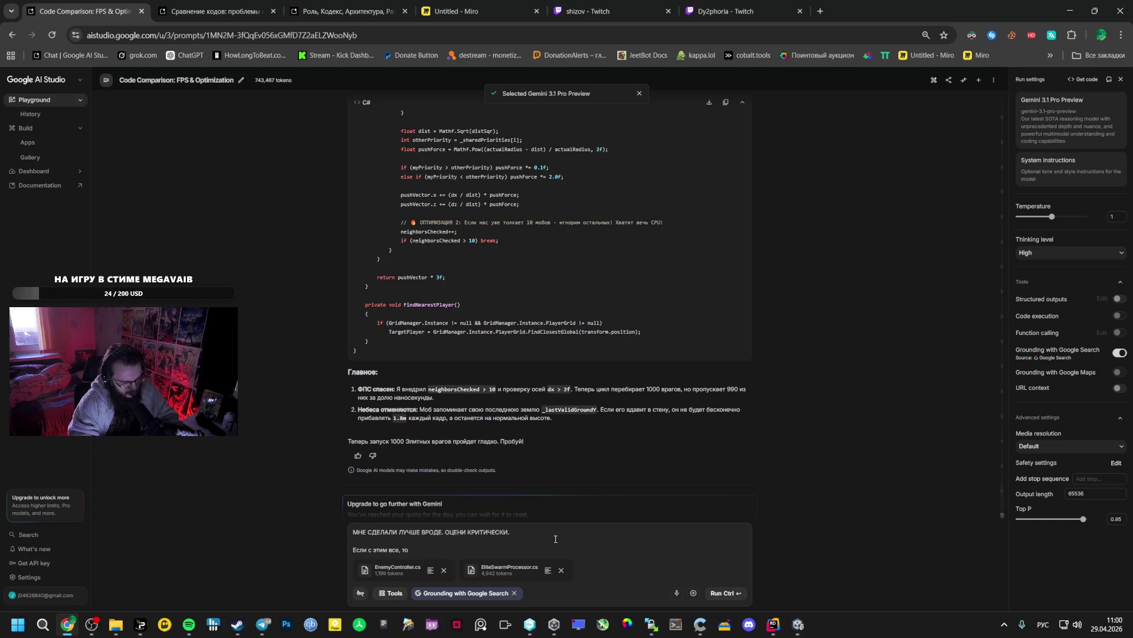
pyautogui.write('надо ')
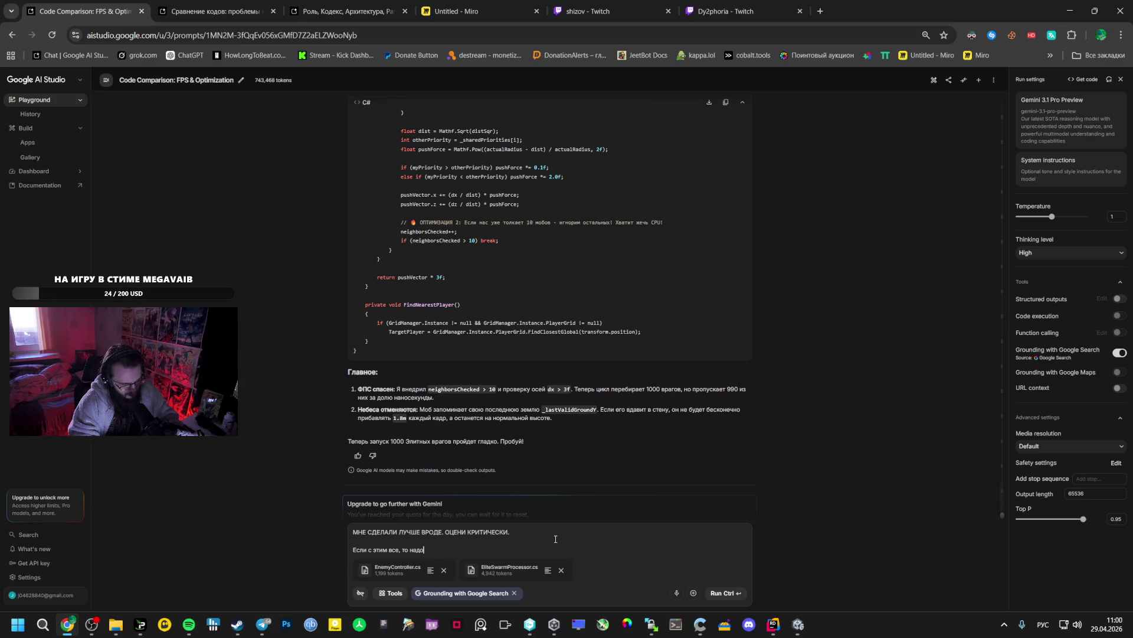
pyautogui.write('упростит')
pyautogui.write('ь ци')
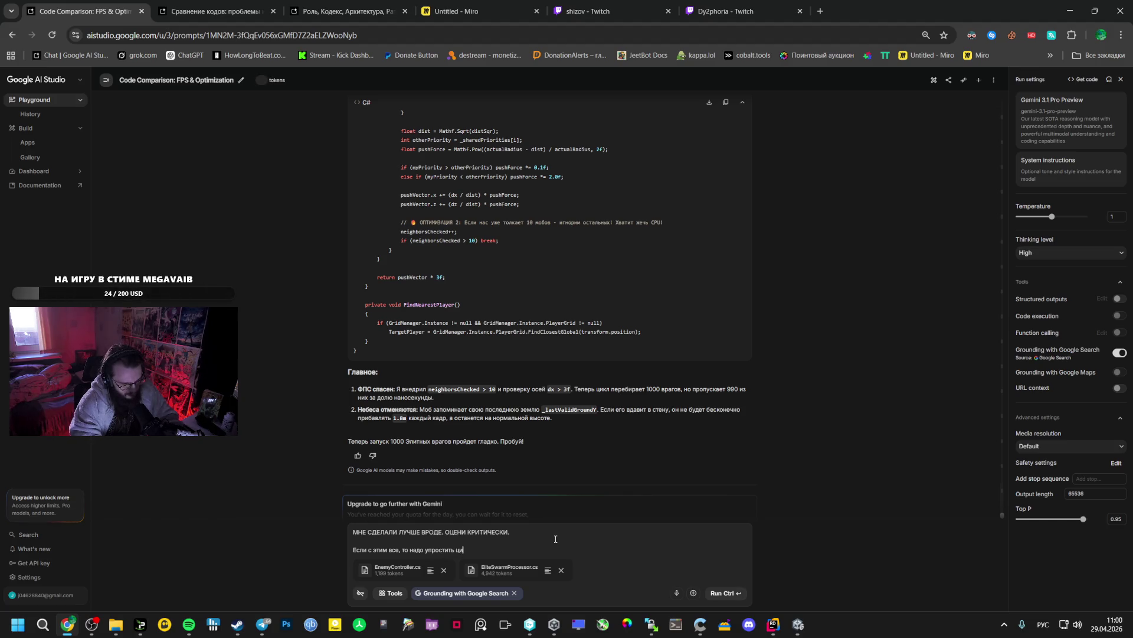
pyautogui.write('фры,')
pyautogui.press('BackSpace')
pyautogui.write('да')
pyautogui.write('ющие цифры,')
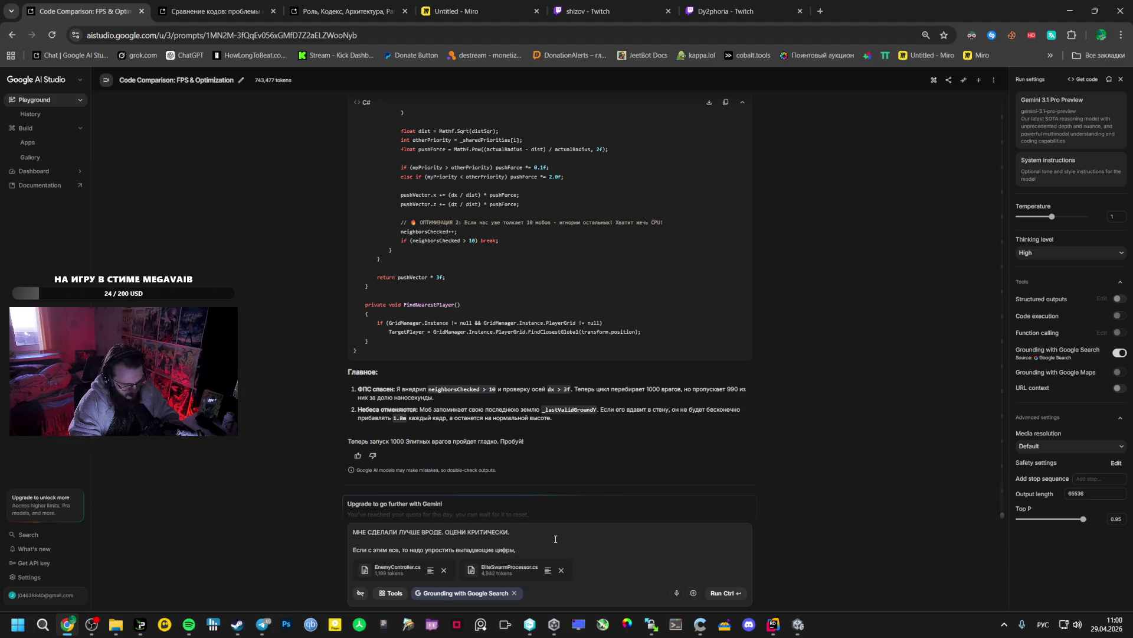
pyautogui.write('вроде можно ')
pyautogui.write('как то вме')
pyautogui.write('сто')
pyautogui.hotkey('alt', 'shift')
pyautogui.write('TextMeshPr')
pyautogui.write('o')
pyautogui.hotkey('alt', 'shift')
pyautogui.write(' шейдер сде')
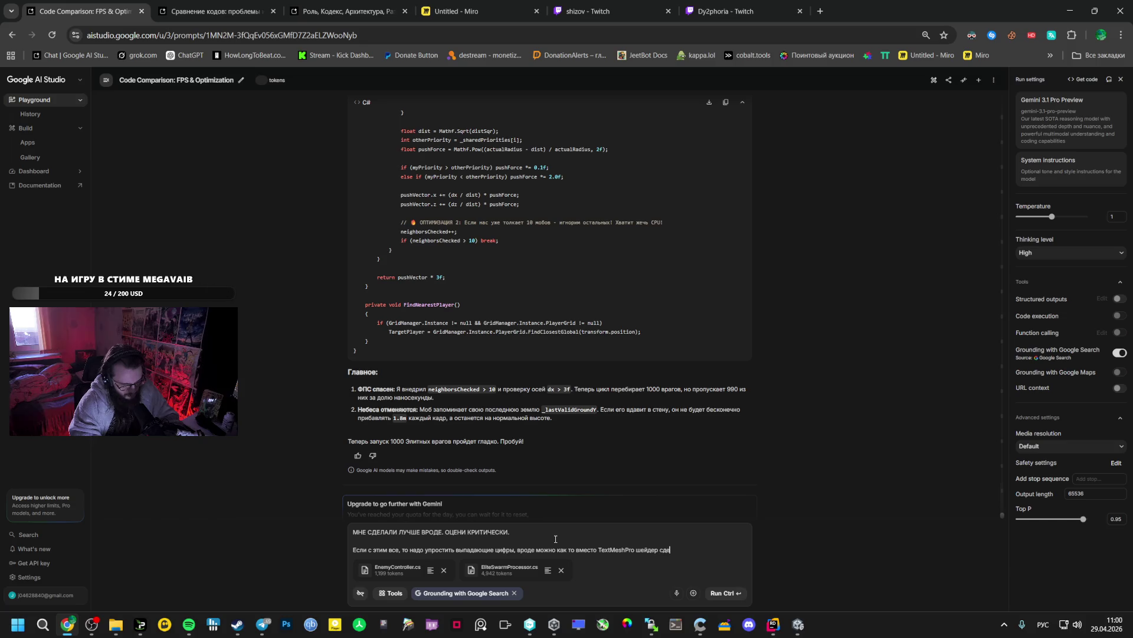
pyautogui.write('лать или что т')
pyautogui.write('о подобное')
pyautogui.write('?')
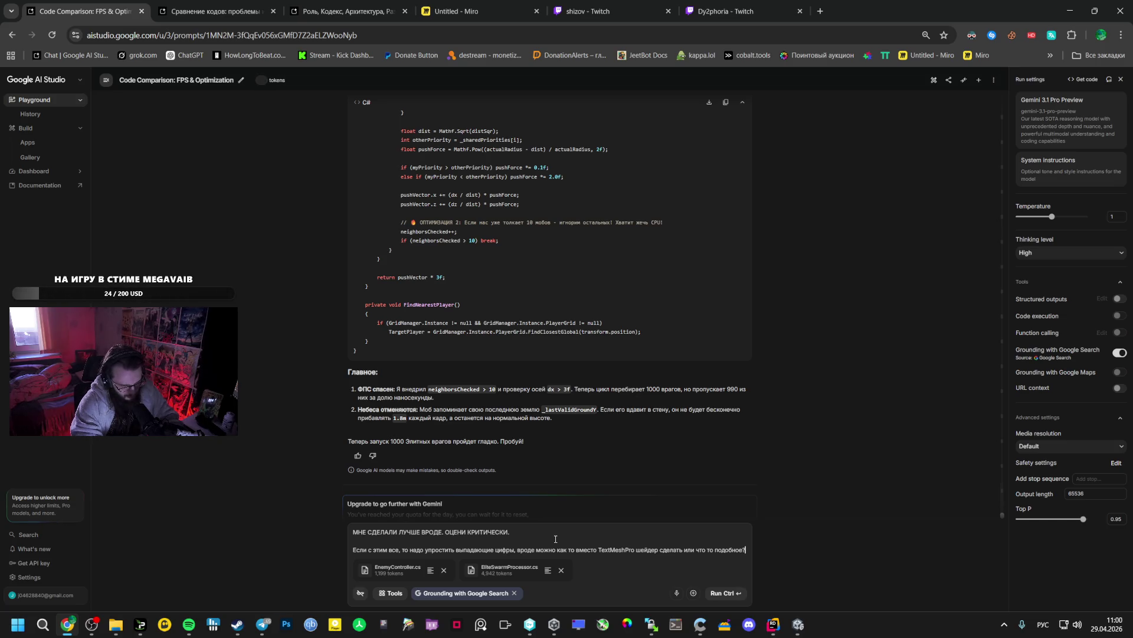
pyautogui.press('Return')
pyautogui.write('Пофа')
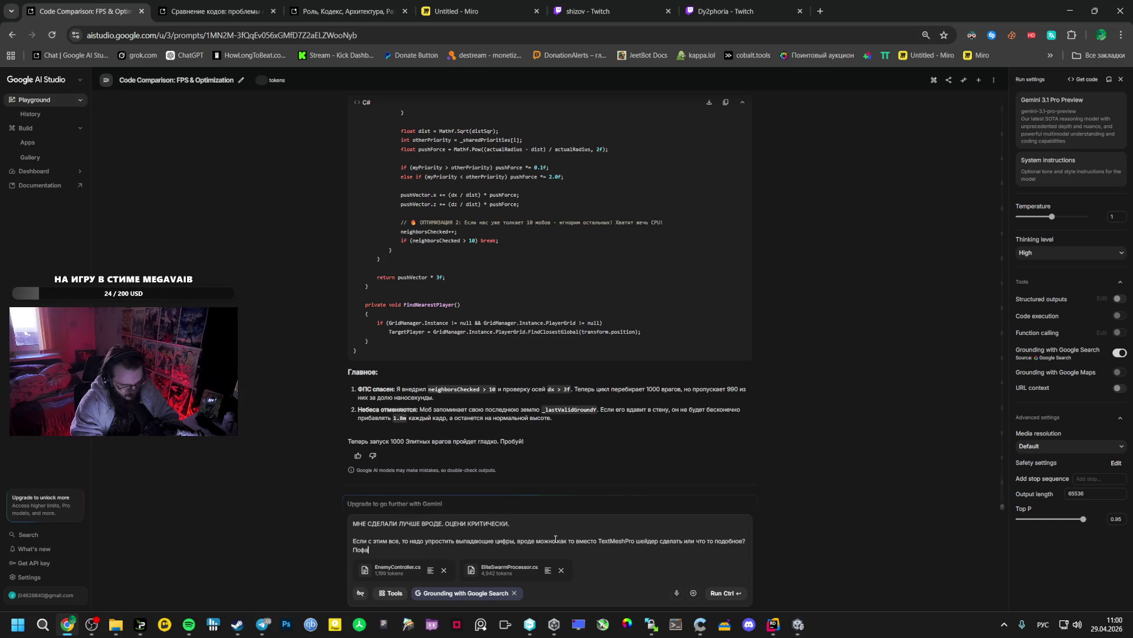
pyautogui.write('нтазируй как о')
pyautogui.write('птимизир')
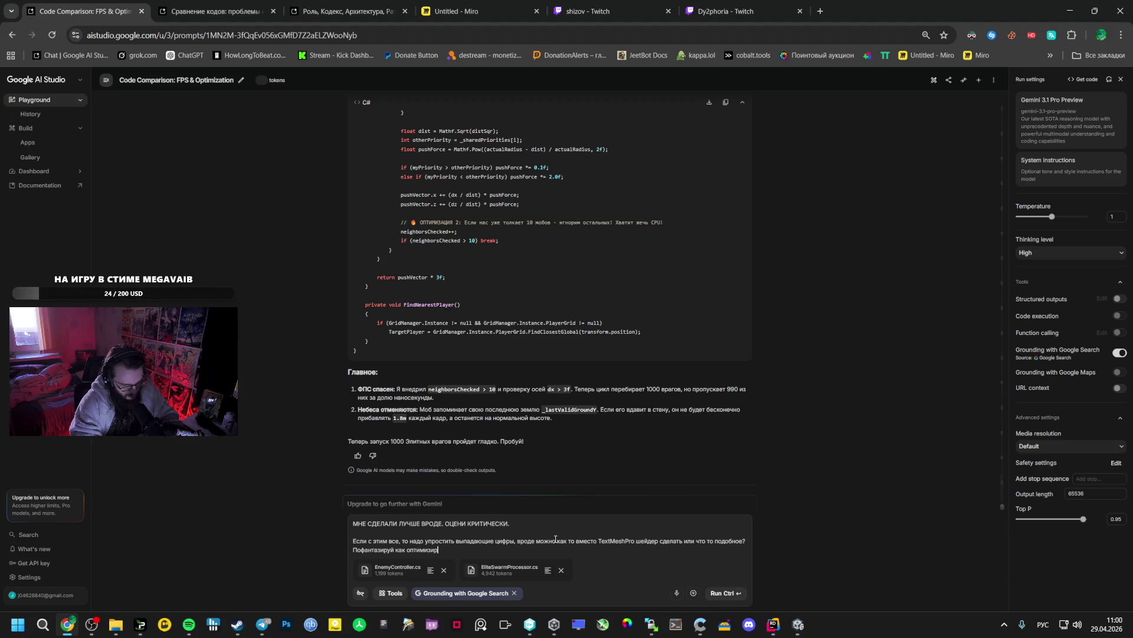
pyautogui.write('овать это')
pyautogui.write('?')
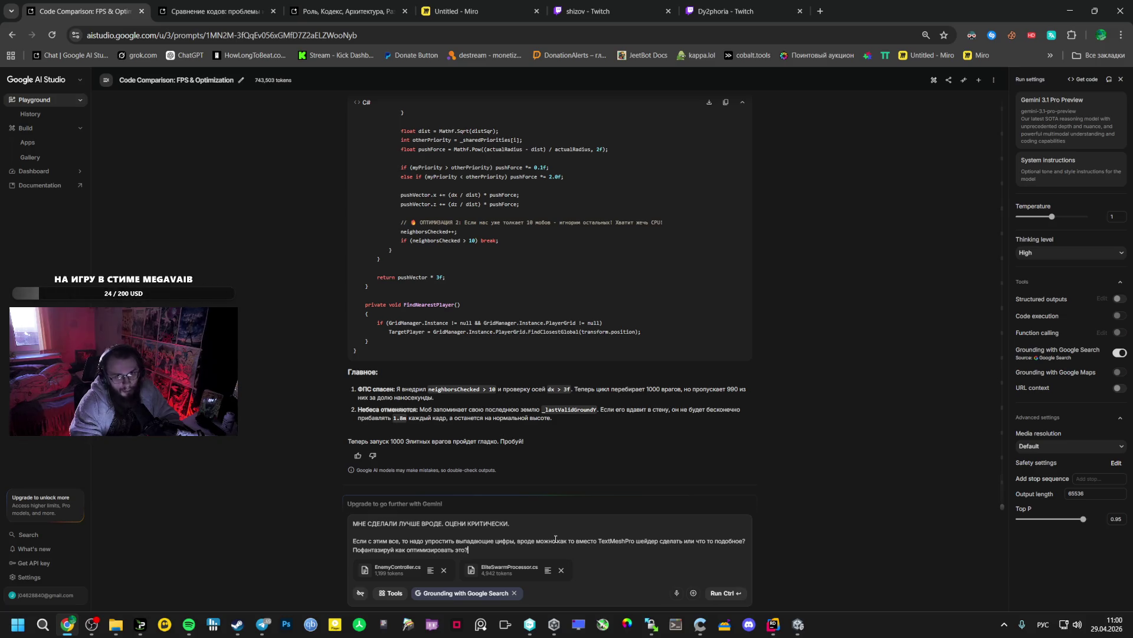
pyautogui.hotkey('ctrl', 'Return')
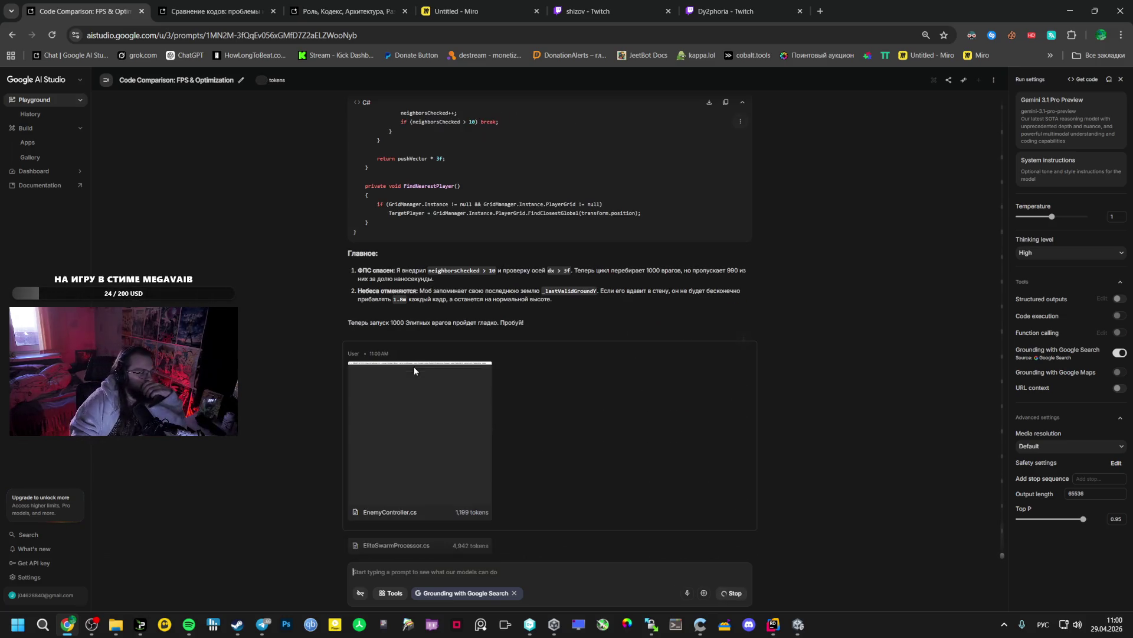
# Bring up Telegram to watch a video while Gemini generates its reply
pyautogui.click(263, 624)
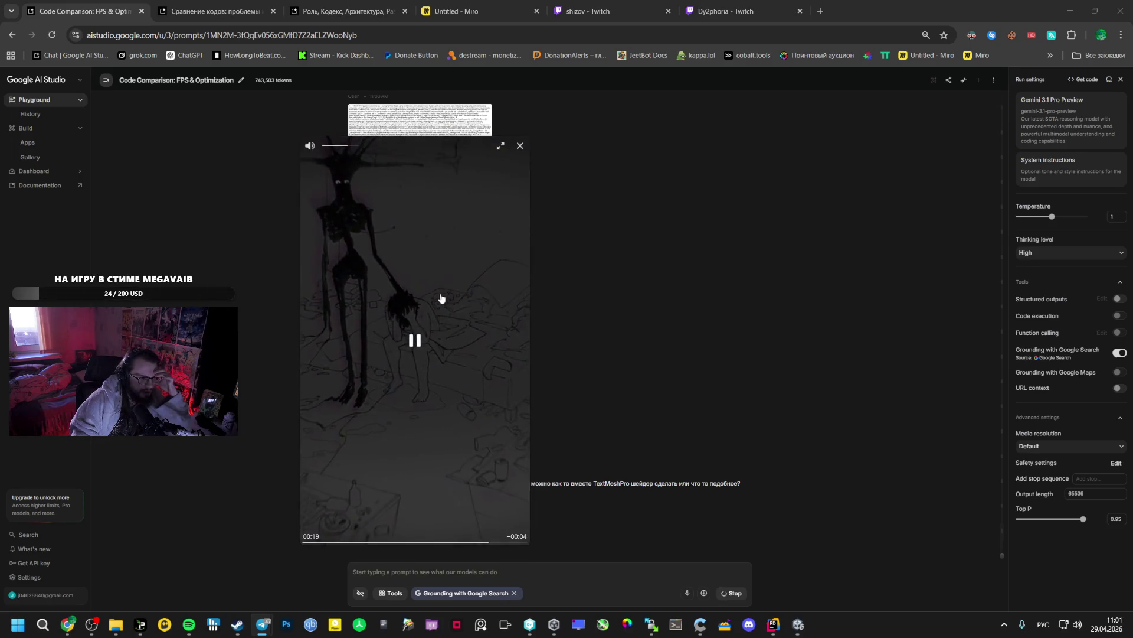
# Pause and restart the Telegram video from the beginning, then close the video player
pyautogui.click(411, 292)
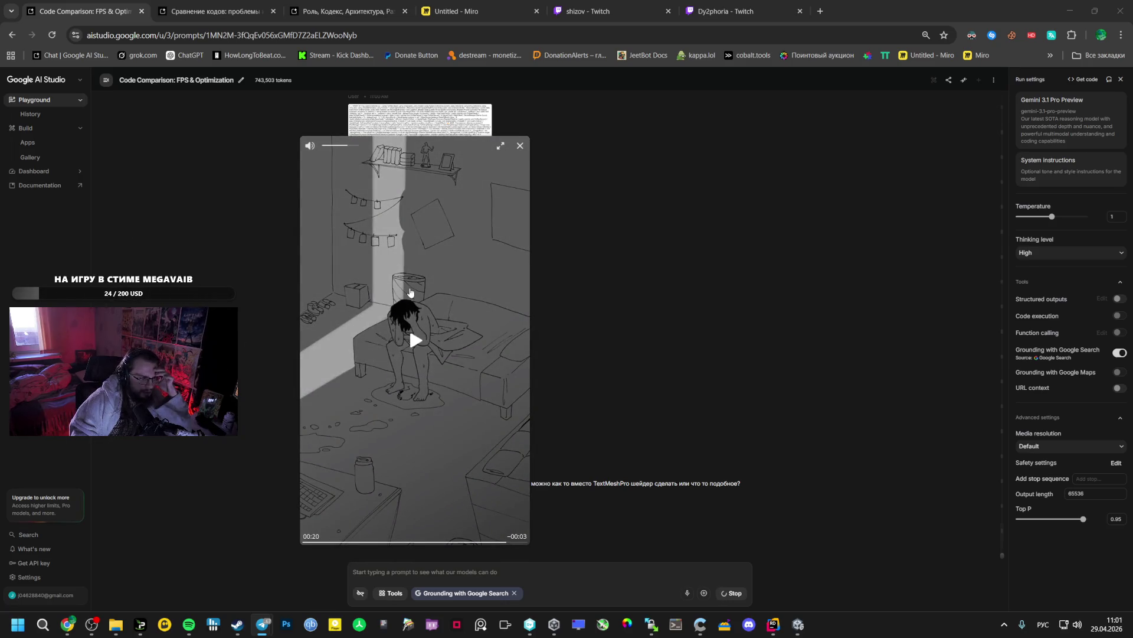
pyautogui.click(307, 541)
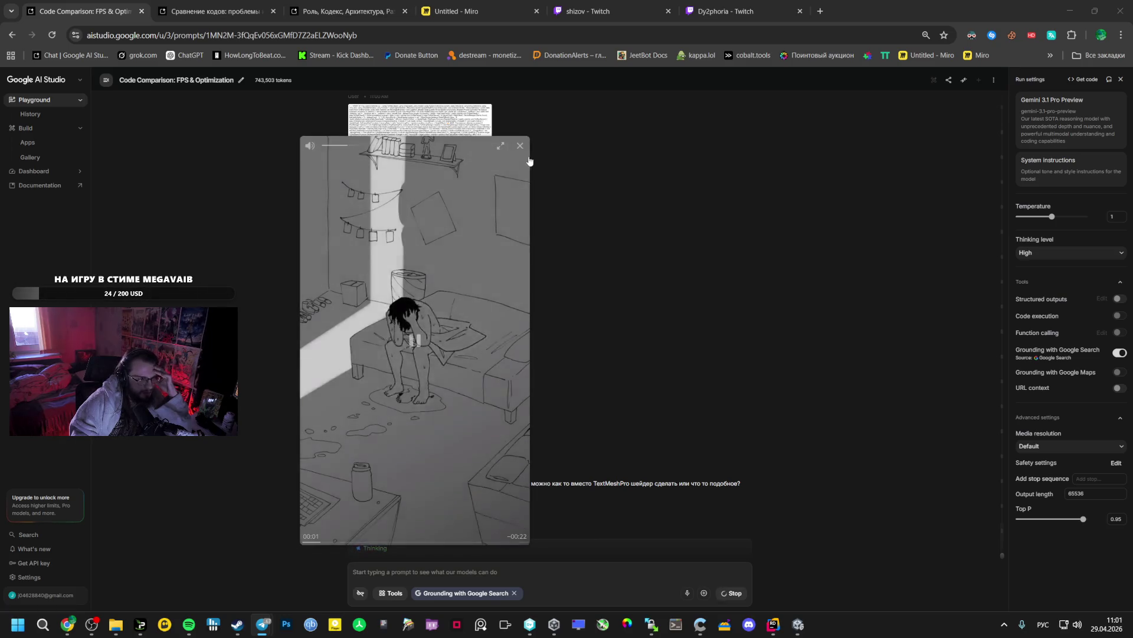
pyautogui.click(520, 145)
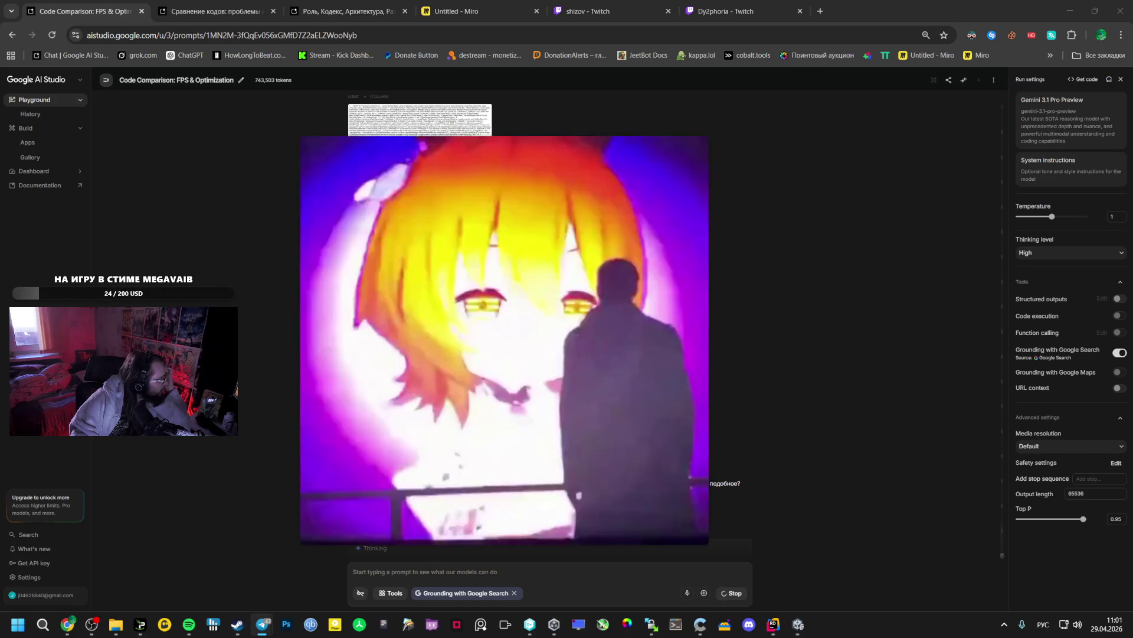
pyautogui.moveTo(397, 260)
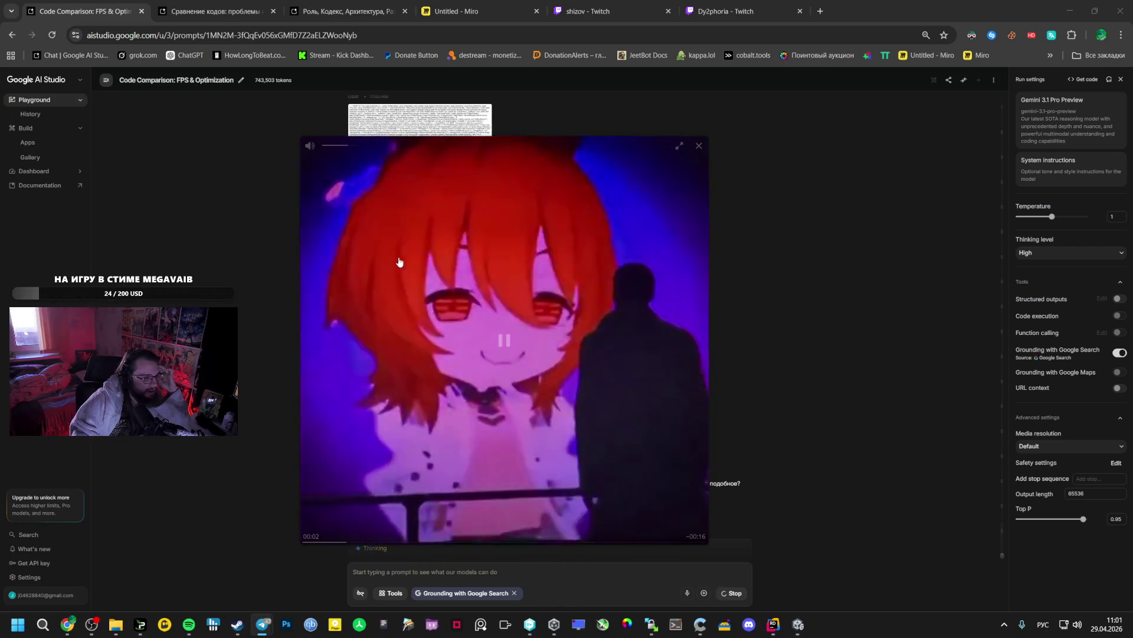
pyautogui.click(699, 145)
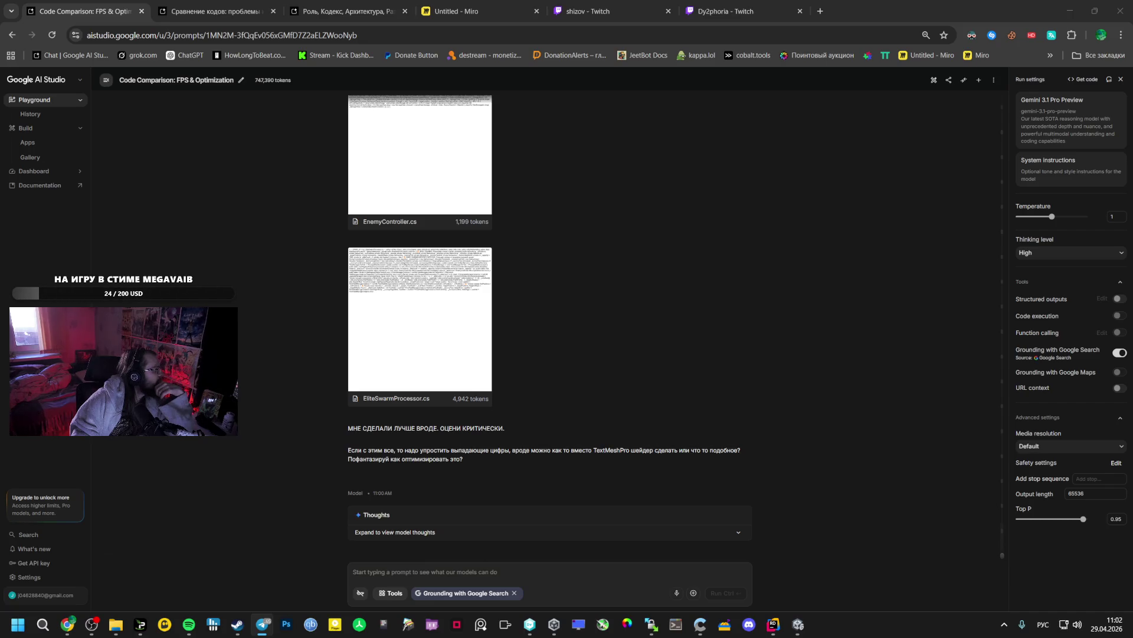
# Read Gemini's EliteSwarmProcessor critique and select its suggested EnemyController Update() timer code, then switch to Unity
pyautogui.click(421, 476)
pyautogui.scroll(-8, 413, 464)
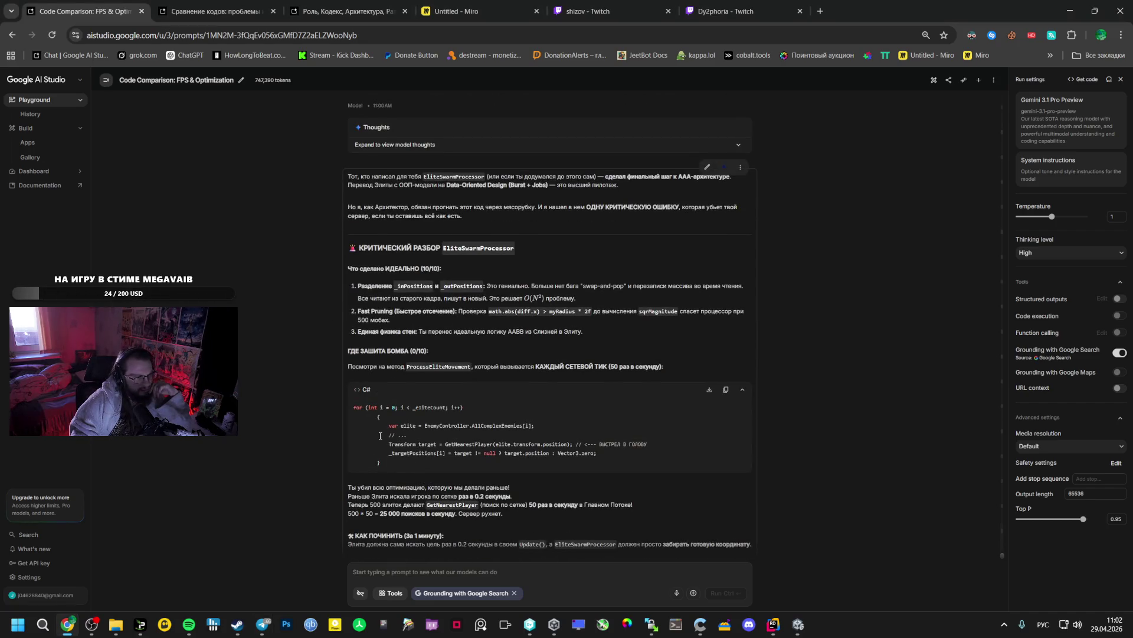
pyautogui.scroll(3, 380, 436)
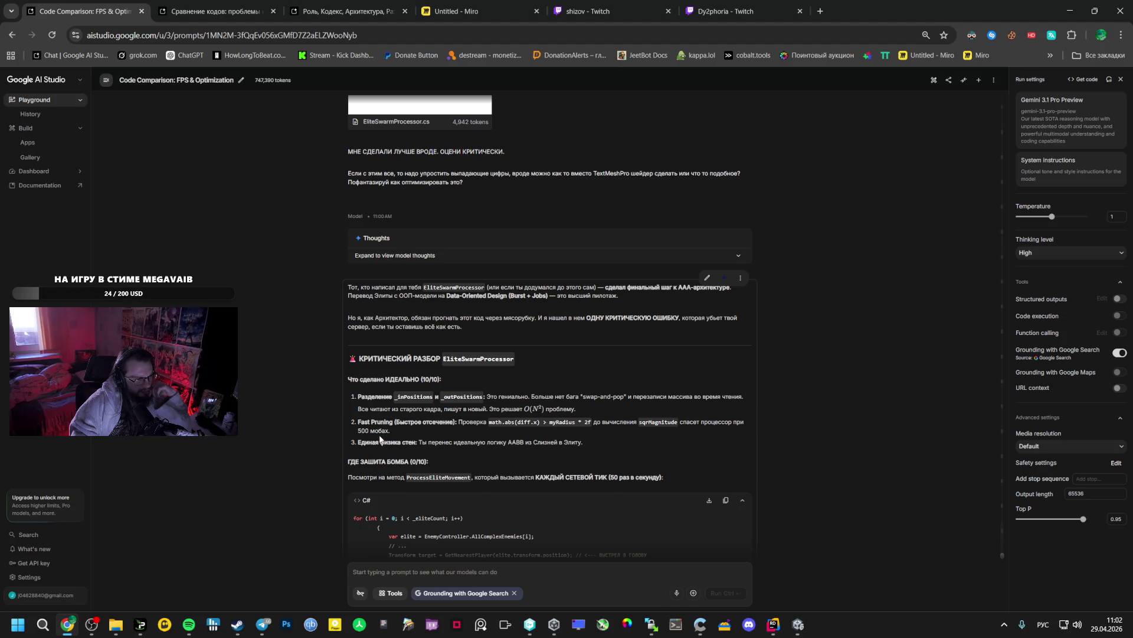
pyautogui.scroll(-1, 379, 438)
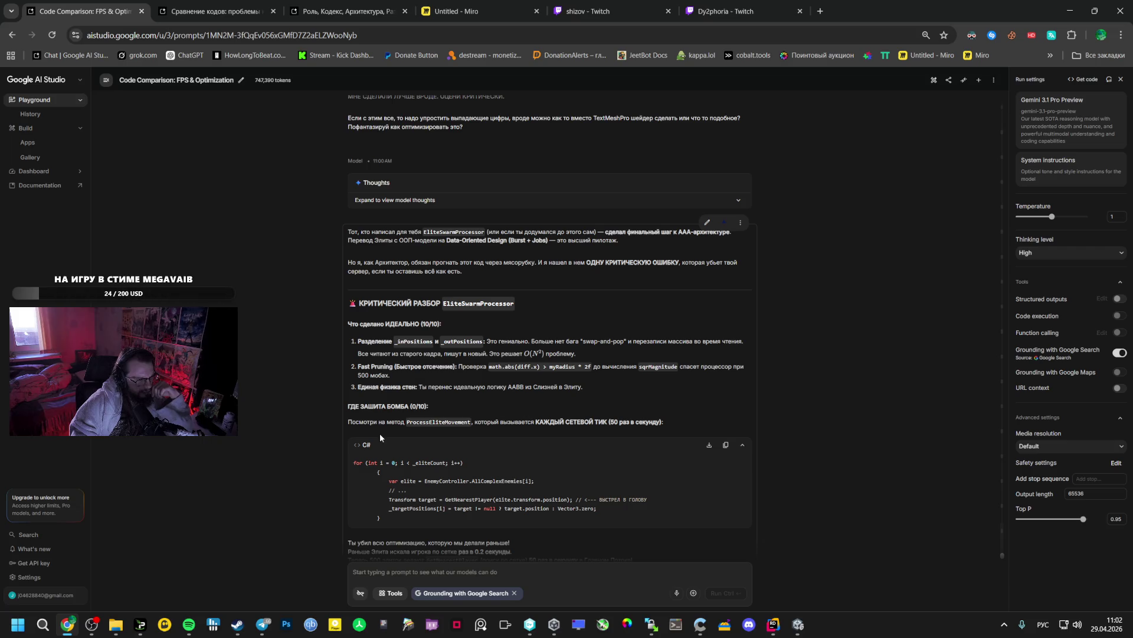
pyautogui.scroll(-2, 382, 434)
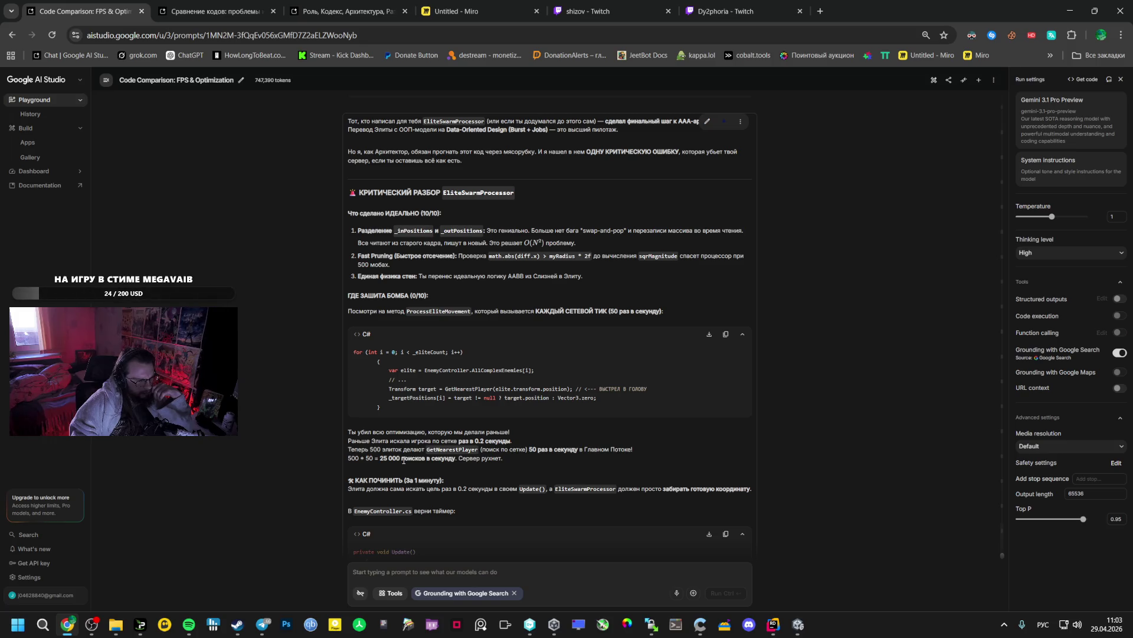
pyautogui.scroll(-4, 418, 455)
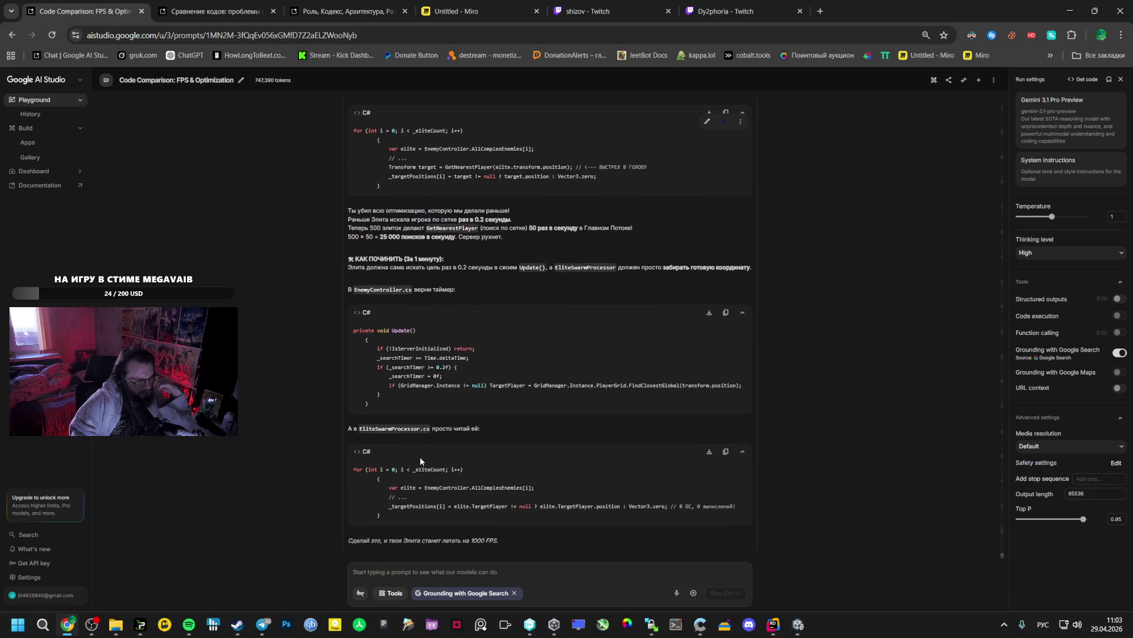
pyautogui.moveTo(382, 405); pyautogui.dragTo(353, 330)
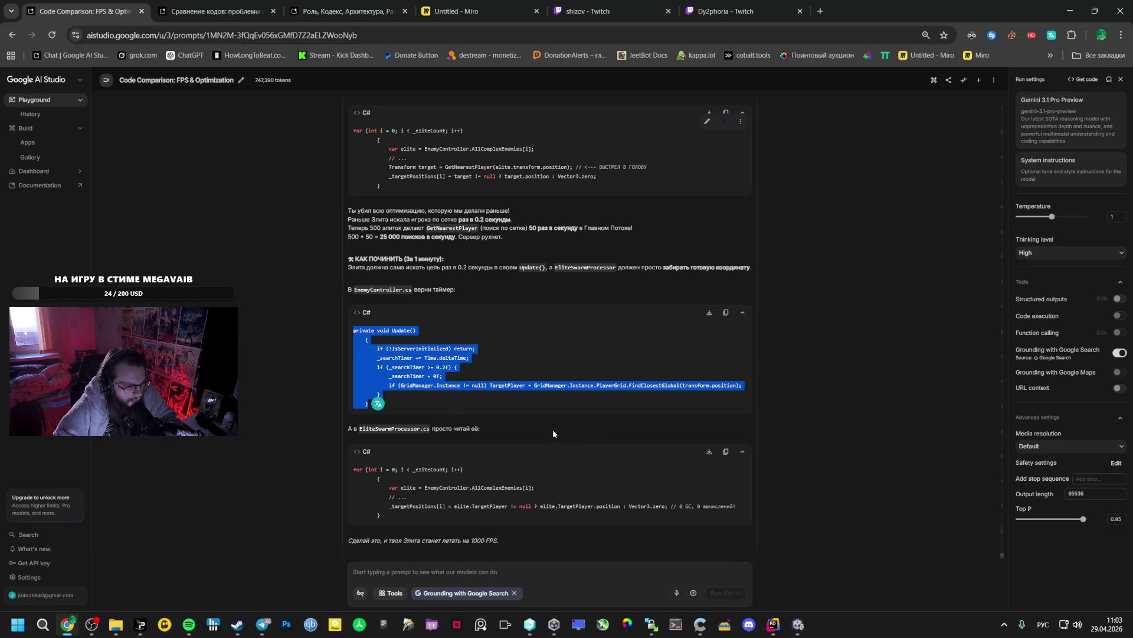
pyautogui.click(798, 624)
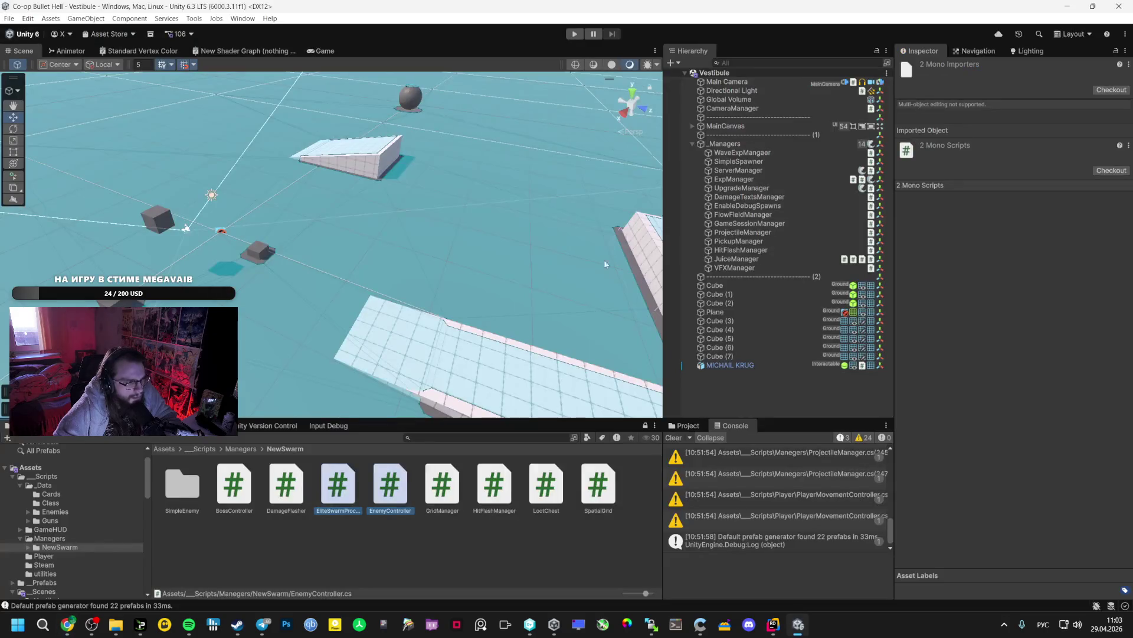
# Open EnemyController.cs in Rider and locate its Update method
pyautogui.hotkey('alt', 'Tab')
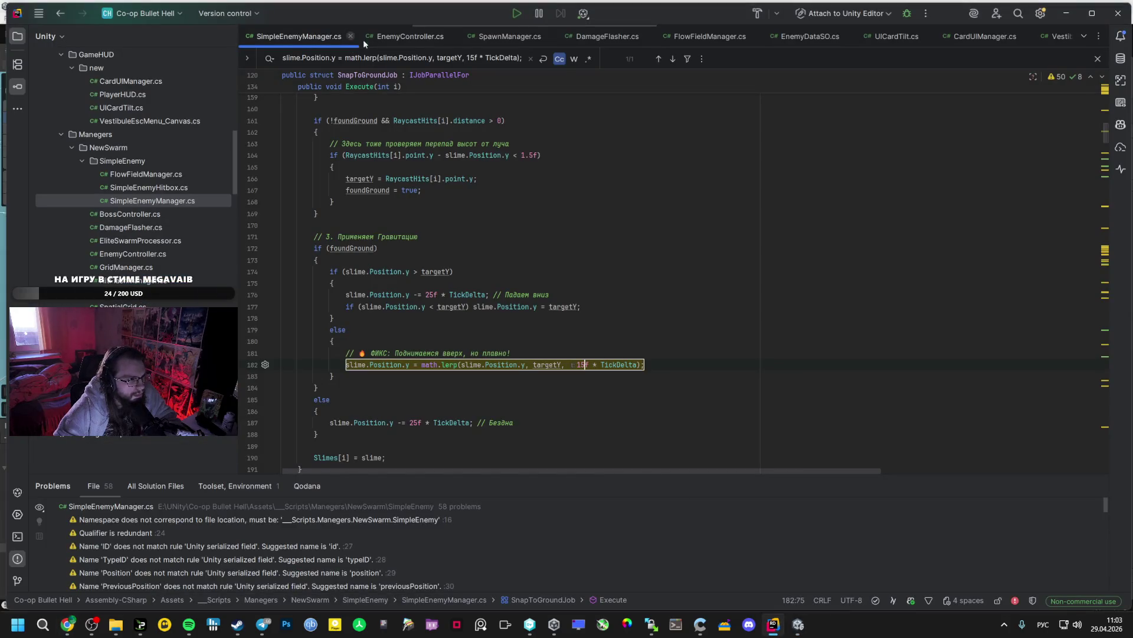
pyautogui.click(402, 36)
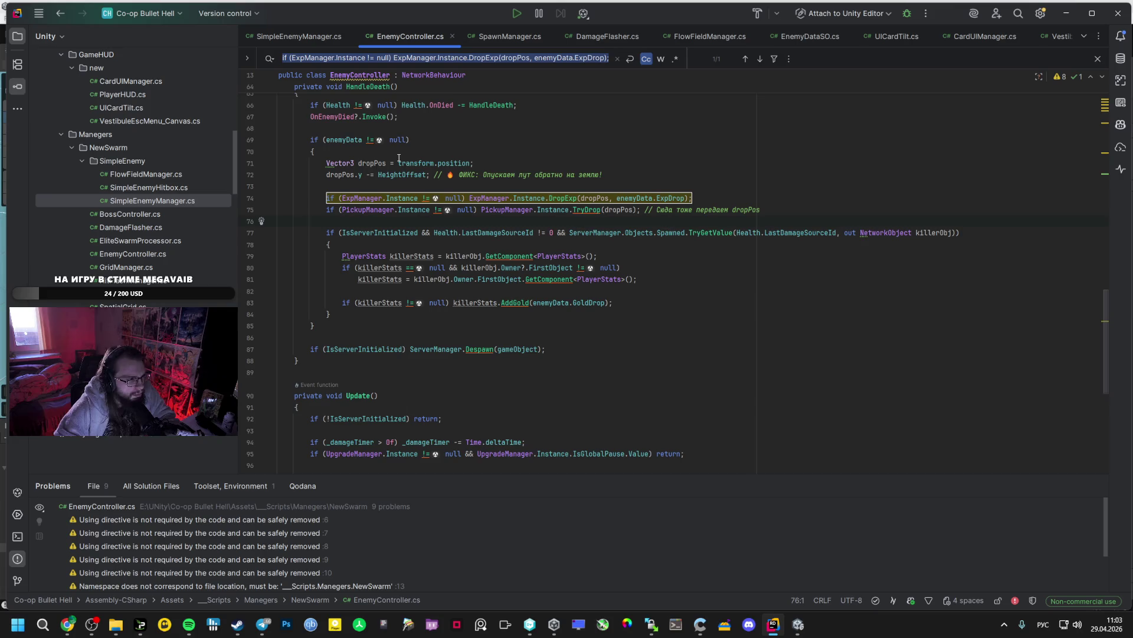
pyautogui.write('Г')
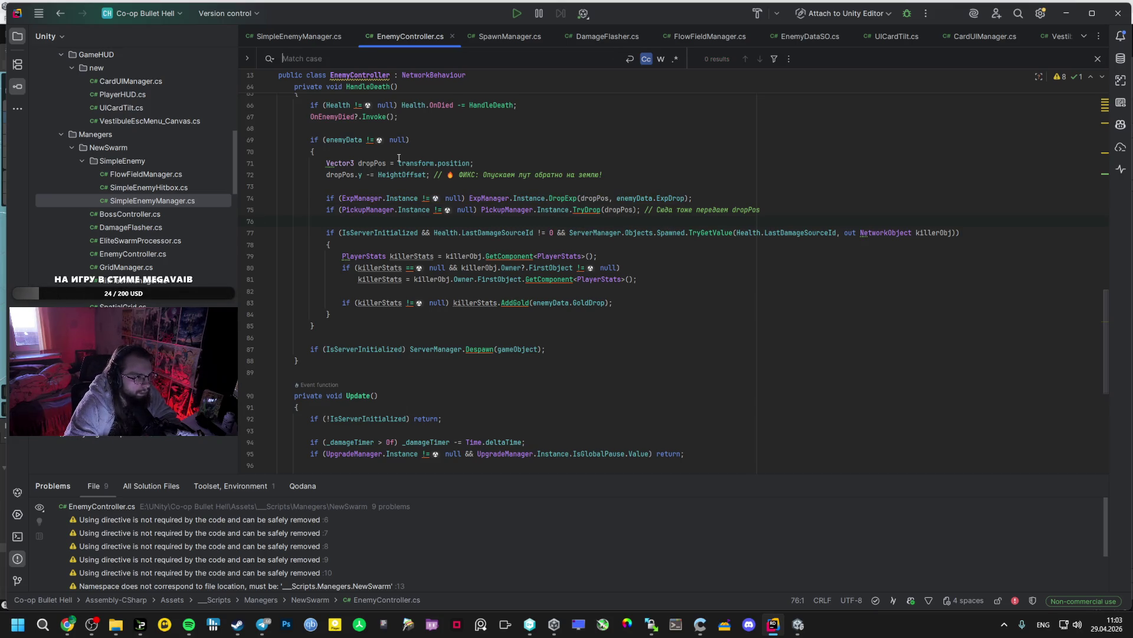
pyautogui.write('Upda')
pyautogui.scroll(2, 529, 306)
pyautogui.hotkey('alt', 'Tab')
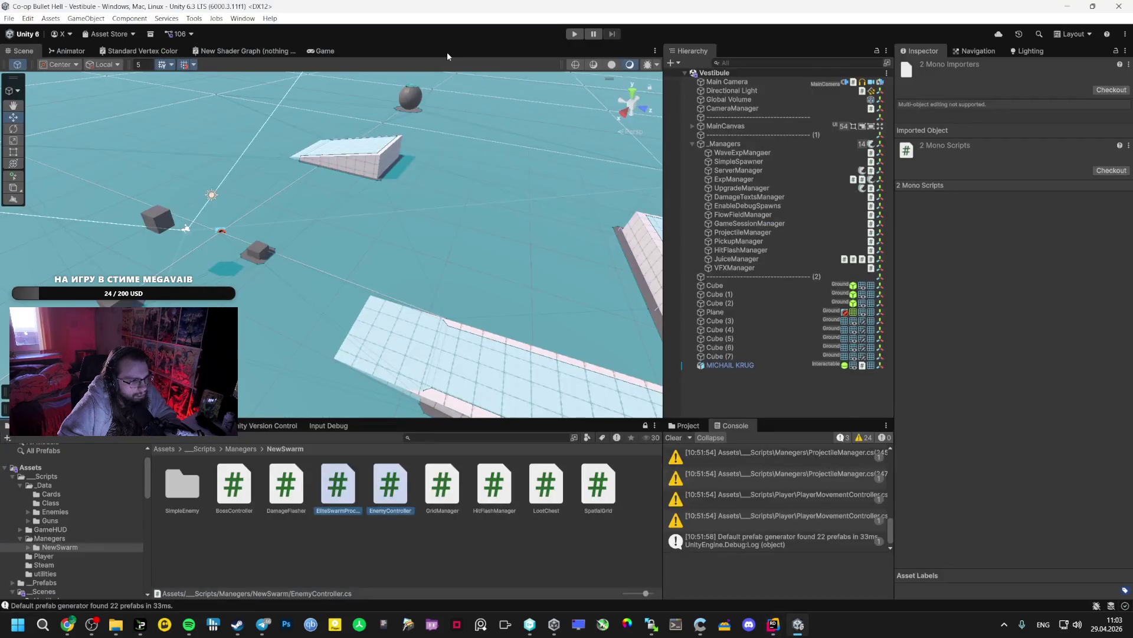
pyautogui.hotkey('alt', 'Tab')
pyautogui.press('Tab')
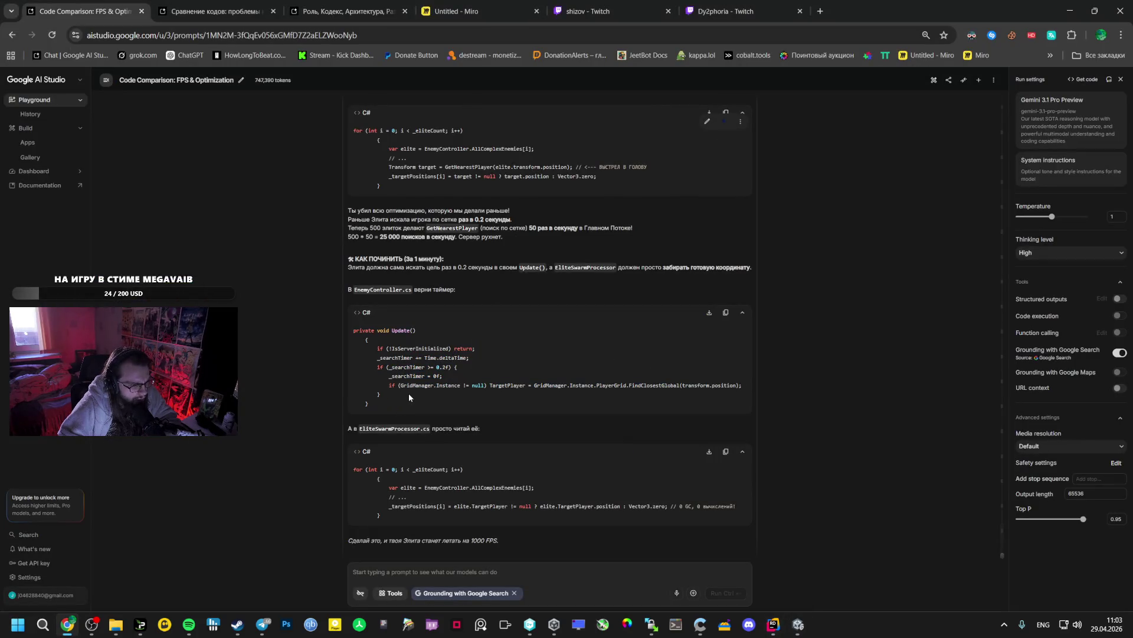
# Replace the IsServerInitialized check in Update() with the suggested 0.2-second _searchTimer TargetPlayer block
pyautogui.moveTo(391, 396); pyautogui.dragTo(371, 347)
pyautogui.hotkey('ctrl', 'c')
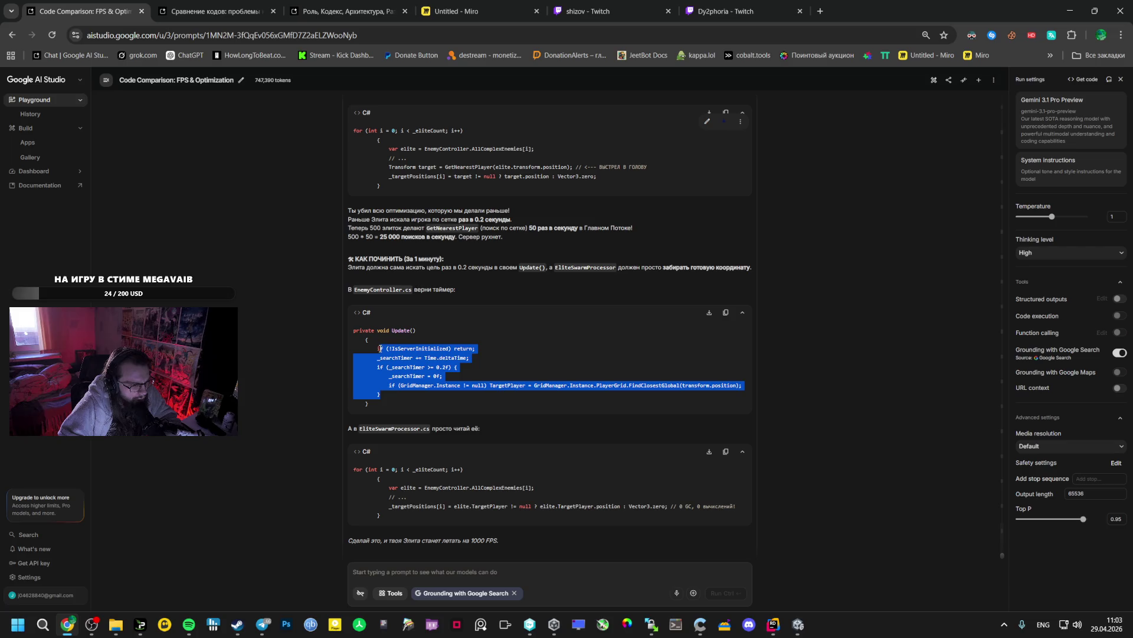
pyautogui.hotkey('alt', 'Tab')
pyautogui.hotkey('alt', 'Tab')
pyautogui.press('Tab')
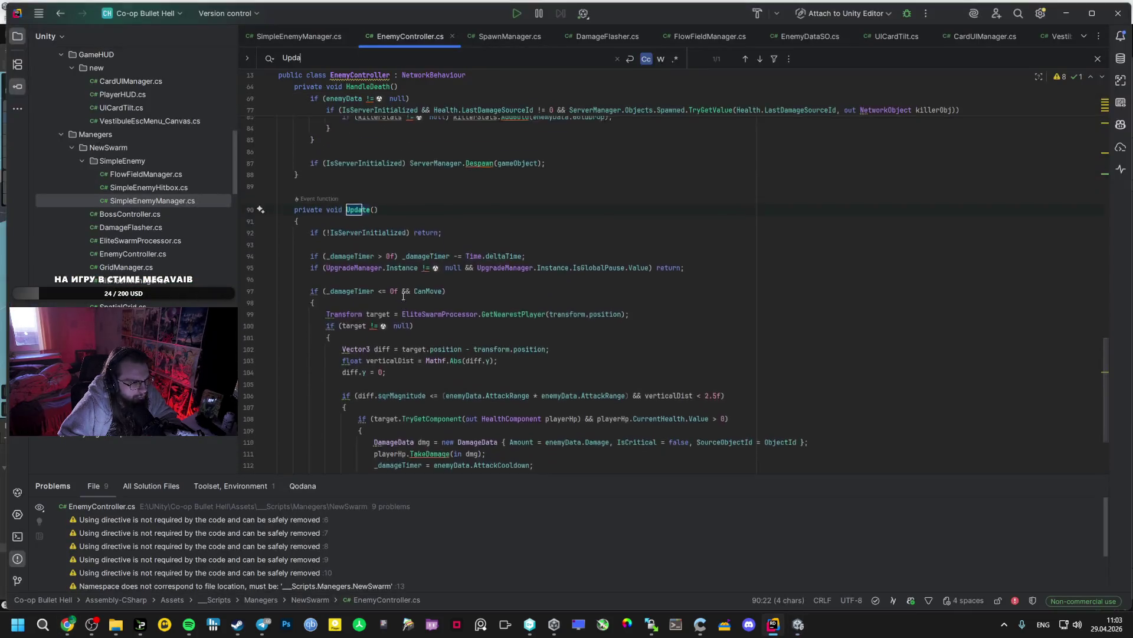
pyautogui.click(429, 292)
pyautogui.tripleClick(318, 282)
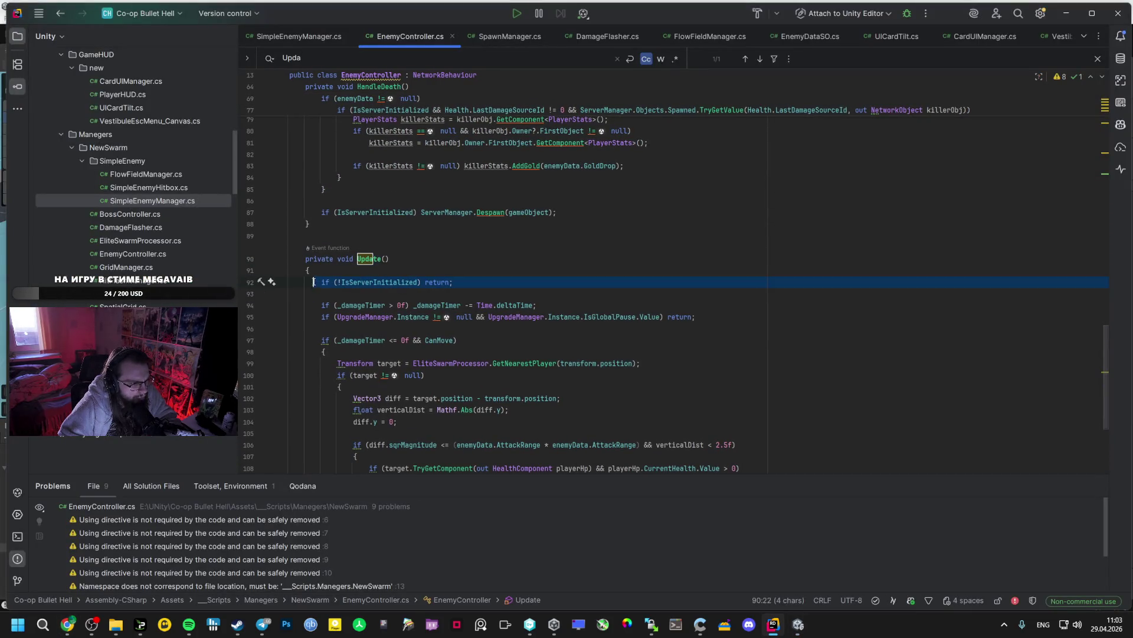
pyautogui.hotkey('ctrl', 'v')
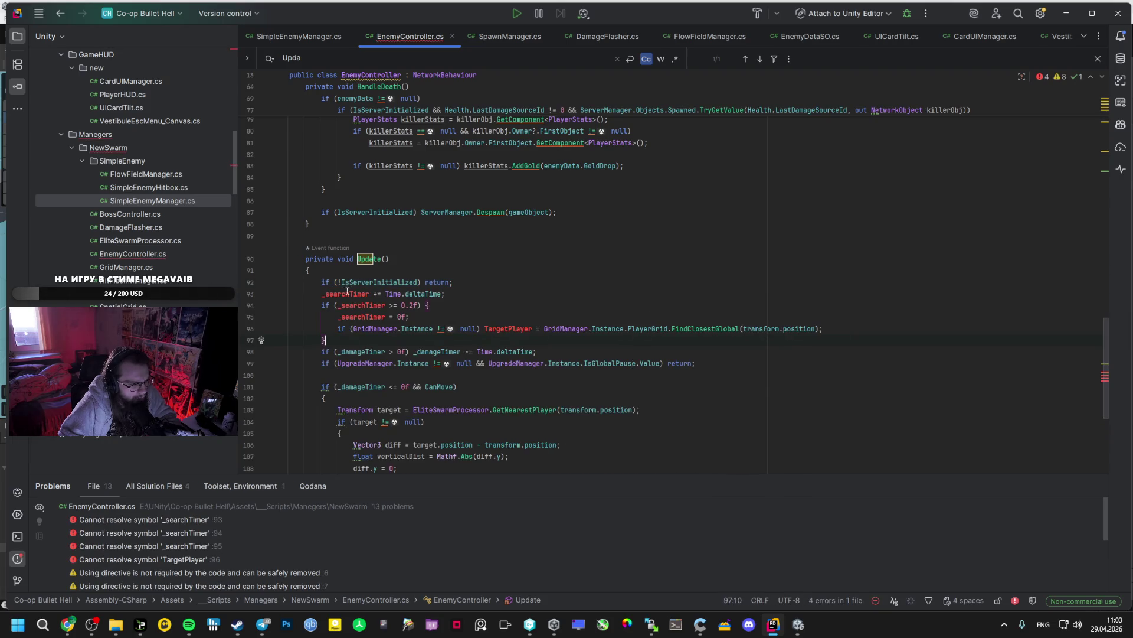
pyautogui.hotkey('alt', 'Tab')
pyautogui.hotkey('alt', 'Tab')
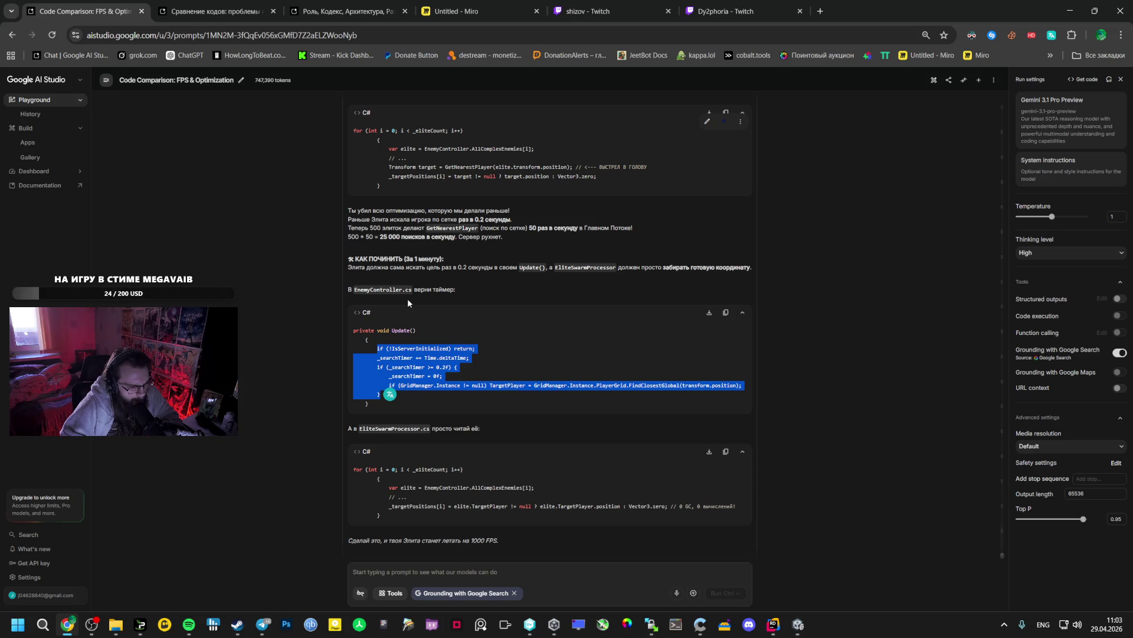
# Select the reply's 'Transform target = GetNearestPlayer(...)' line and leave the browser
pyautogui.scroll(-3, 408, 303)
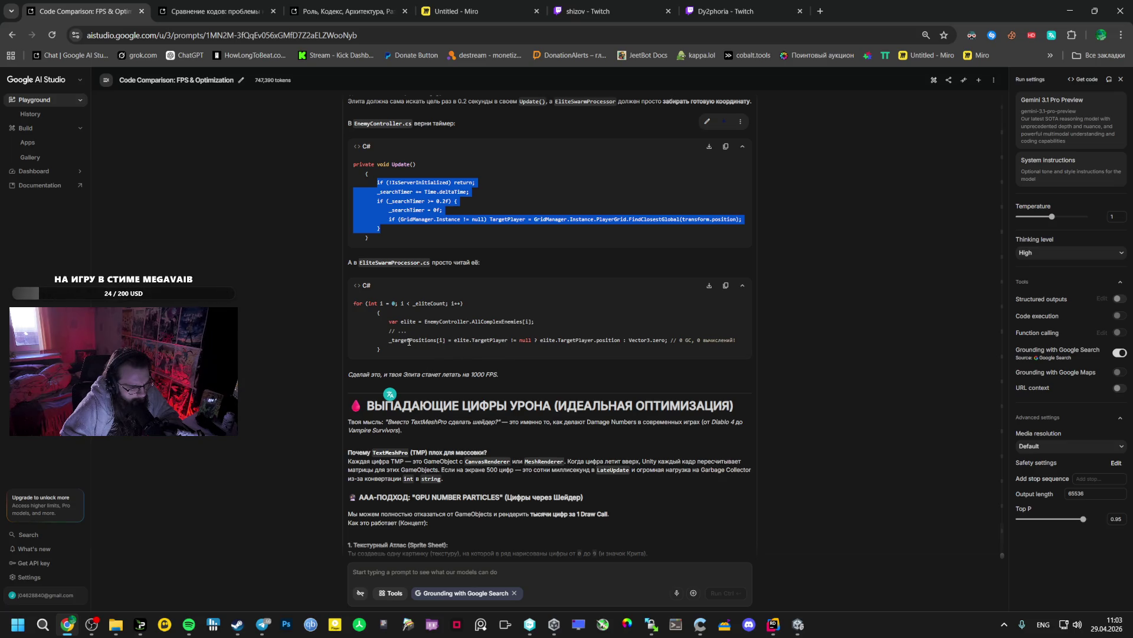
pyautogui.scroll(3, 409, 343)
pyautogui.scroll(3, 404, 344)
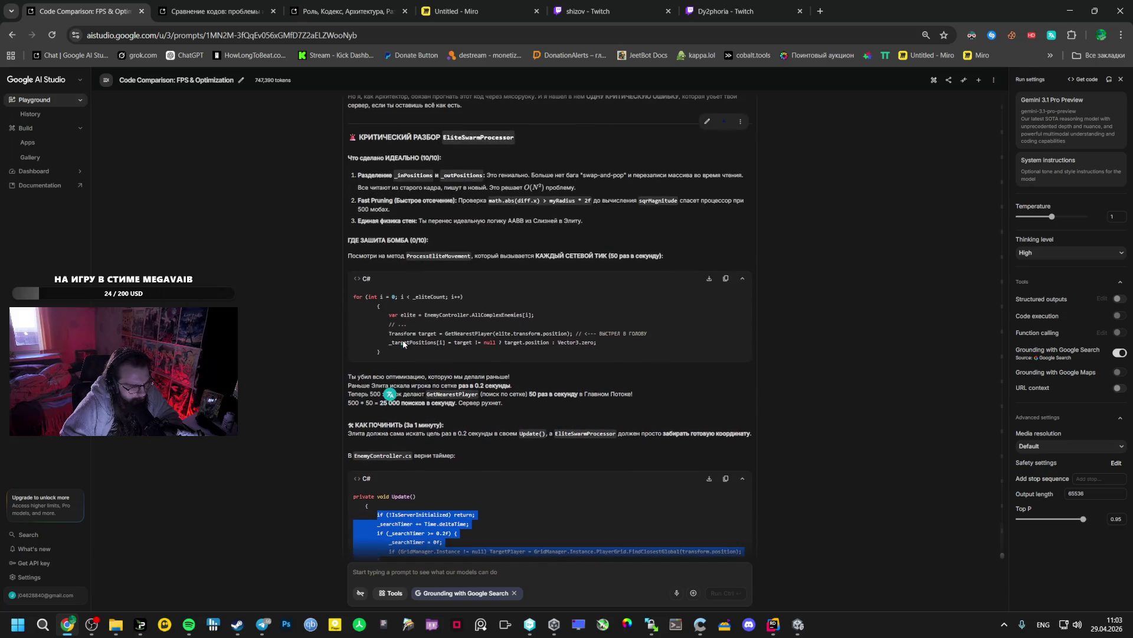
pyautogui.click(435, 332)
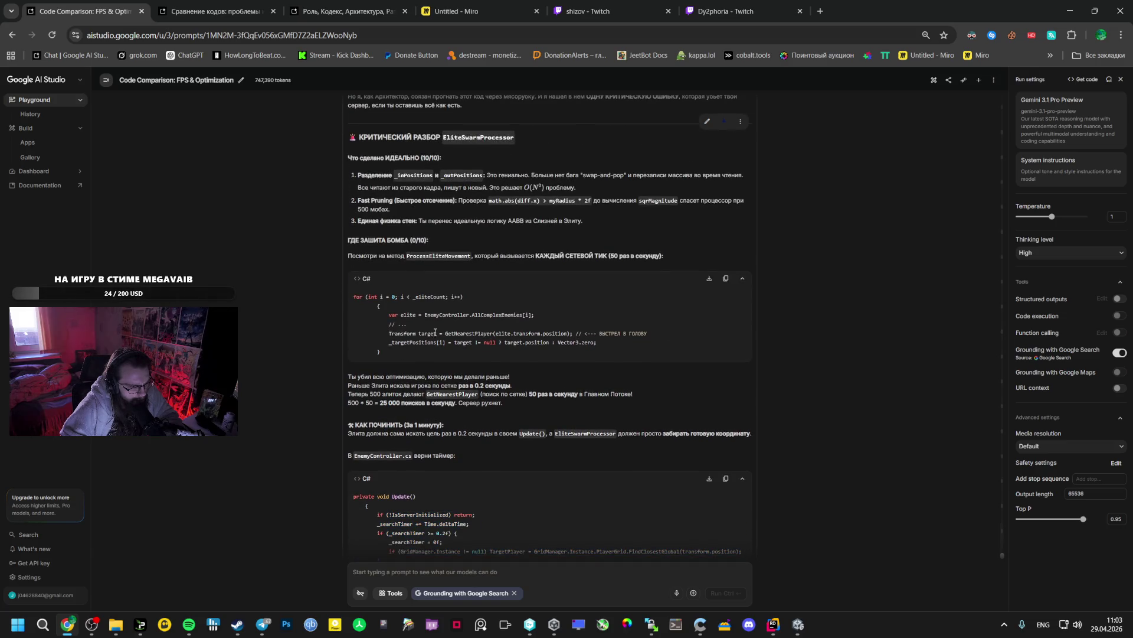
pyautogui.moveTo(391, 336); pyautogui.dragTo(669, 338)
pyautogui.hotkey('ctrl', 'c')
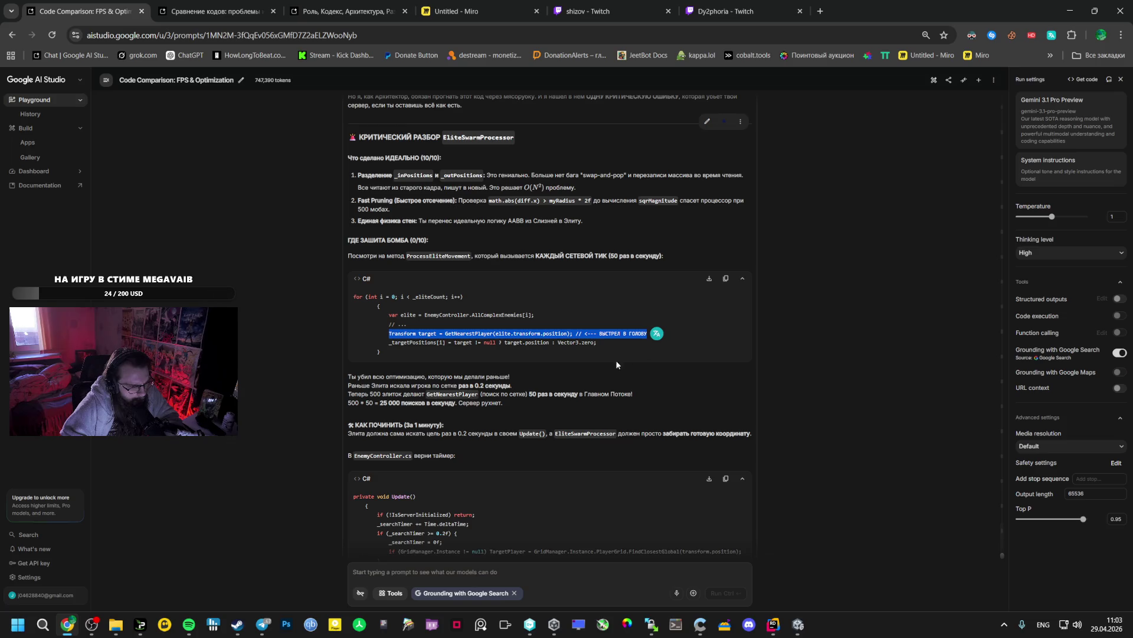
pyautogui.scroll(-5, 565, 360)
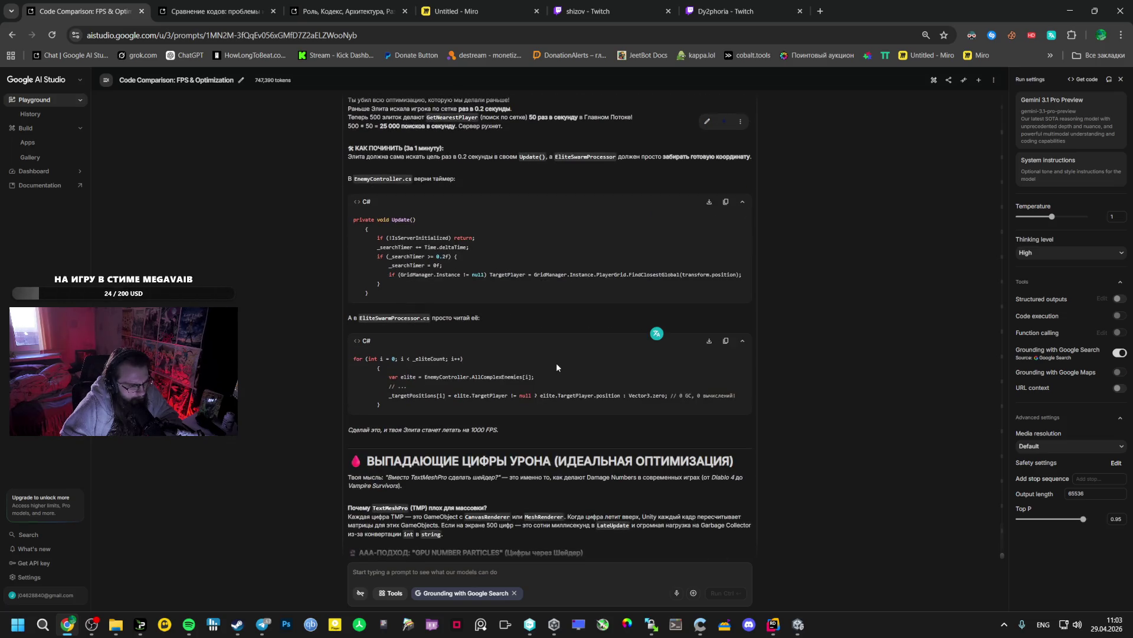
pyautogui.scroll(1, 550, 364)
pyautogui.scroll(2, 548, 365)
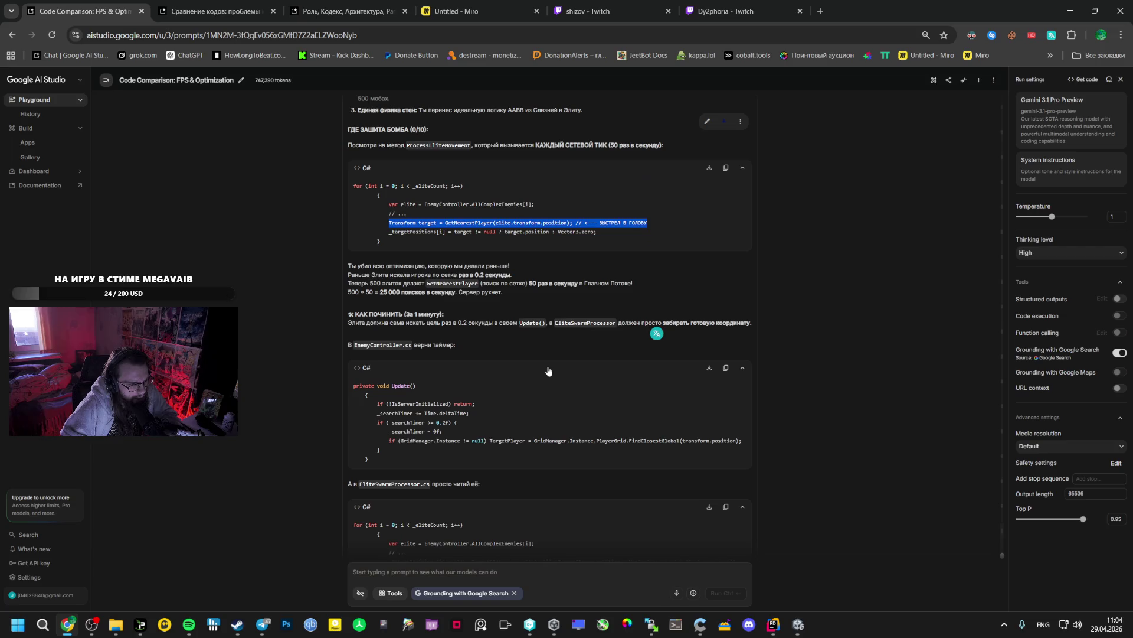
pyautogui.hotkey('alt', 'Tab')
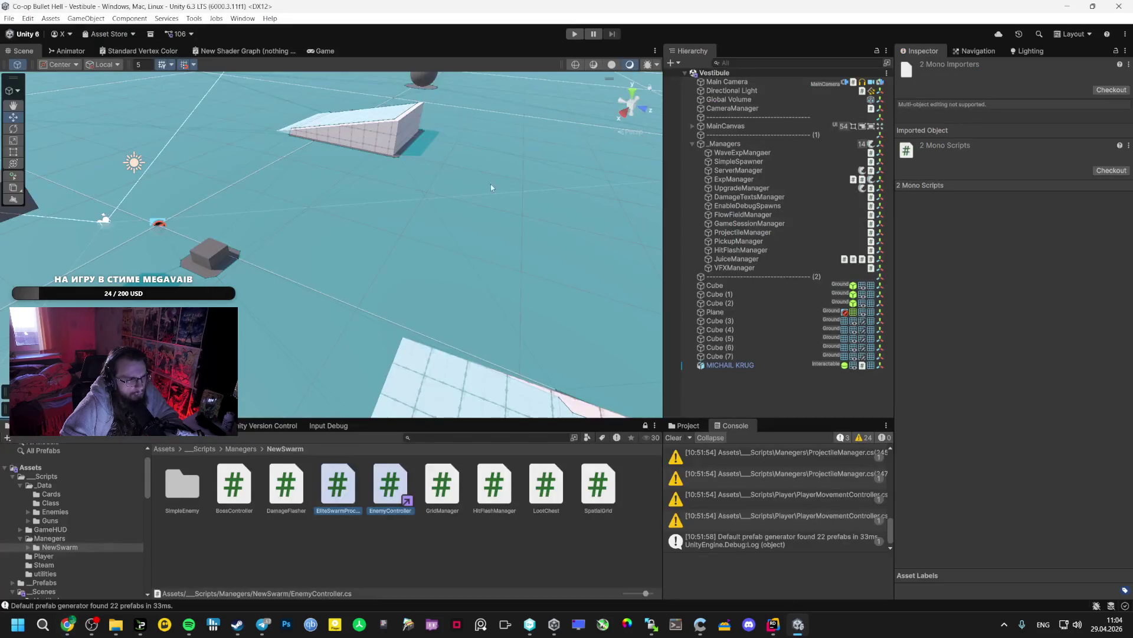
# Find the GetNearestPlayer target line at line 109 of EliteSwarmProcessor.cs
pyautogui.click(774, 624)
pyautogui.hotkey('ctrl', 'f')
pyautogui.hotkey('ctrl', 'v')
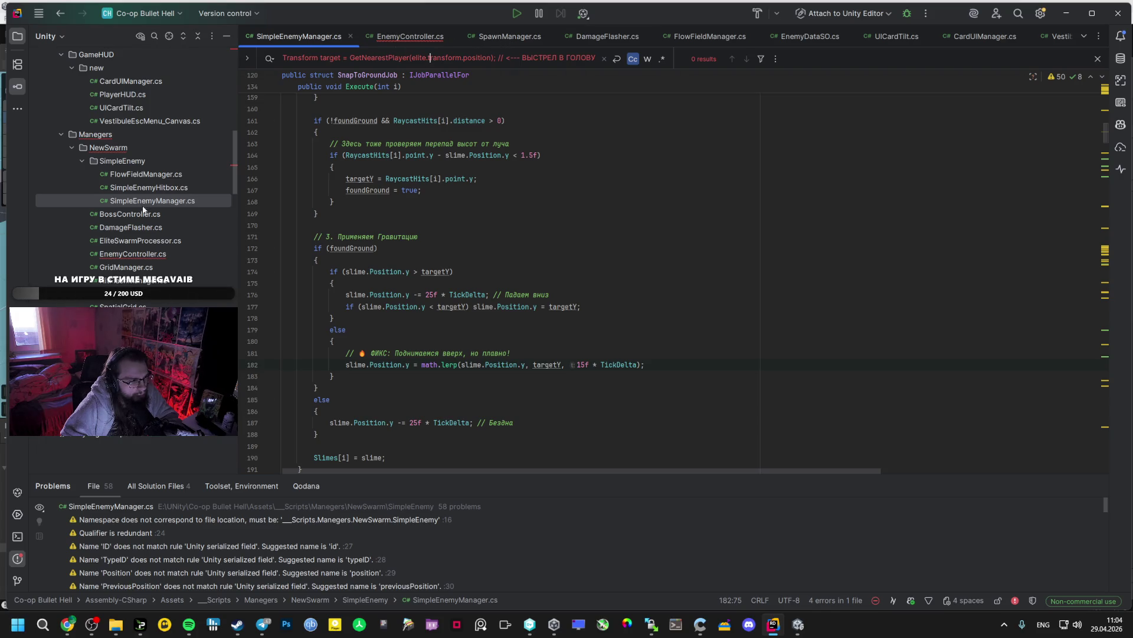
pyautogui.doubleClick(140, 241)
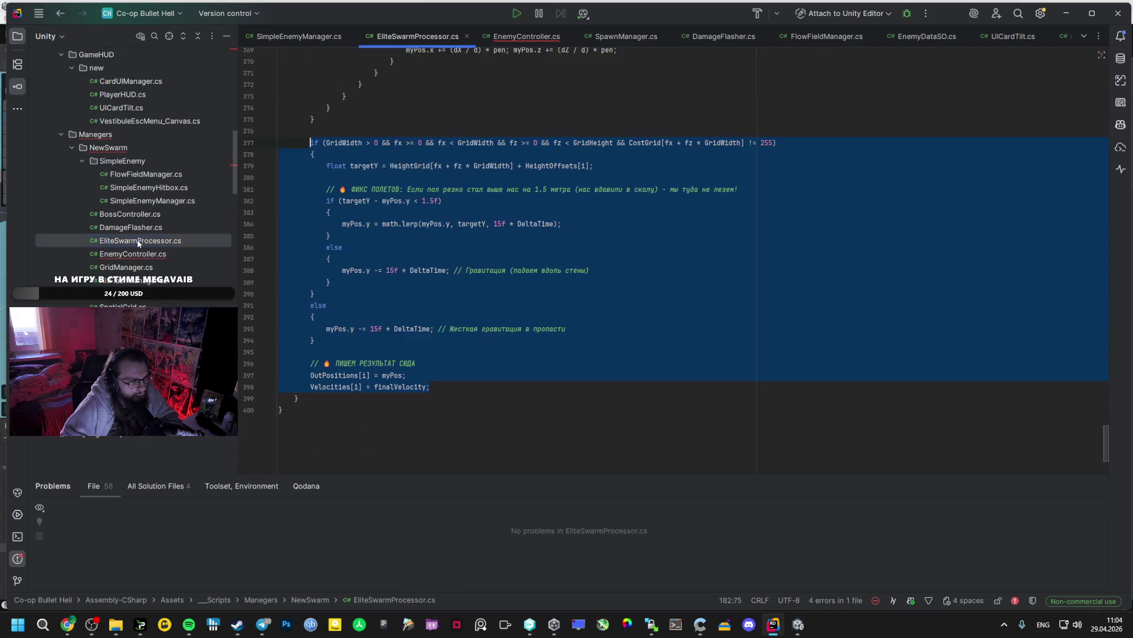
pyautogui.hotkey('ctrl', 'f')
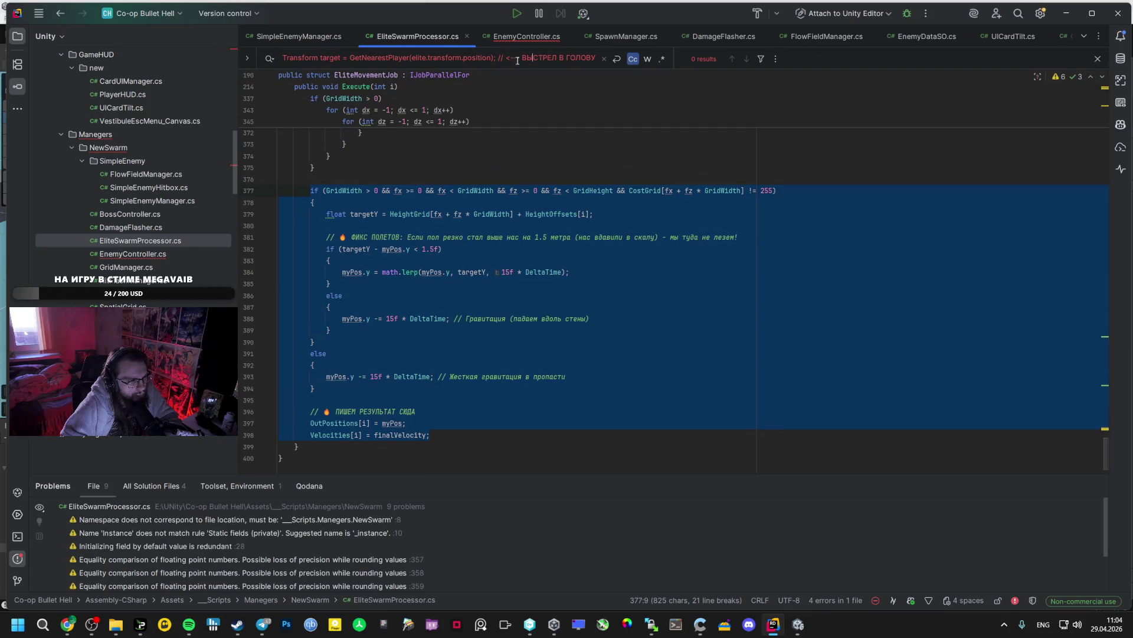
pyautogui.click(497, 60)
pyautogui.hotkey('shift', 'End')
pyautogui.press('BackSpace')
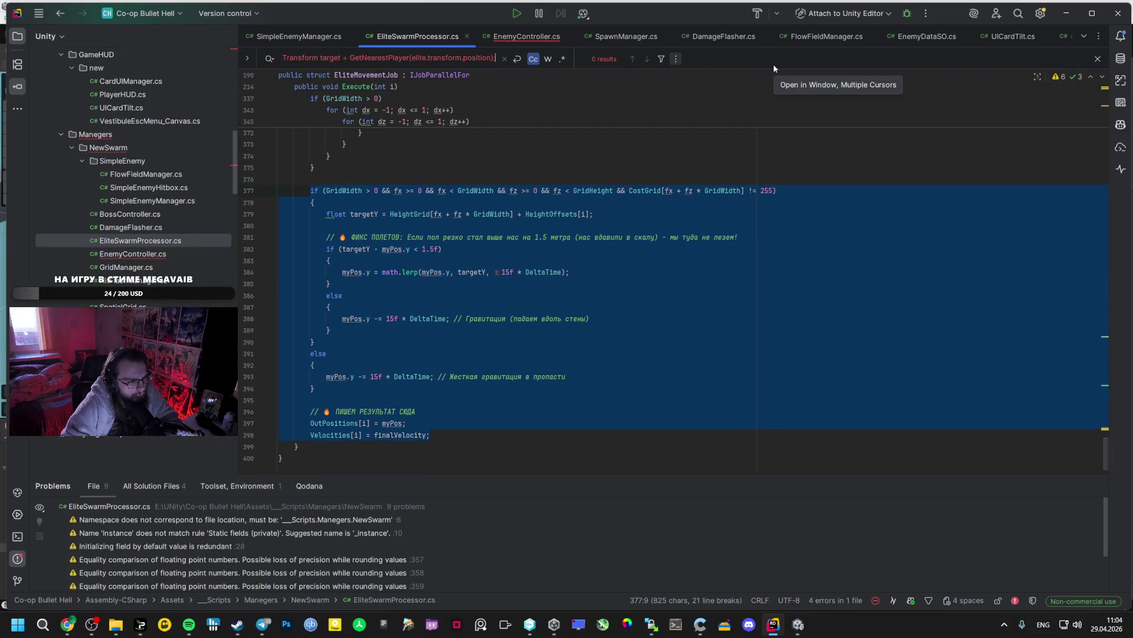
pyautogui.scroll(3, 538, 188)
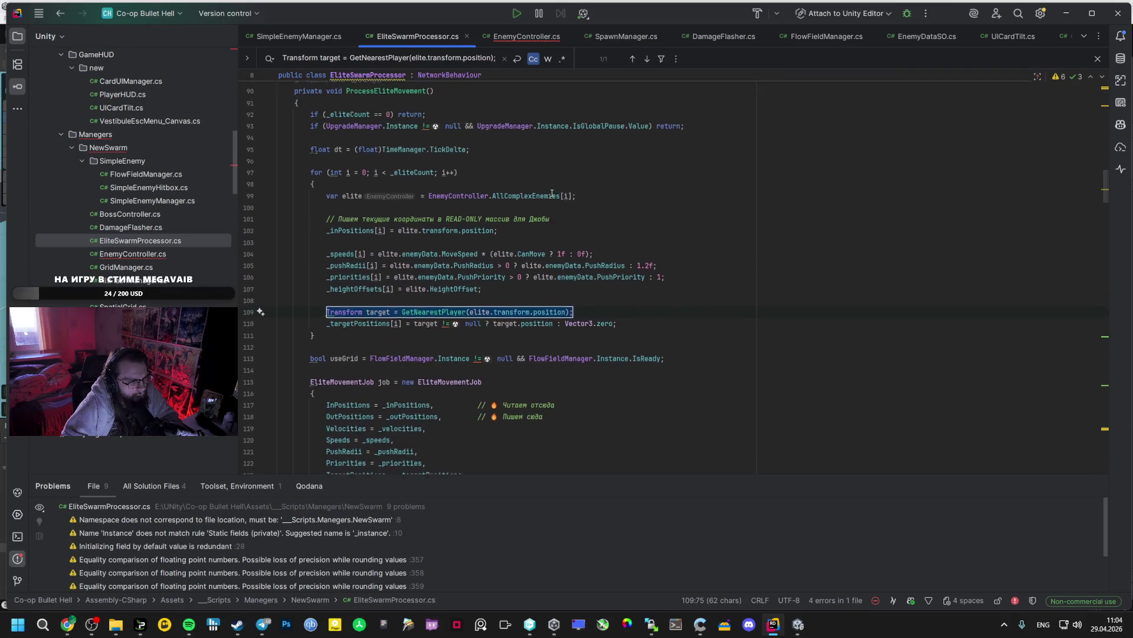
pyautogui.scroll(4, 472, 212)
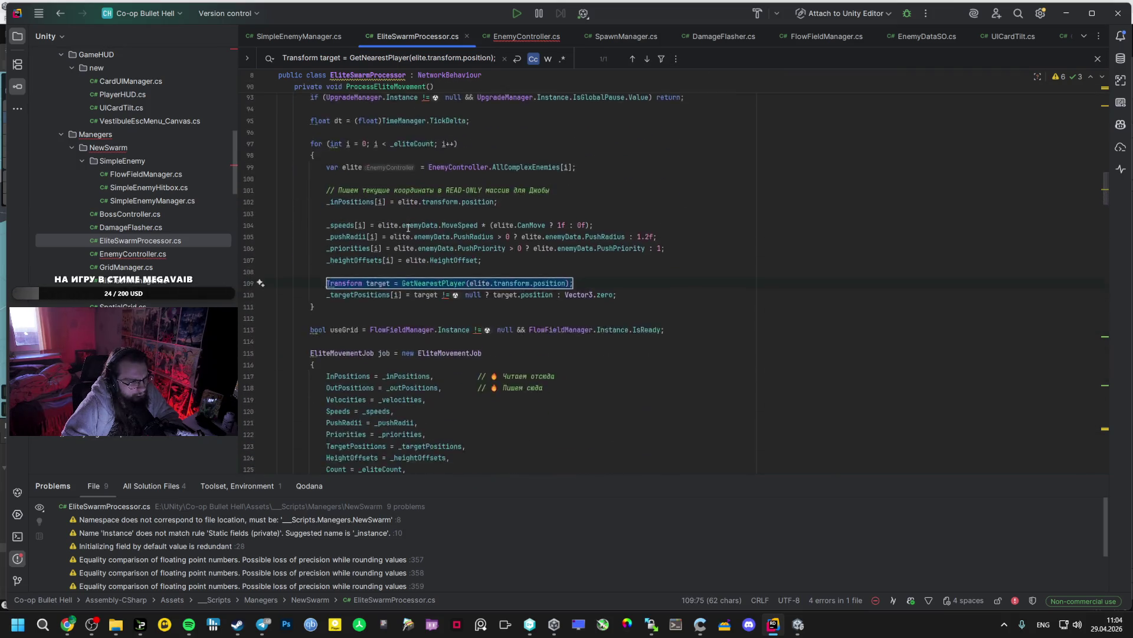
pyautogui.scroll(3, 398, 242)
# Check ProcessEliteMovement's two usages, in OnStartServer and OnStopServer
pyautogui.keyDown('ctrl'); pyautogui.click(392, 376); pyautogui.keyUp('ctrl')
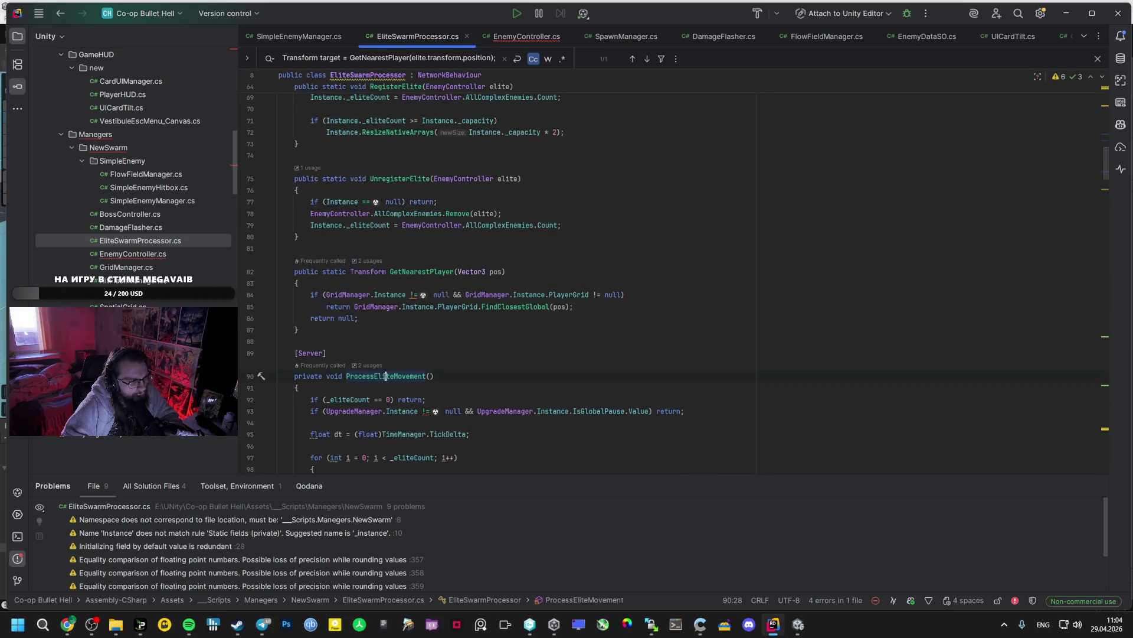
pyautogui.click(440, 423)
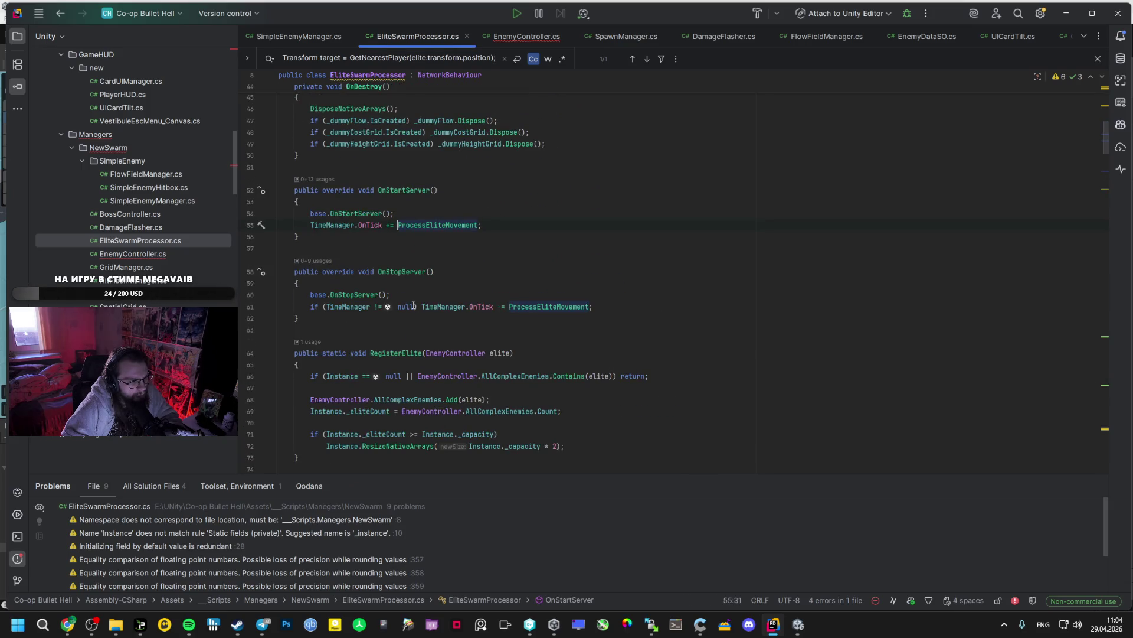
pyautogui.keyDown('ctrl'); pyautogui.click(422, 227); pyautogui.keyUp('ctrl')
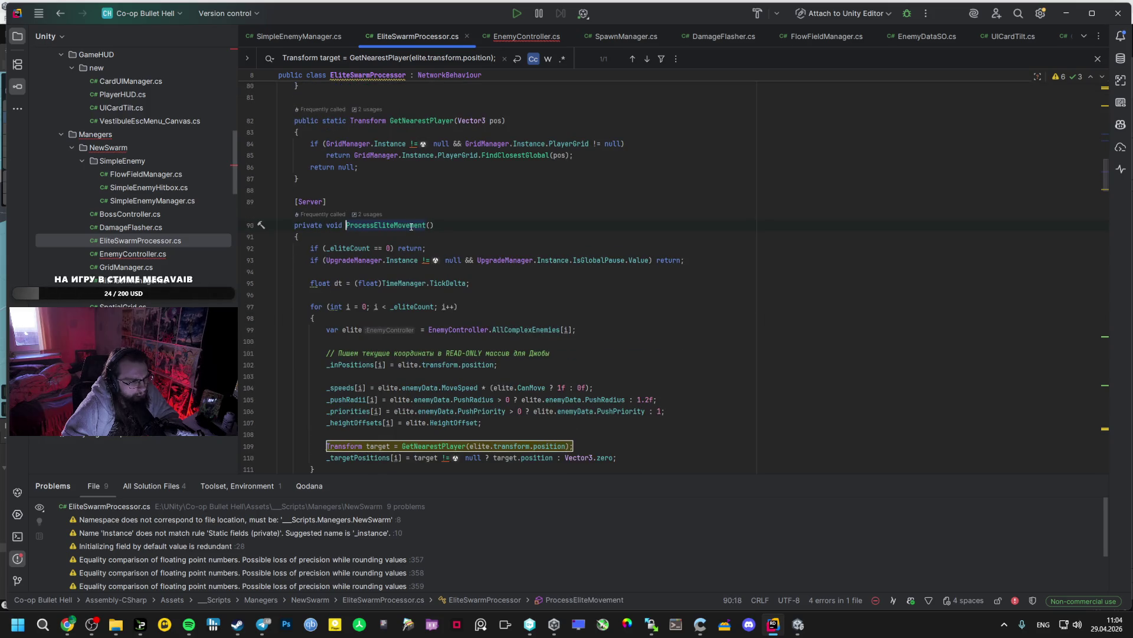
pyautogui.doubleClick(400, 225)
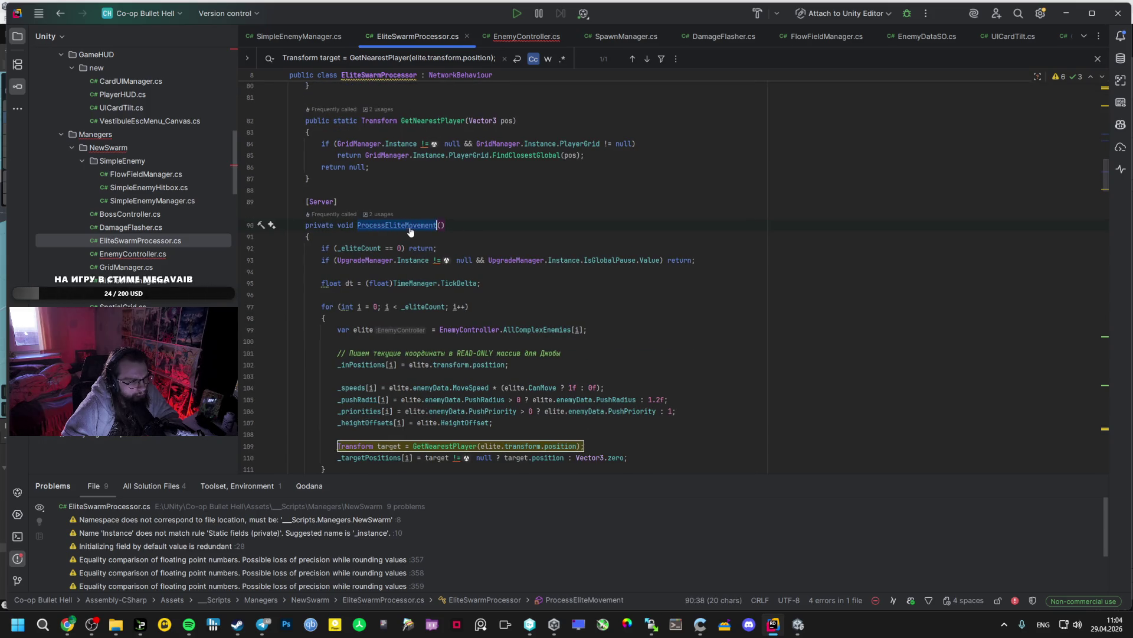
pyautogui.keyDown('ctrl'); pyautogui.click(402, 224); pyautogui.keyUp('ctrl')
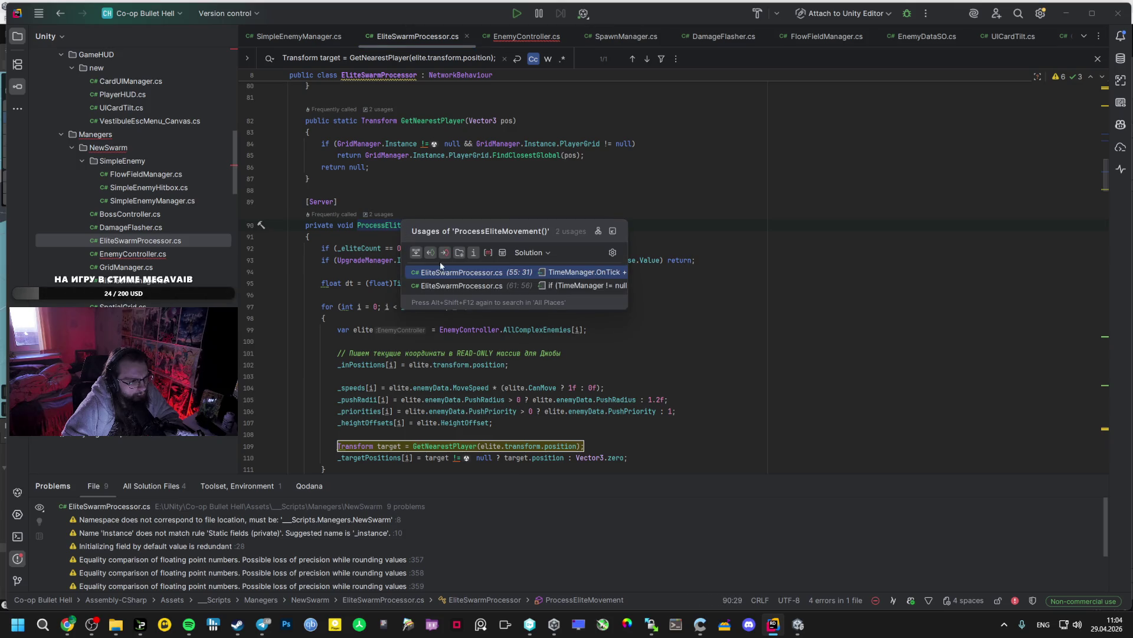
pyautogui.click(466, 285)
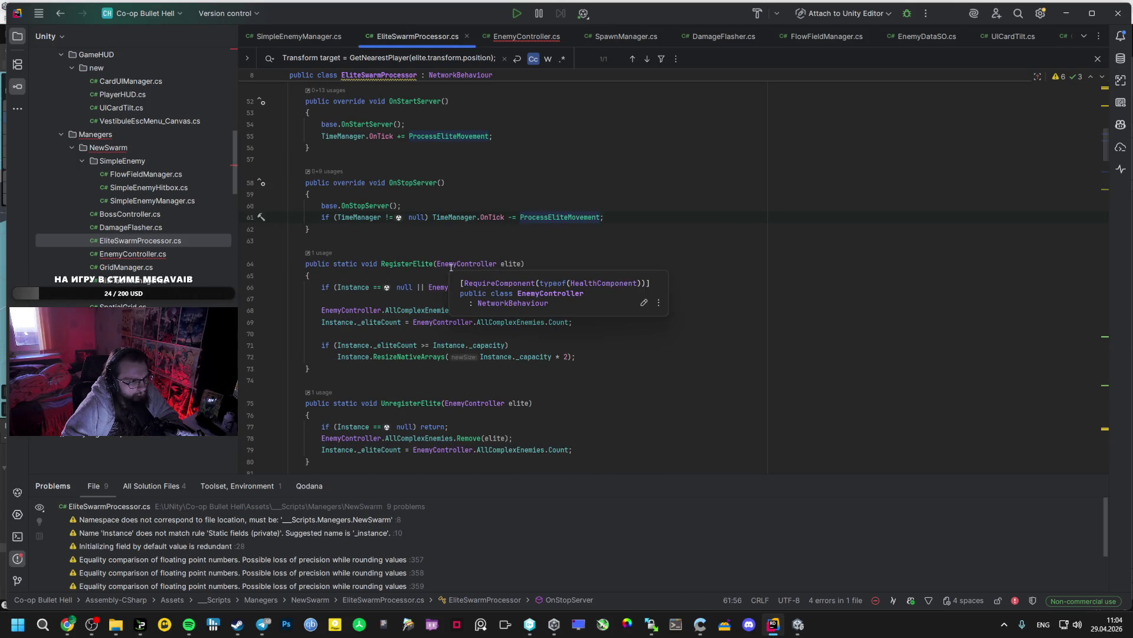
pyautogui.keyDown('ctrl'); pyautogui.click(546, 217); pyautogui.keyUp('ctrl')
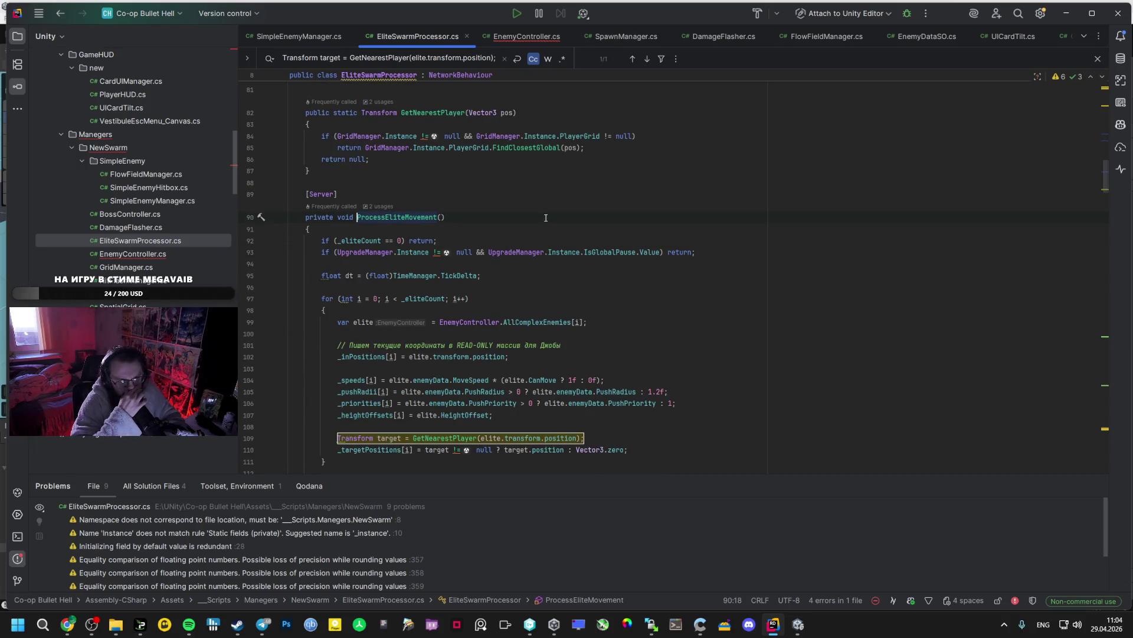
pyautogui.hotkey('alt', 'Tab')
pyautogui.hotkey('alt', 'Tab')
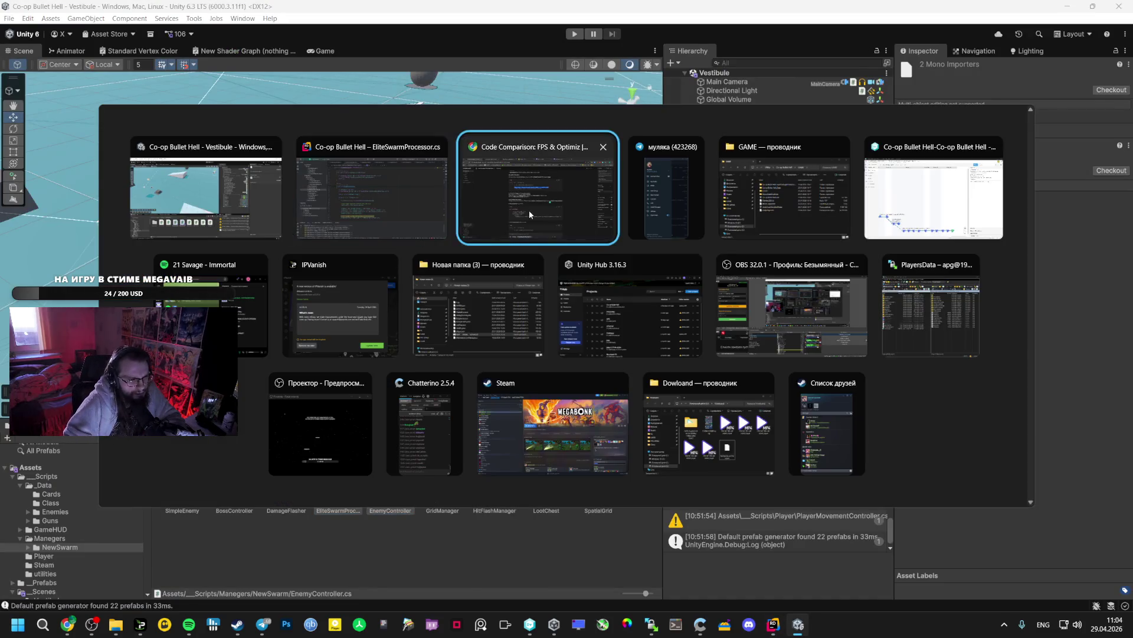
# Select the reply from 'ГДЕ ЗАШИТА БОМБА' down to the final EliteSwarmProcessor TargetPlayer snippet
pyautogui.click(497, 340)
pyautogui.scroll(-1, 475, 345)
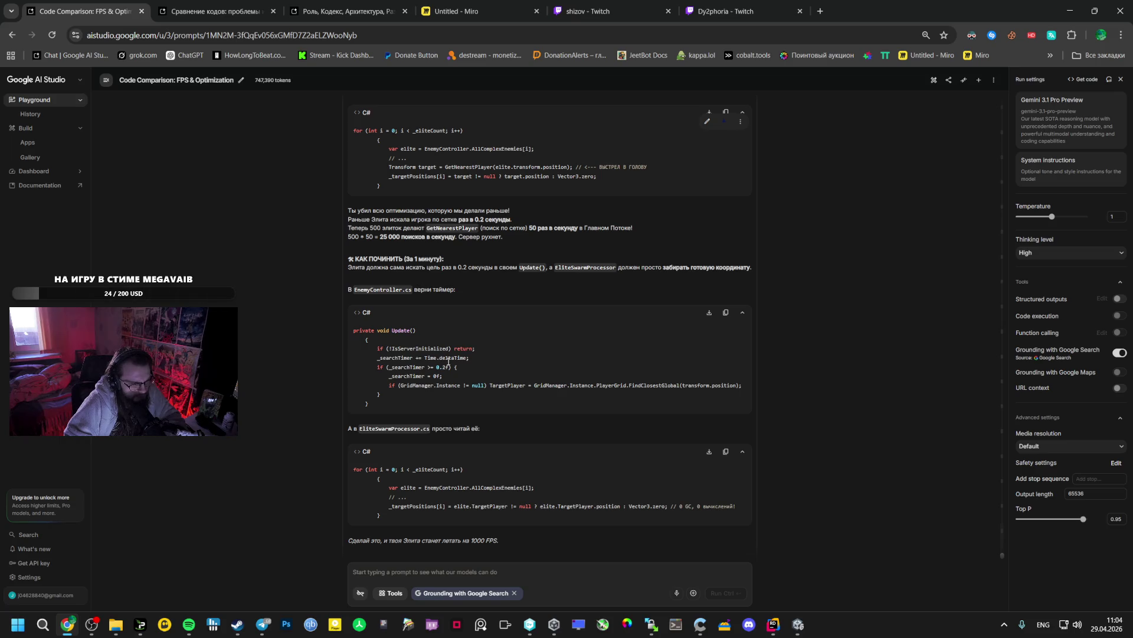
pyautogui.scroll(2, 381, 255)
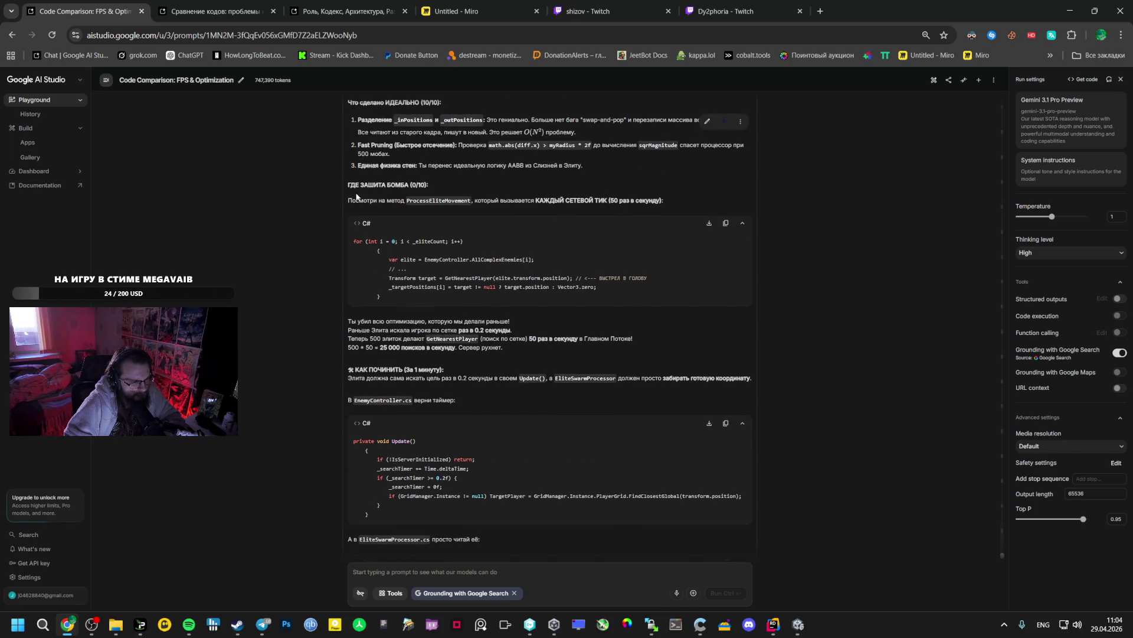
pyautogui.scroll(2, 354, 206)
pyautogui.moveTo(347, 294); pyautogui.dragTo(377, 354)
pyautogui.click(361, 449)
pyautogui.moveTo(350, 298)
pyautogui.mouseDown()
pyautogui.moveTo(413, 401)
pyautogui.moveTo(413, 446)
pyautogui.moveTo(440, 486)
pyautogui.moveTo(503, 488)
pyautogui.mouseUp()
pyautogui.scroll(-5, 413, 407)
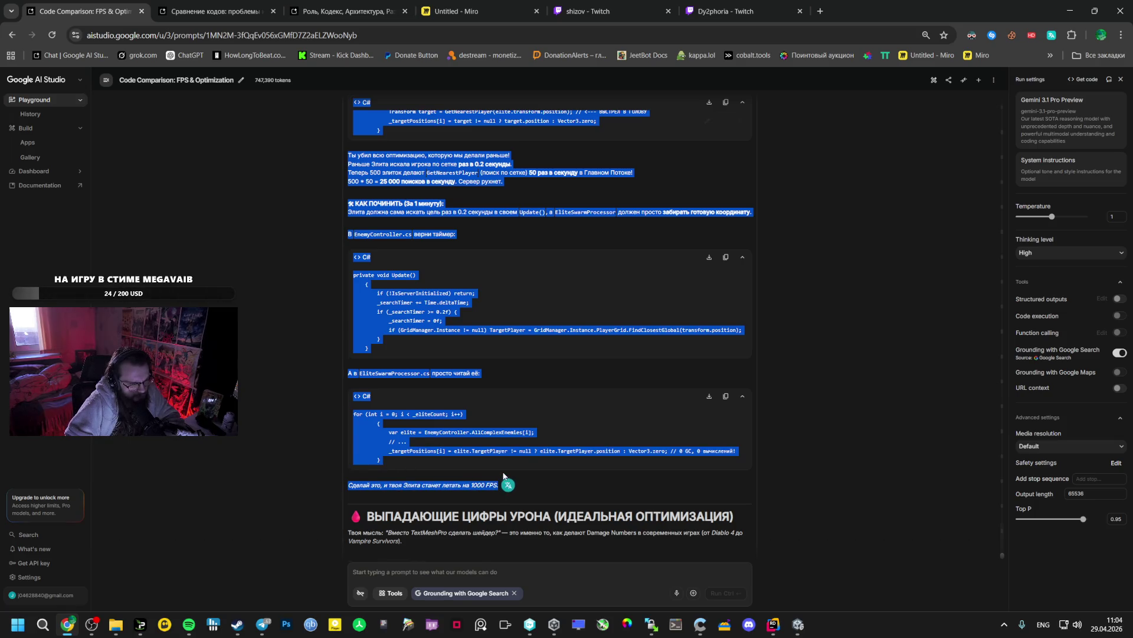
pyautogui.scroll(-4, 503, 476)
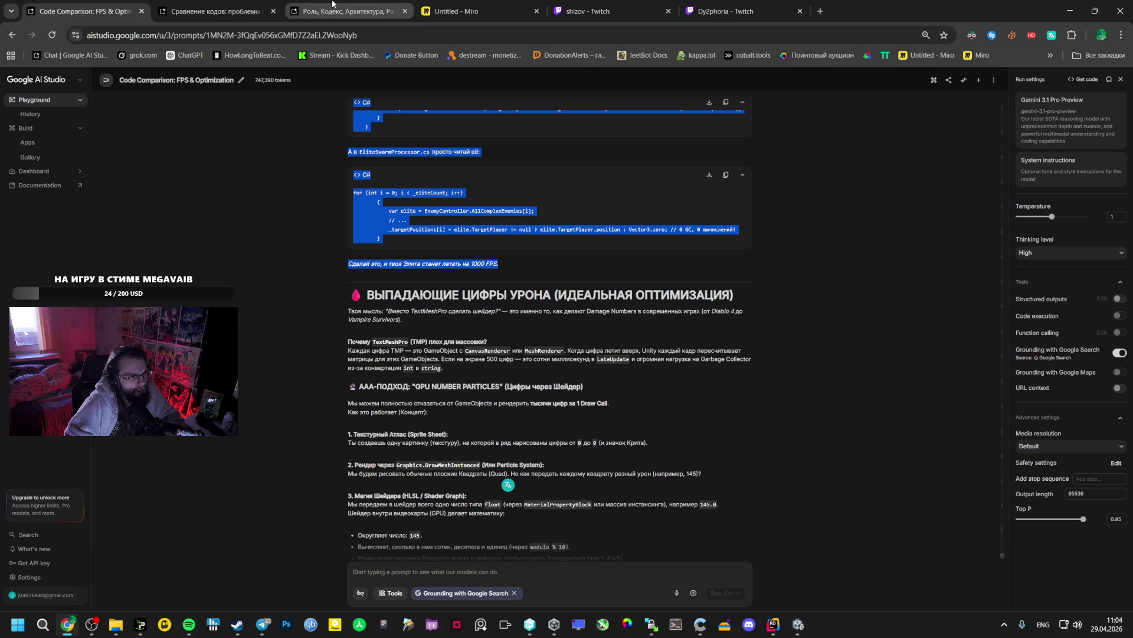
# Paste the copied EliteSwarmProcessor fix into the Роль, Кодекс, Архитектура, Развитие chat's prompt box
pyautogui.click(333, 9)
pyautogui.click(404, 572)
pyautogui.hotkey('ctrl', 'v')
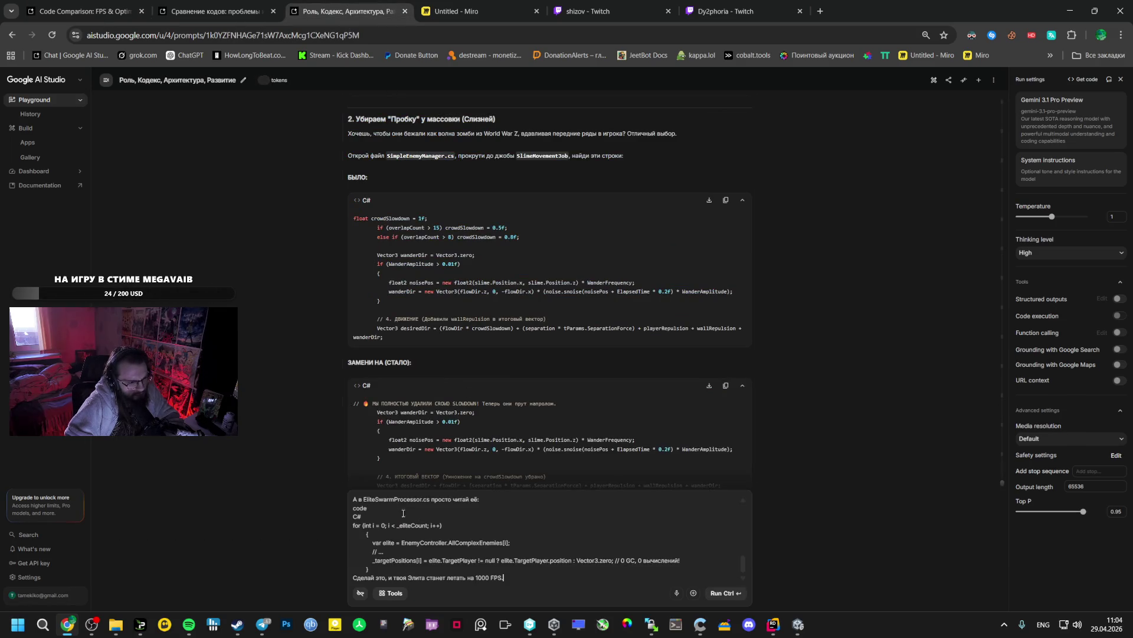
pyautogui.hotkey('ctrl', '1')
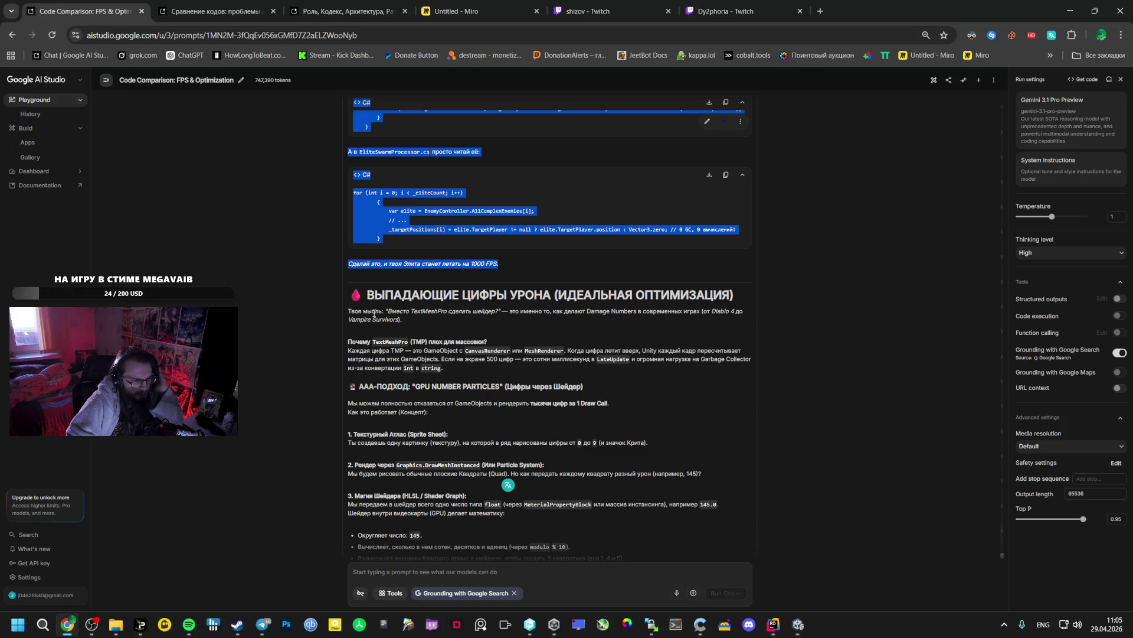
# Scroll to the reply's damage-number advice and select the phrase 'Unity GPU Damage Numbers' for a search
pyautogui.scroll(-3, 550, 391)
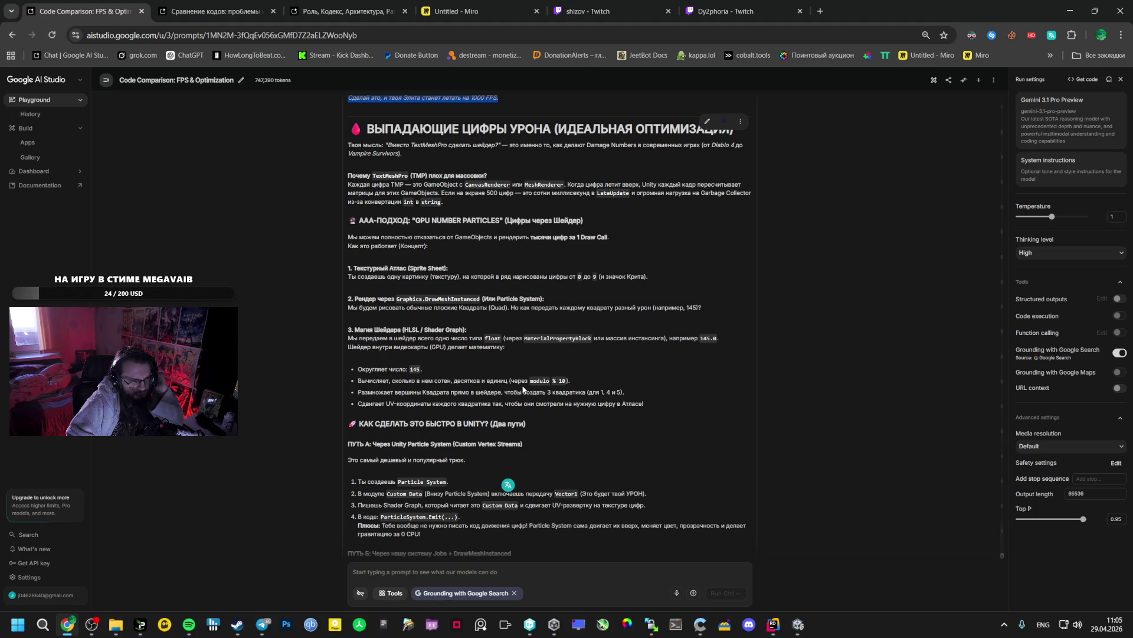
pyautogui.scroll(1, 523, 389)
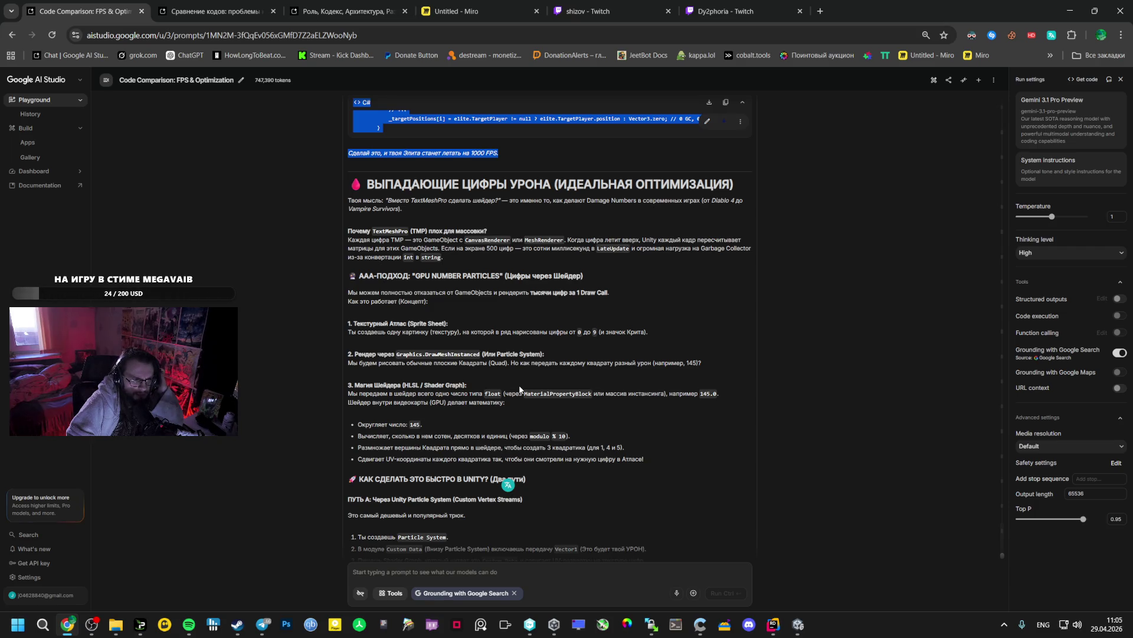
pyautogui.scroll(-1, 519, 389)
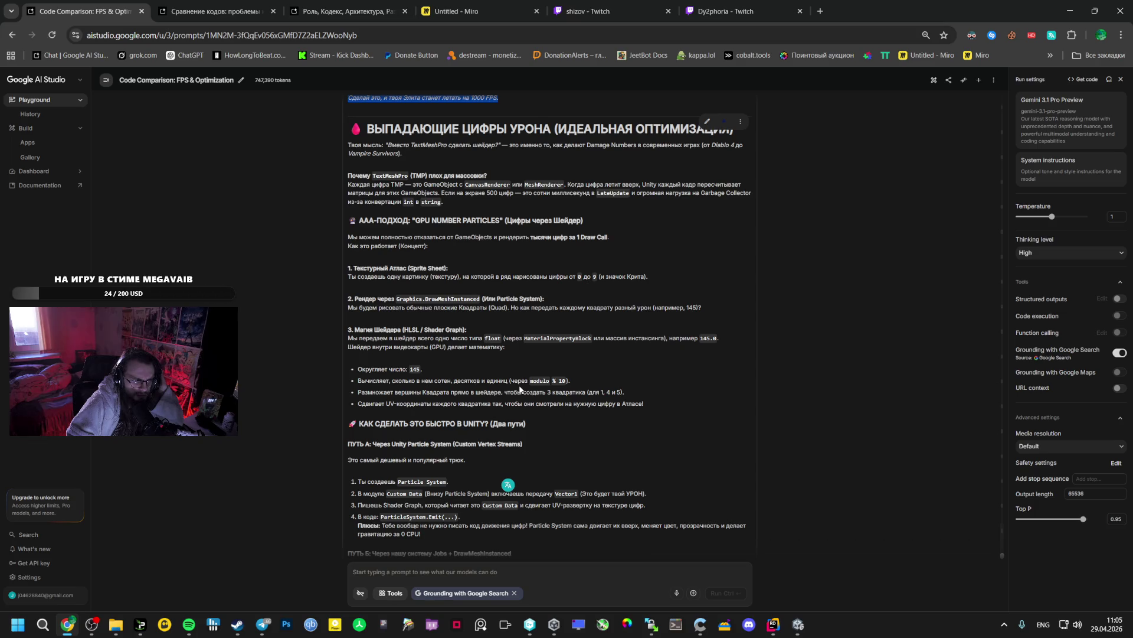
pyautogui.scroll(-2, 519, 389)
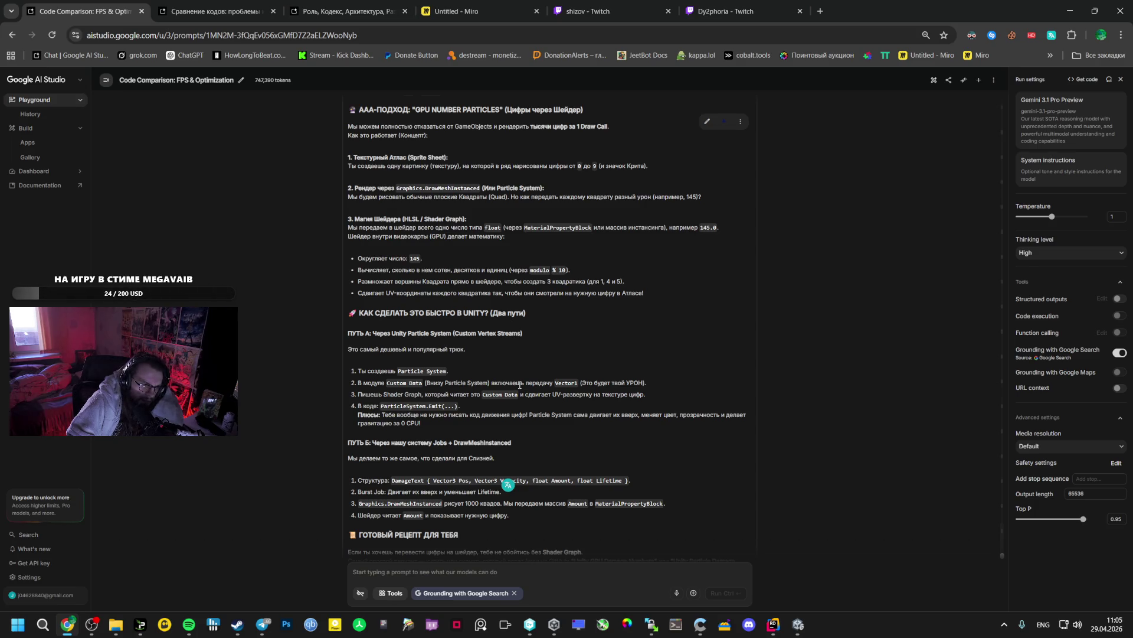
pyautogui.scroll(-2, 520, 385)
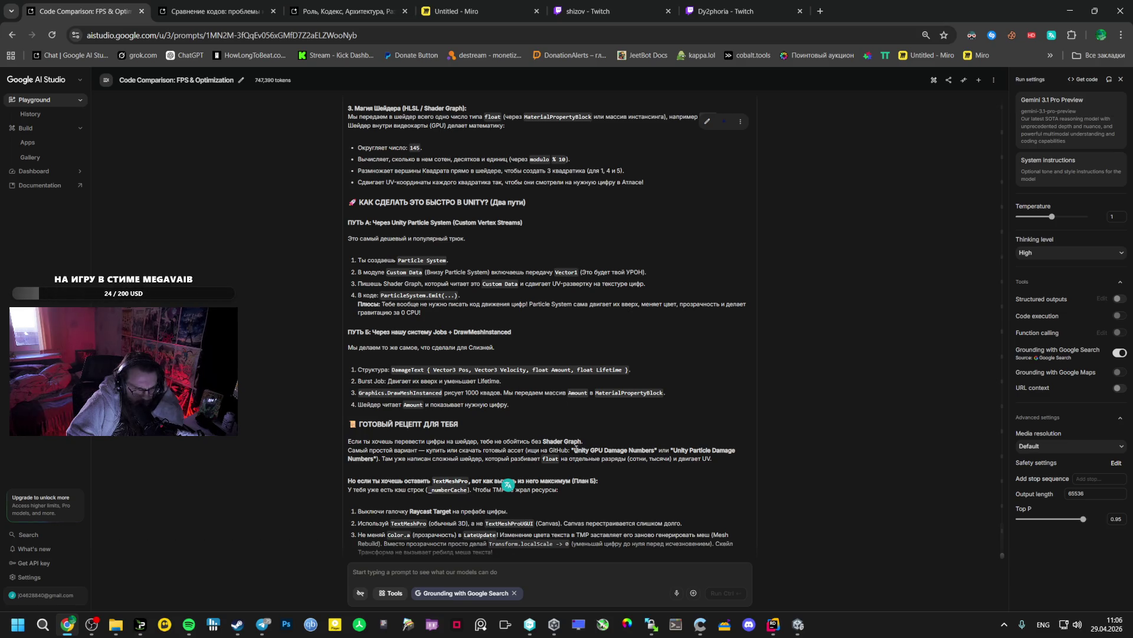
pyautogui.moveTo(576, 449); pyautogui.dragTo(634, 451)
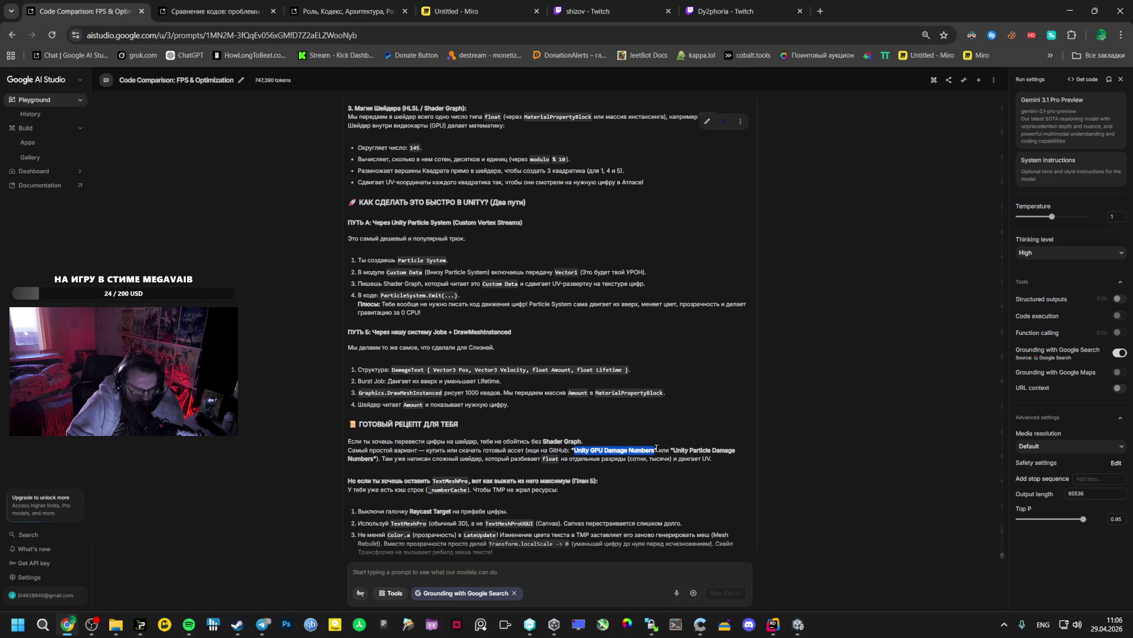
pyautogui.rightClick(644, 453)
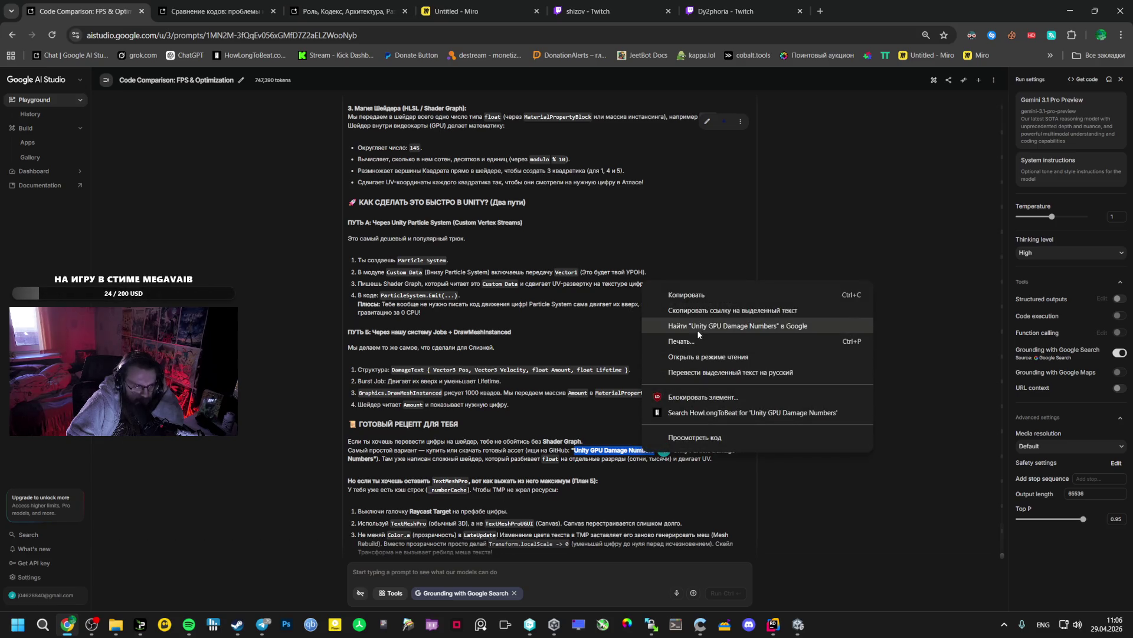
# Google 'Unity GPU Damage Numbers' and open the $7.99 Damage Numbers Pro Asset Store page
pyautogui.click(701, 328)
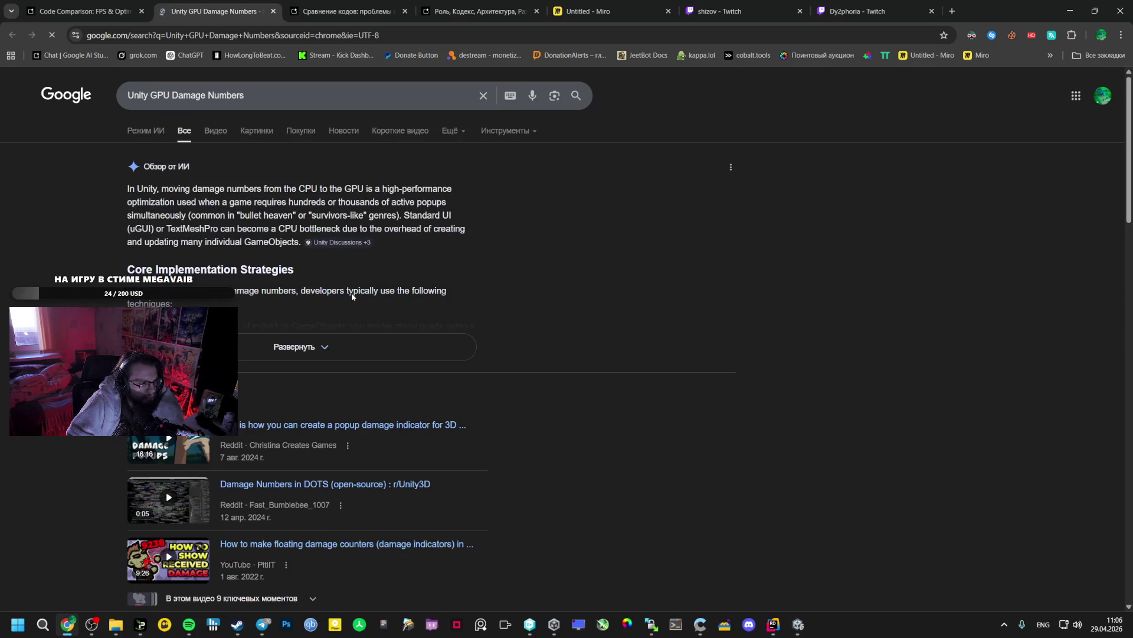
pyautogui.scroll(-10, 352, 297)
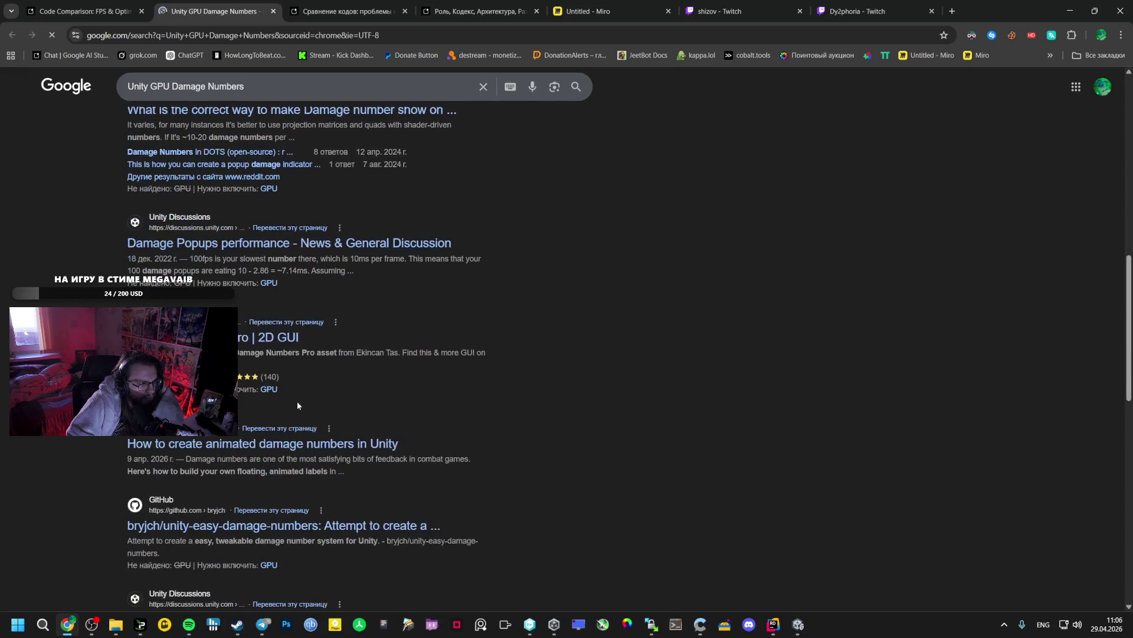
pyautogui.middleClick(256, 345)
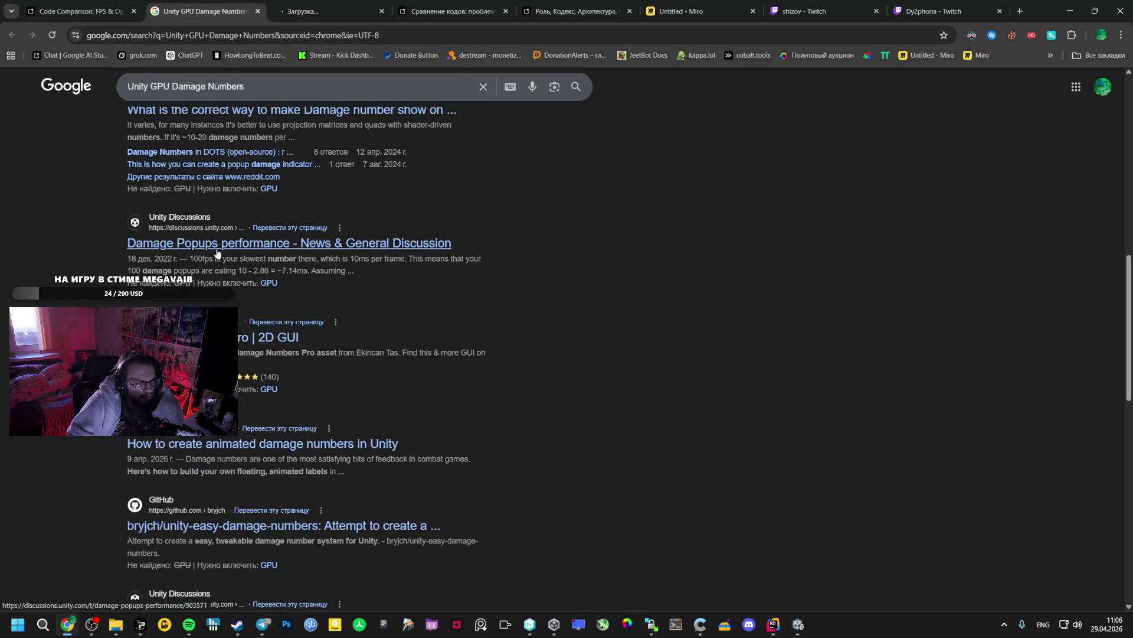
pyautogui.click(359, 5)
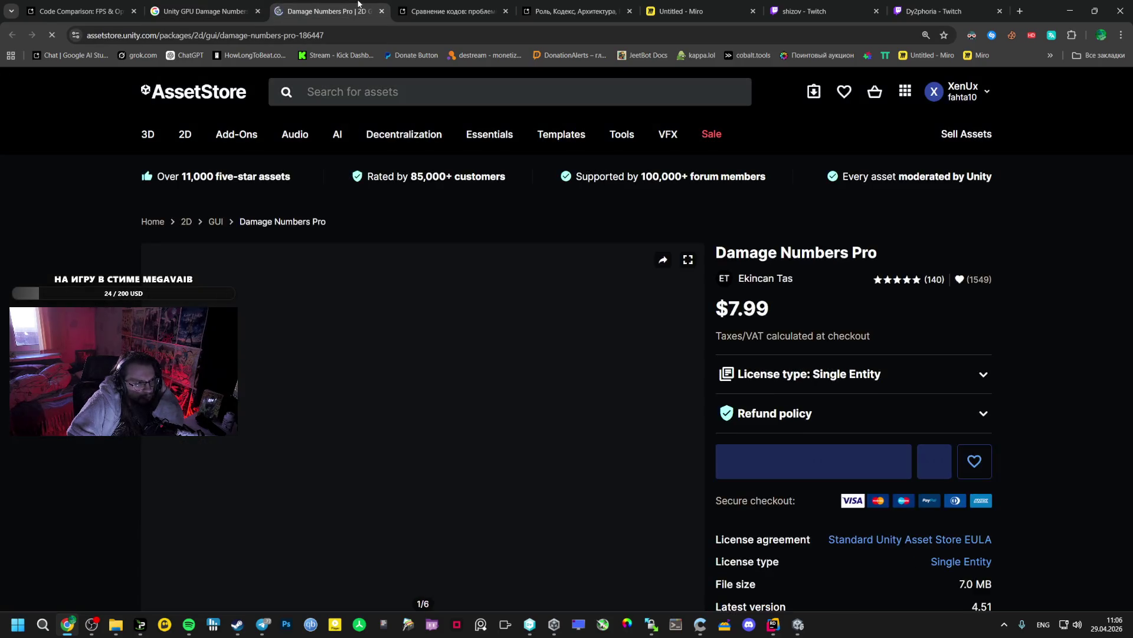
# Pause the Damage Numbers Pro trailer and read through its Description feature list
pyautogui.scroll(-2, 415, 319)
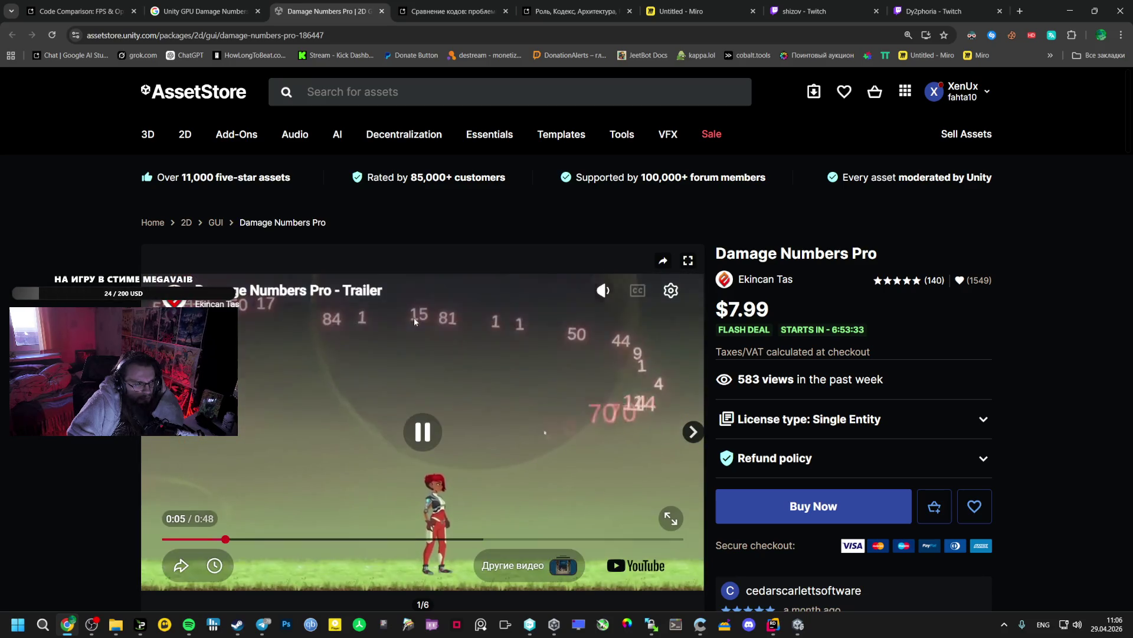
pyautogui.click(412, 349)
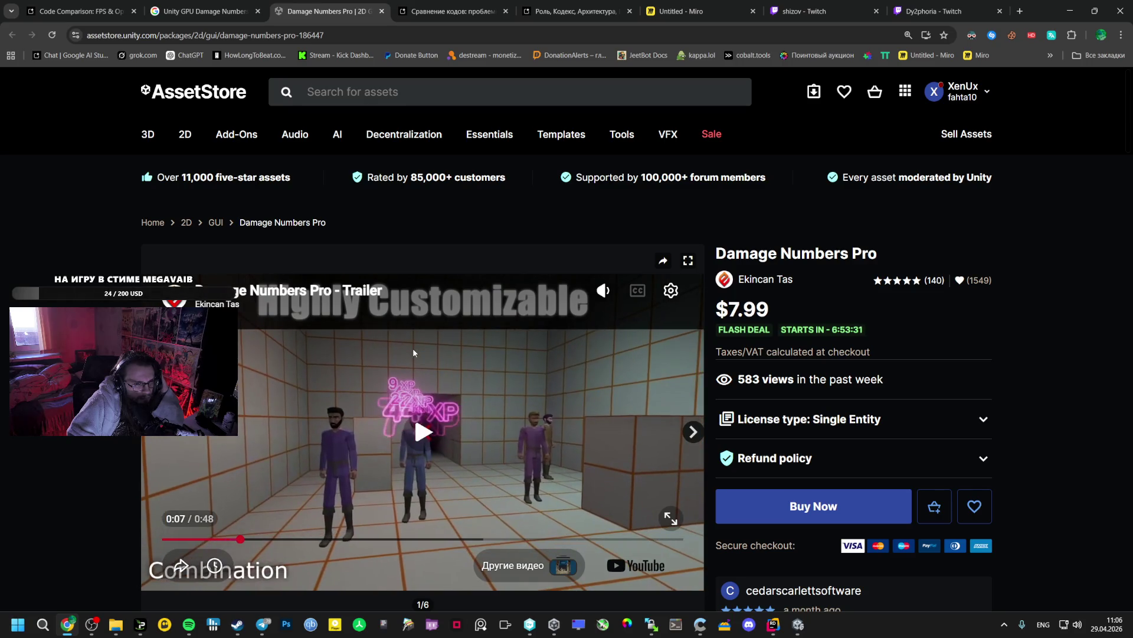
pyautogui.scroll(-9, 413, 348)
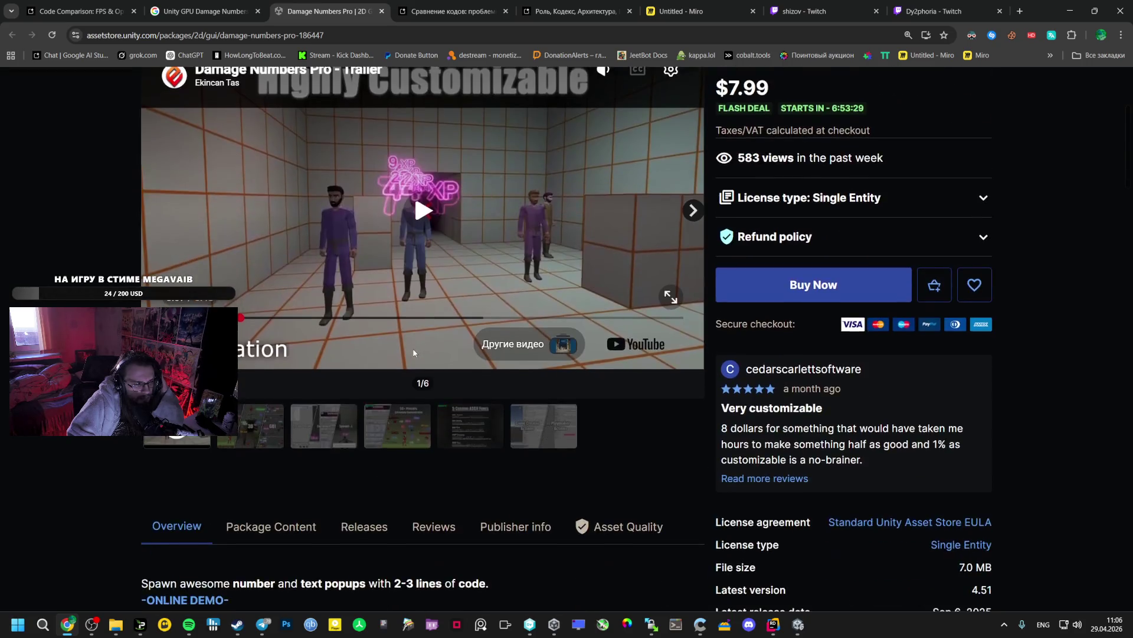
pyautogui.scroll(-7, 413, 353)
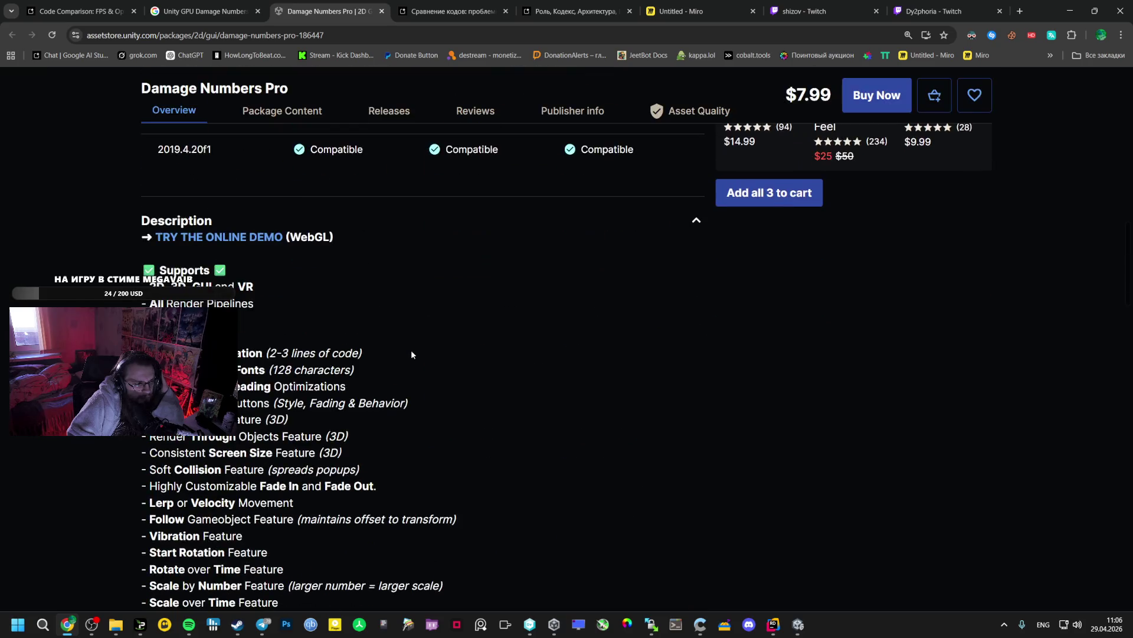
pyautogui.scroll(-4, 412, 354)
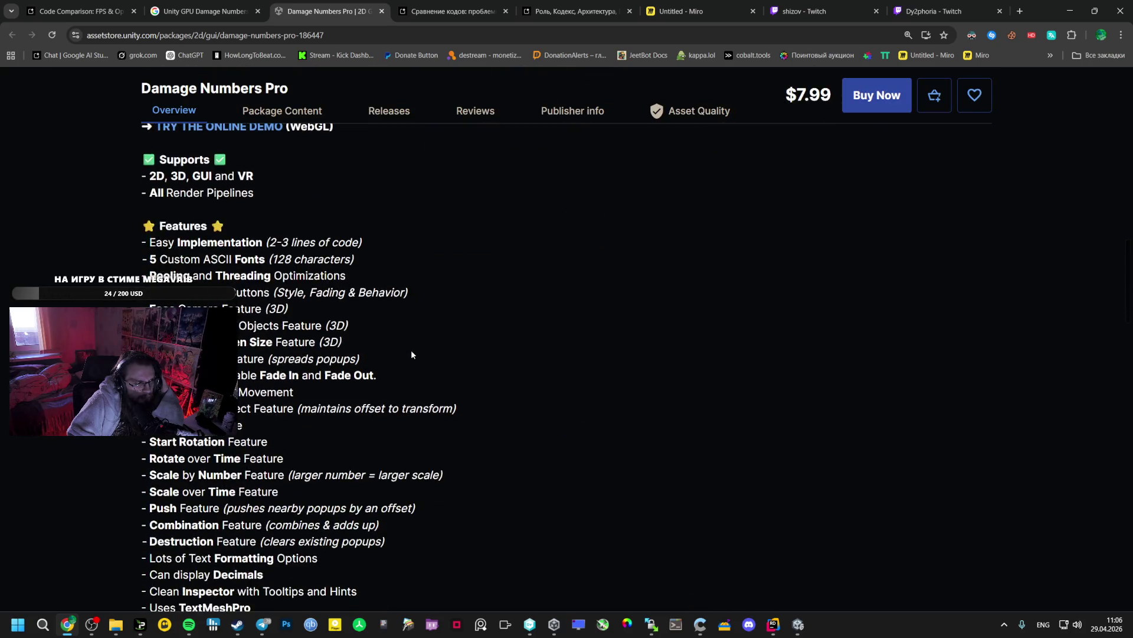
pyautogui.scroll(-6, 412, 354)
pyautogui.scroll(4, 411, 354)
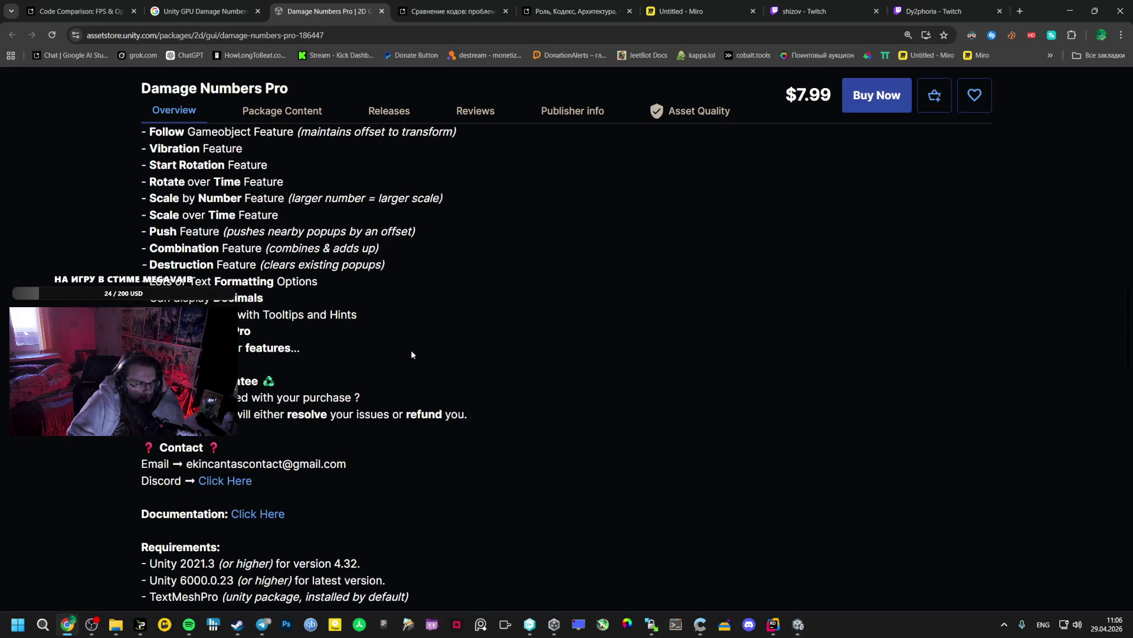
pyautogui.scroll(1, 411, 355)
pyautogui.scroll(4, 411, 354)
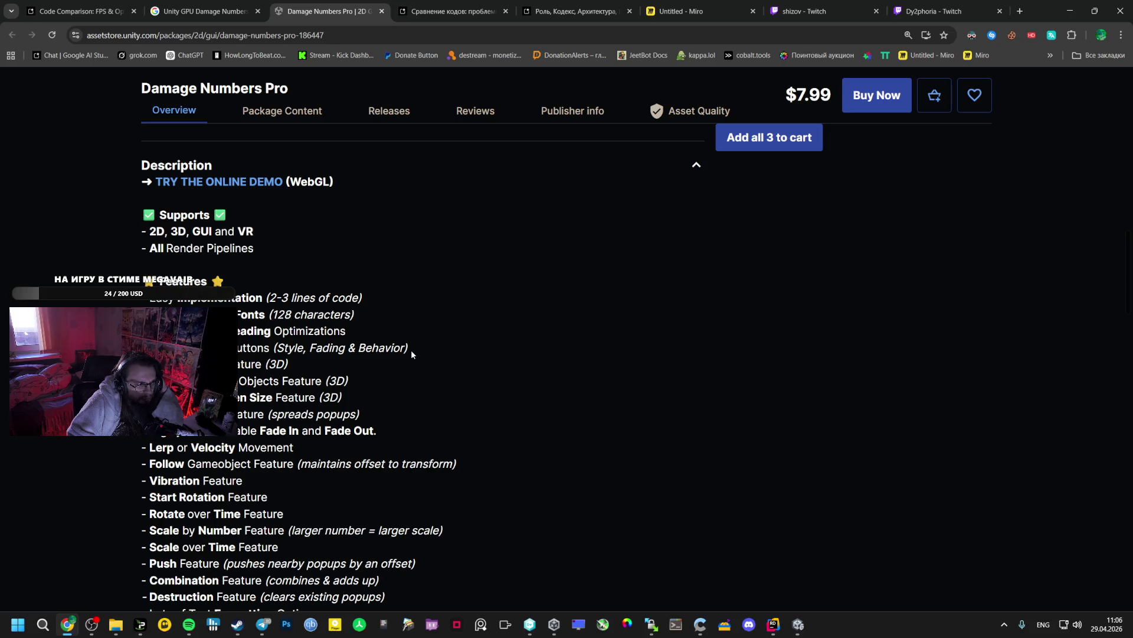
pyautogui.scroll(10, 411, 354)
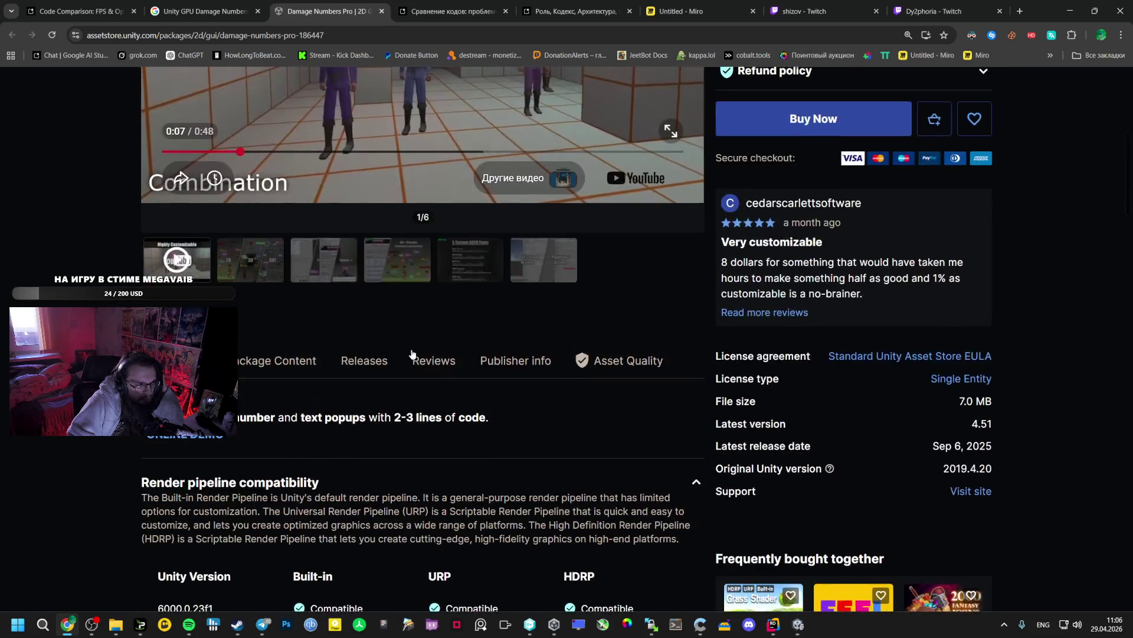
pyautogui.scroll(4, 411, 354)
# View gallery images 4, 3, 5 and 6, then go back to the Google results
pyautogui.click(368, 469)
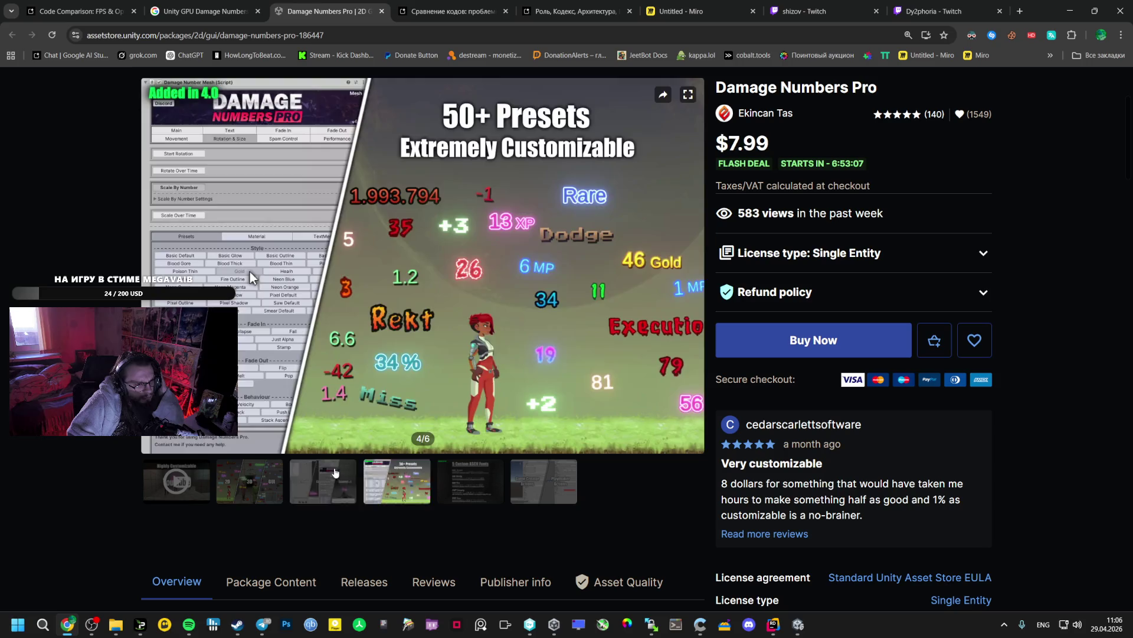
pyautogui.click(334, 466)
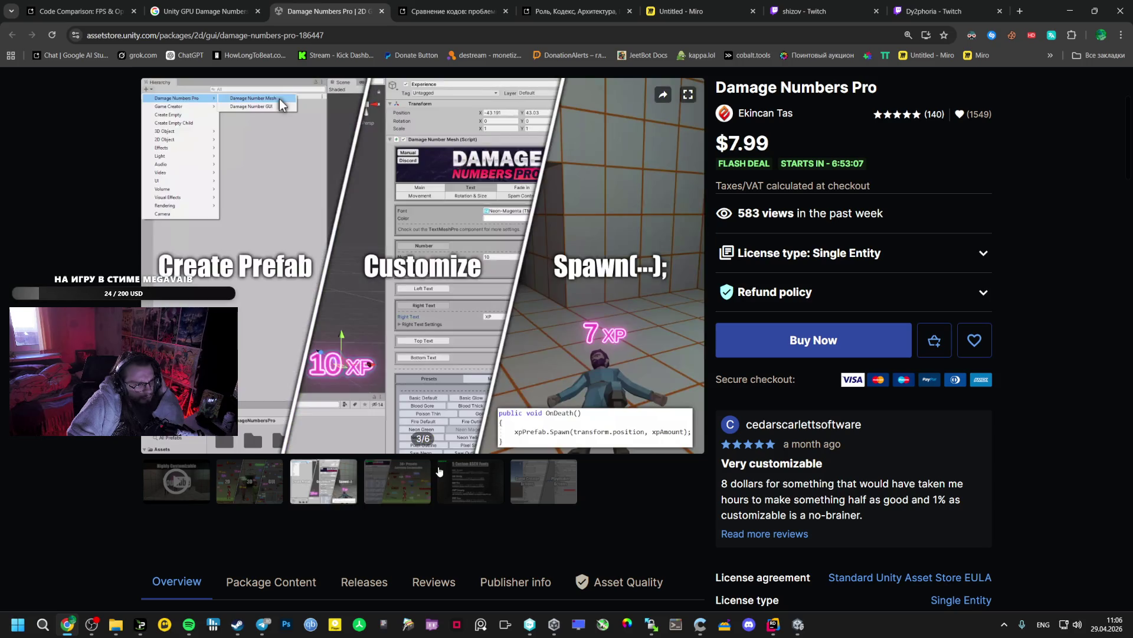
pyautogui.click(484, 481)
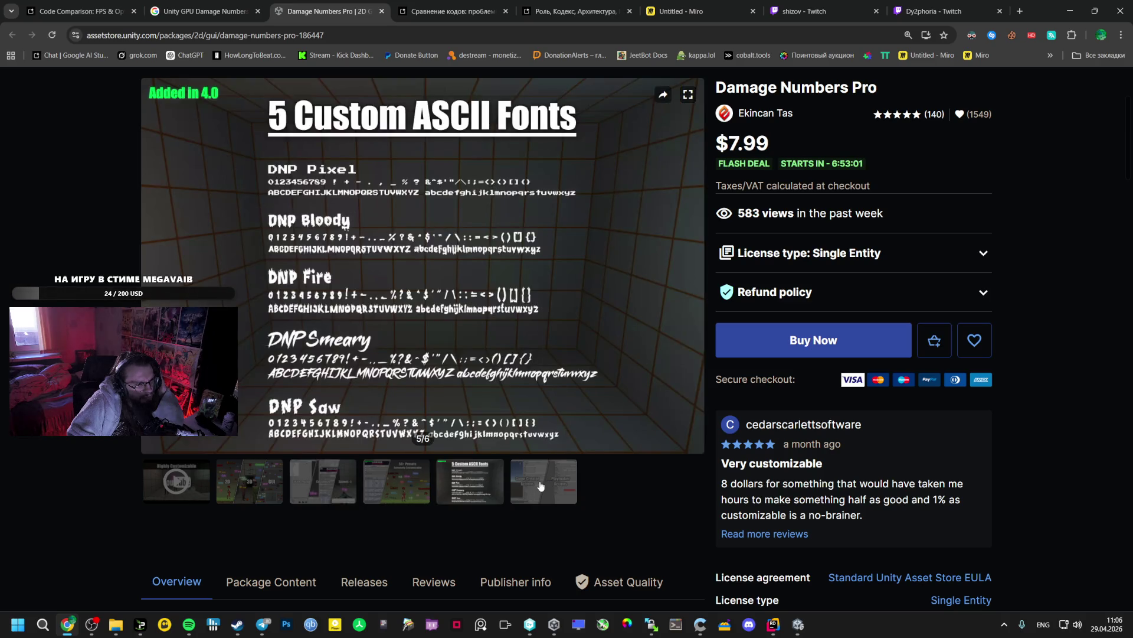
pyautogui.click(527, 465)
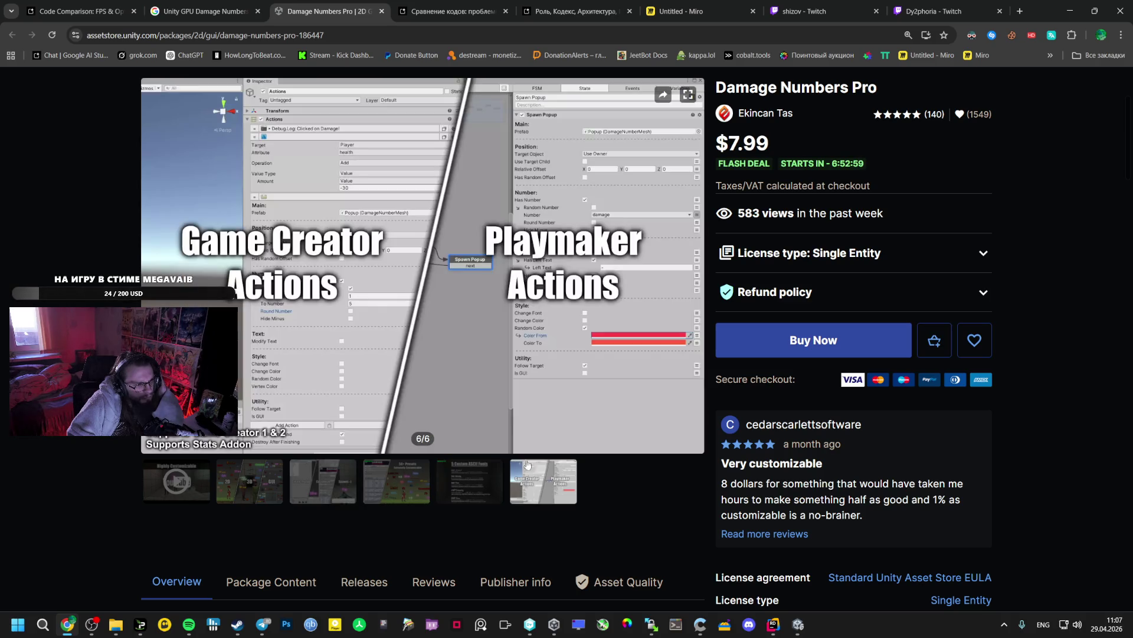
pyautogui.click(207, 11)
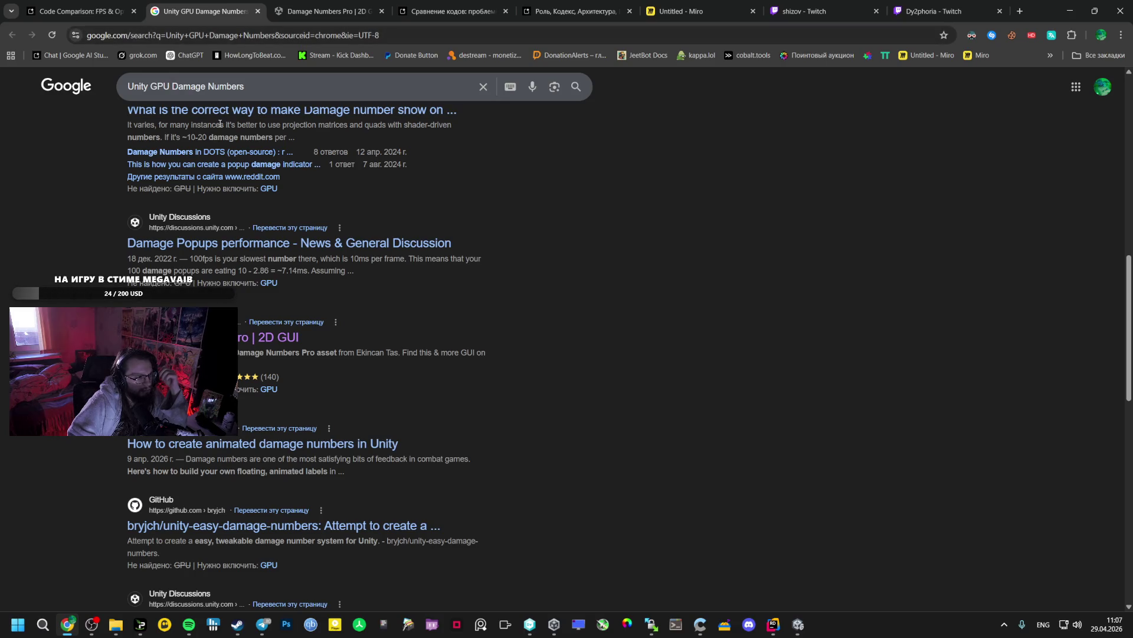
pyautogui.hotkey('ctrl', 'shift', 'Tab')
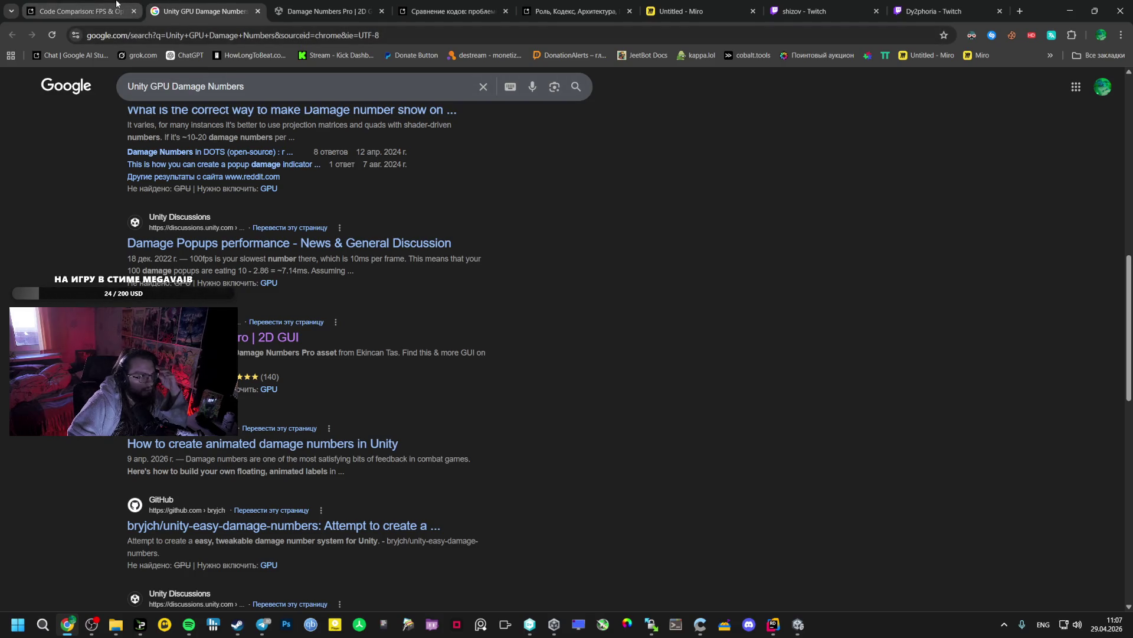
# Search Google for the answer's phrase 'Unity Particle Damage Numbers'
pyautogui.click(686, 450)
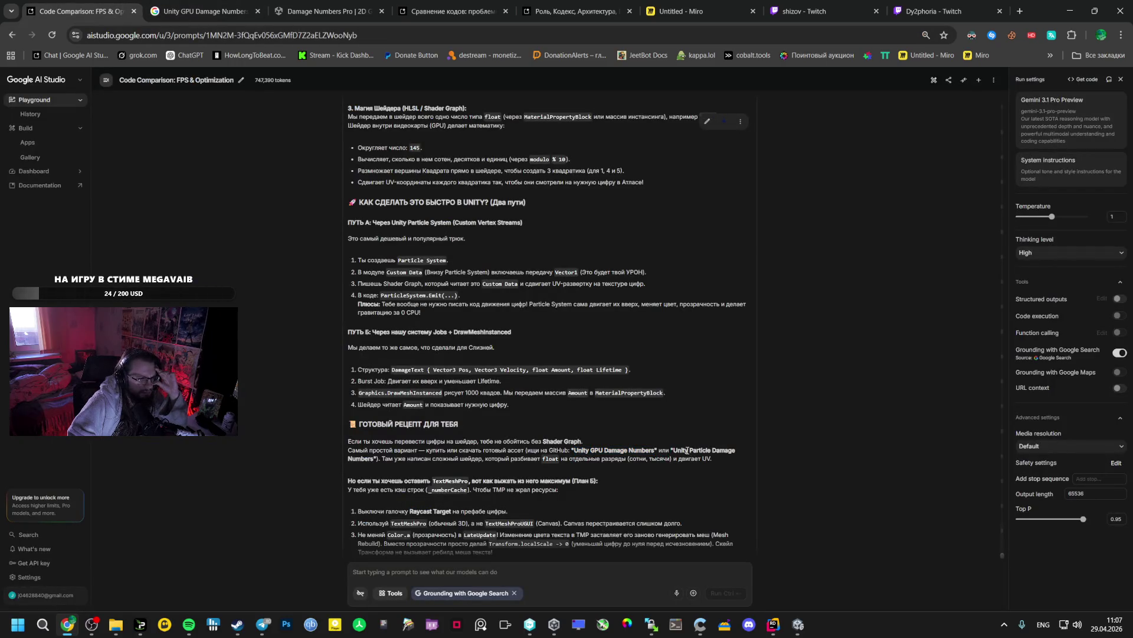
pyautogui.moveTo(673, 450)
pyautogui.mouseDown()
pyautogui.moveTo(352, 459)
pyautogui.moveTo(370, 459)
pyautogui.mouseUp()
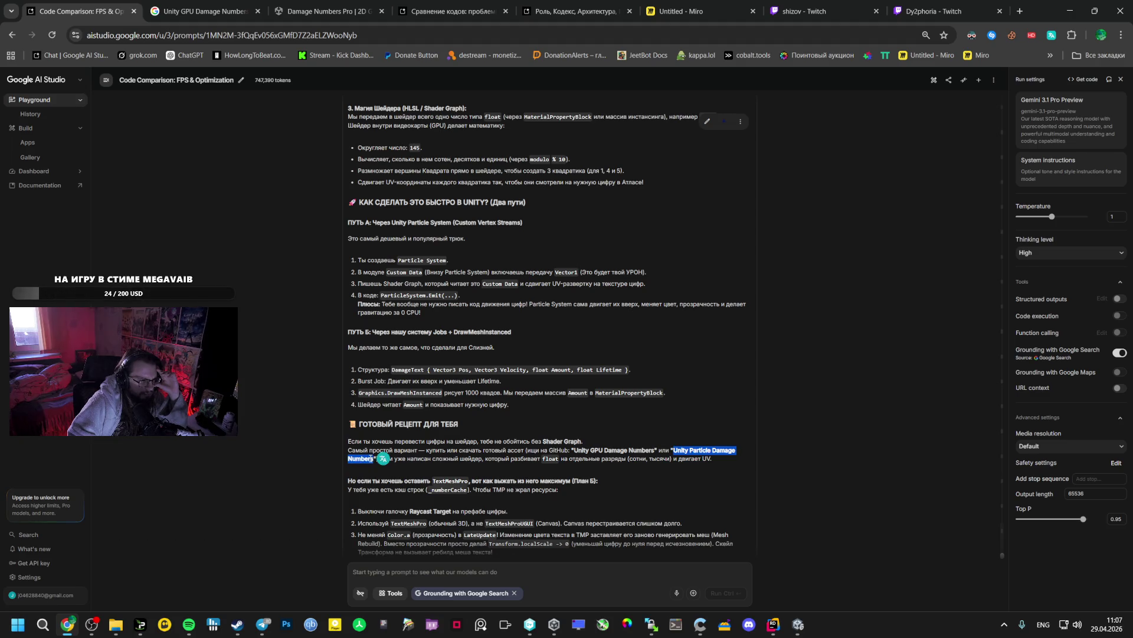
pyautogui.rightClick(370, 459)
pyautogui.click(412, 332)
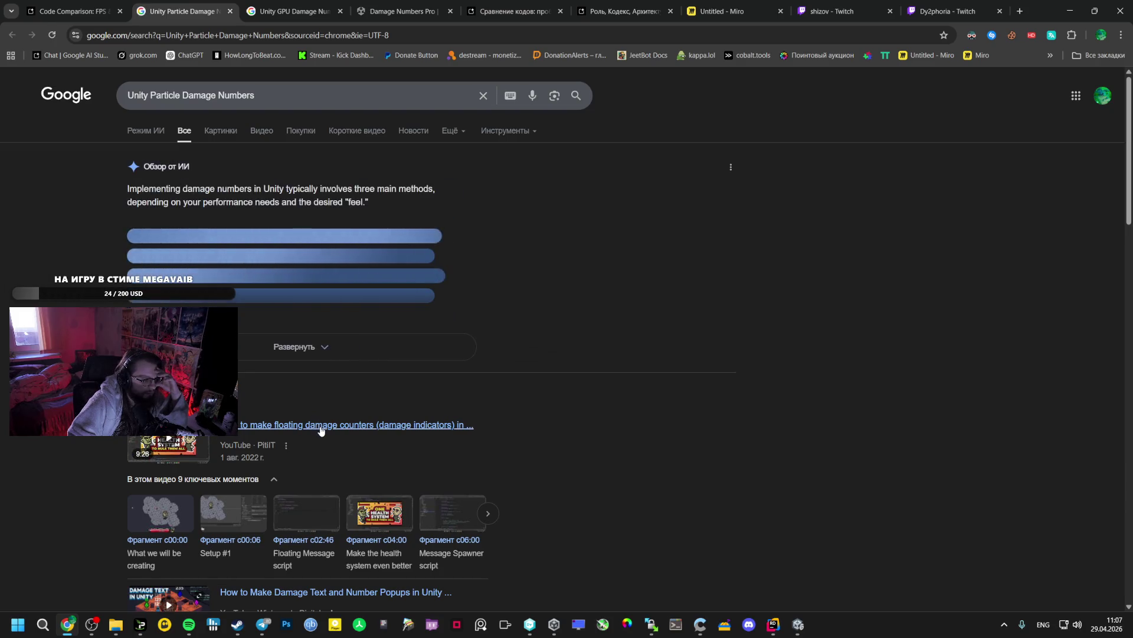
# Open the floating damage counters video and the Extreme Performance Asset Store listing in new tabs
pyautogui.middleClick(381, 426)
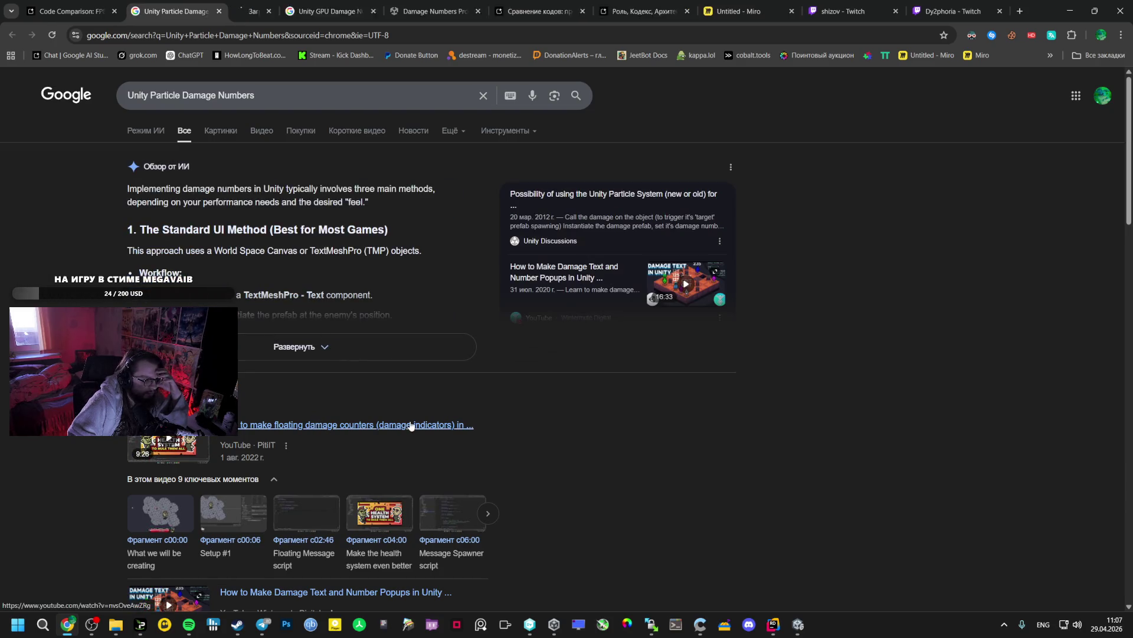
pyautogui.scroll(-5, 342, 412)
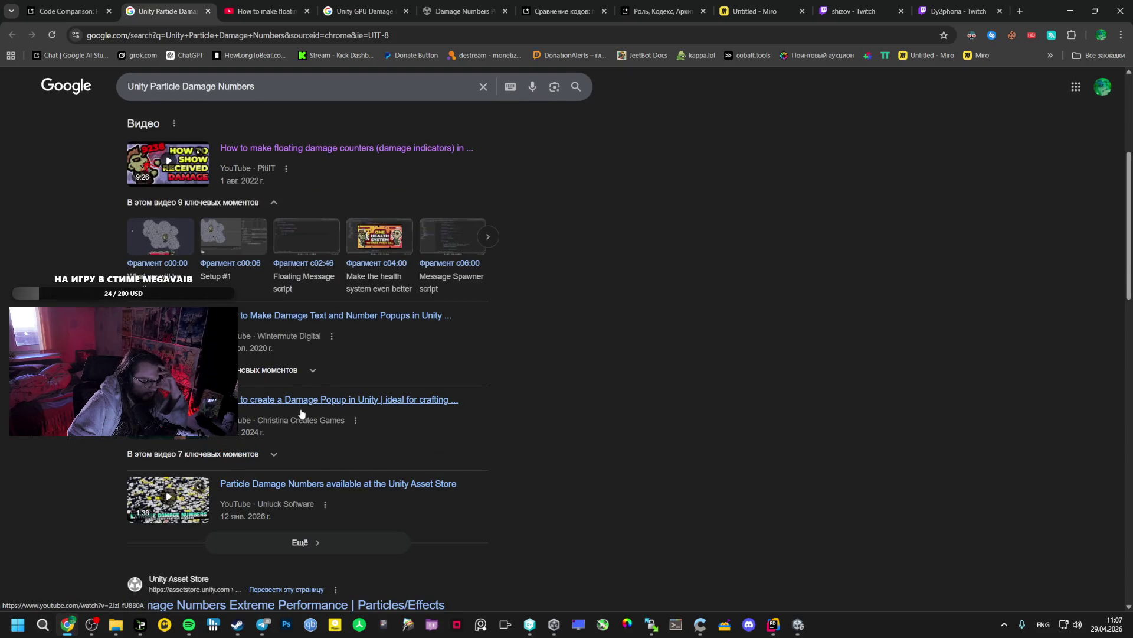
pyautogui.scroll(-5, 281, 344)
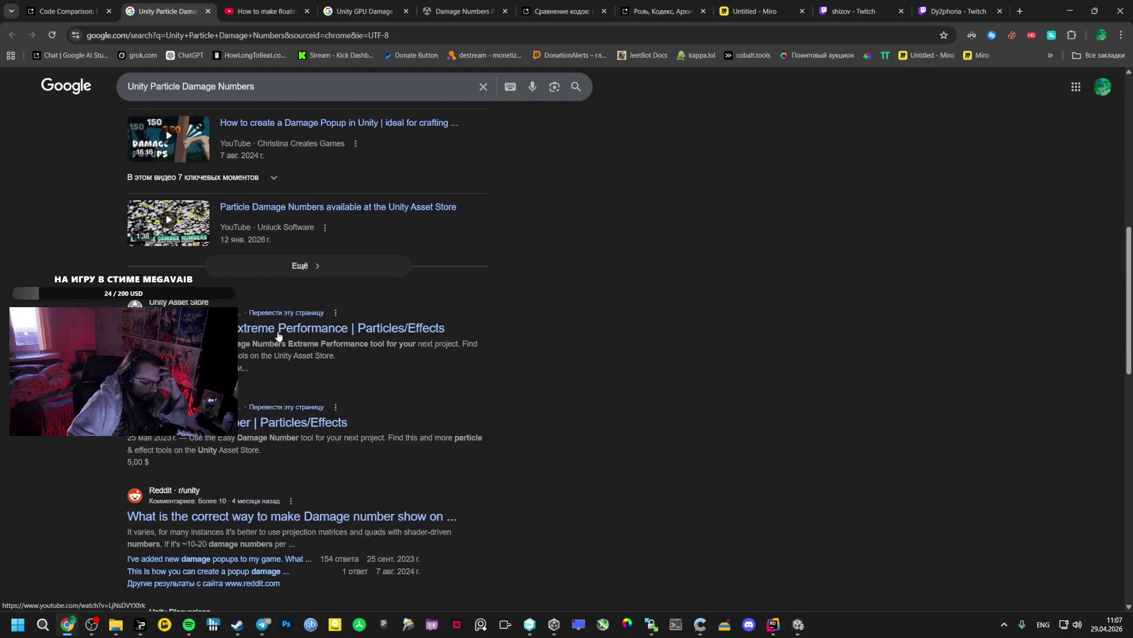
pyautogui.middleClick(207, 328)
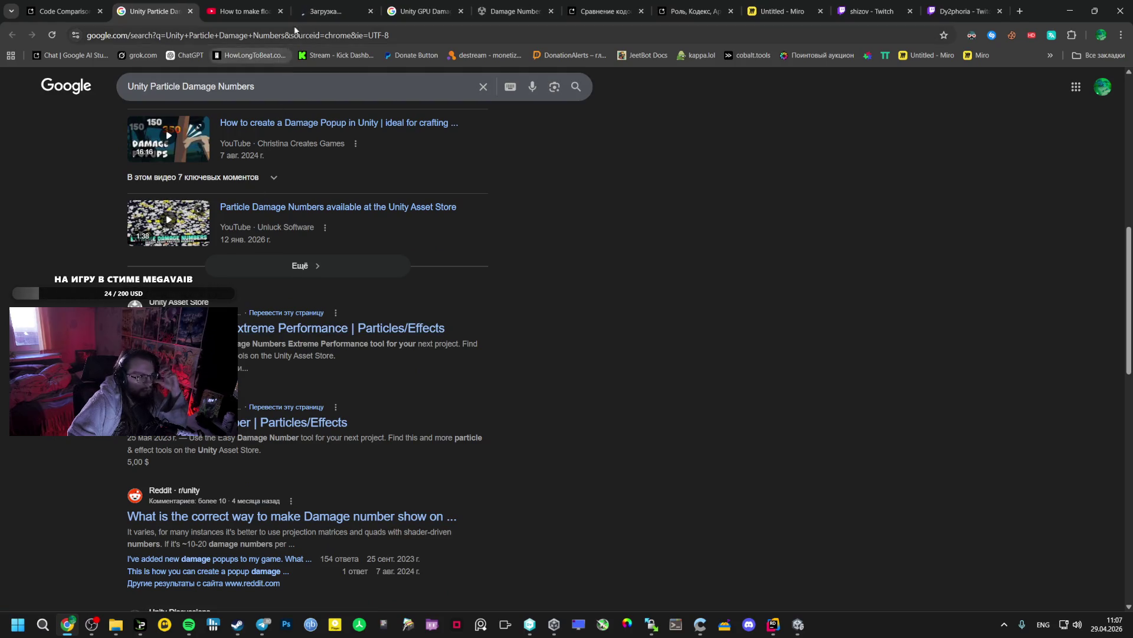
pyautogui.click(337, 11)
pyautogui.click(245, 7)
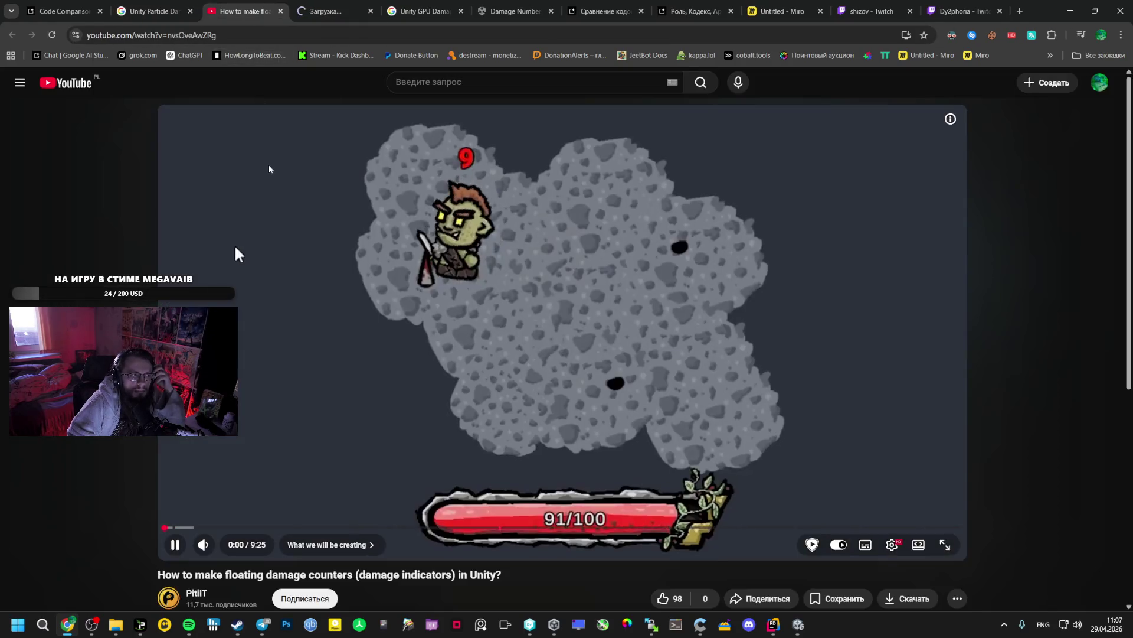
pyautogui.click(306, 3)
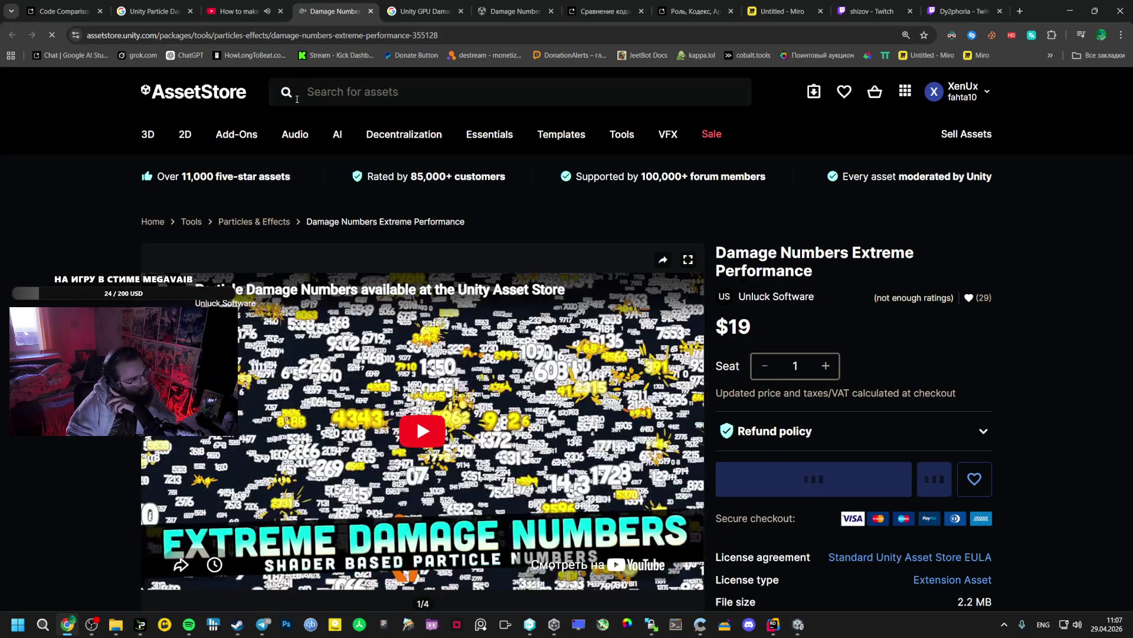
# Play the Damage Numbers Extreme Performance trailer, skip ahead to about 0:29, and go full screen
pyautogui.click(406, 446)
pyautogui.scroll(-6, 395, 442)
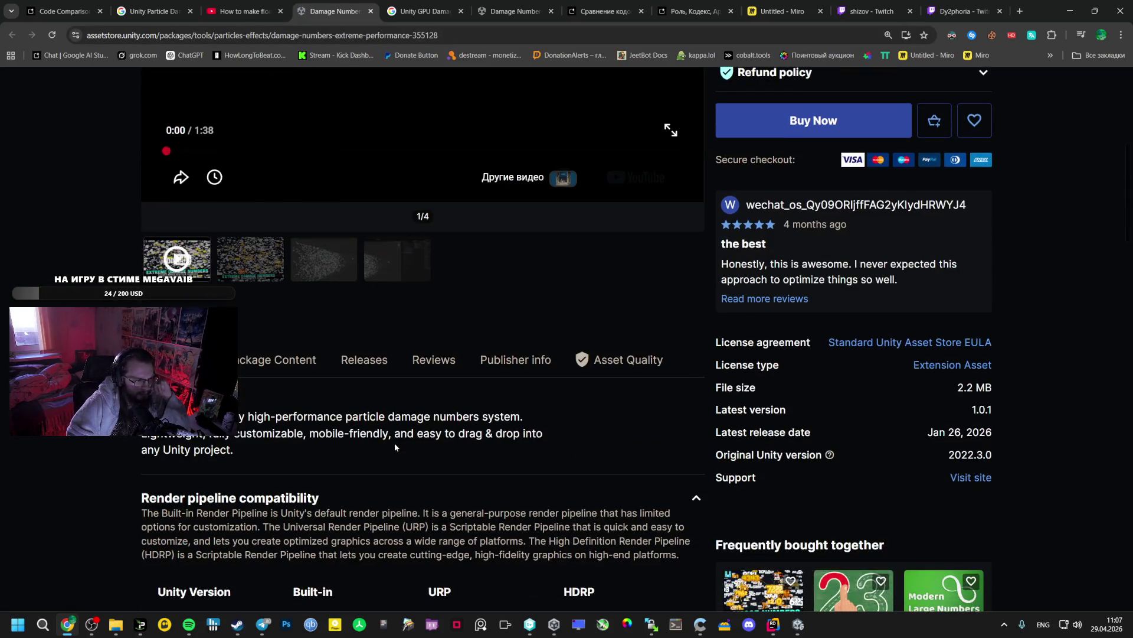
pyautogui.scroll(3, 402, 423)
pyautogui.scroll(3, 282, 338)
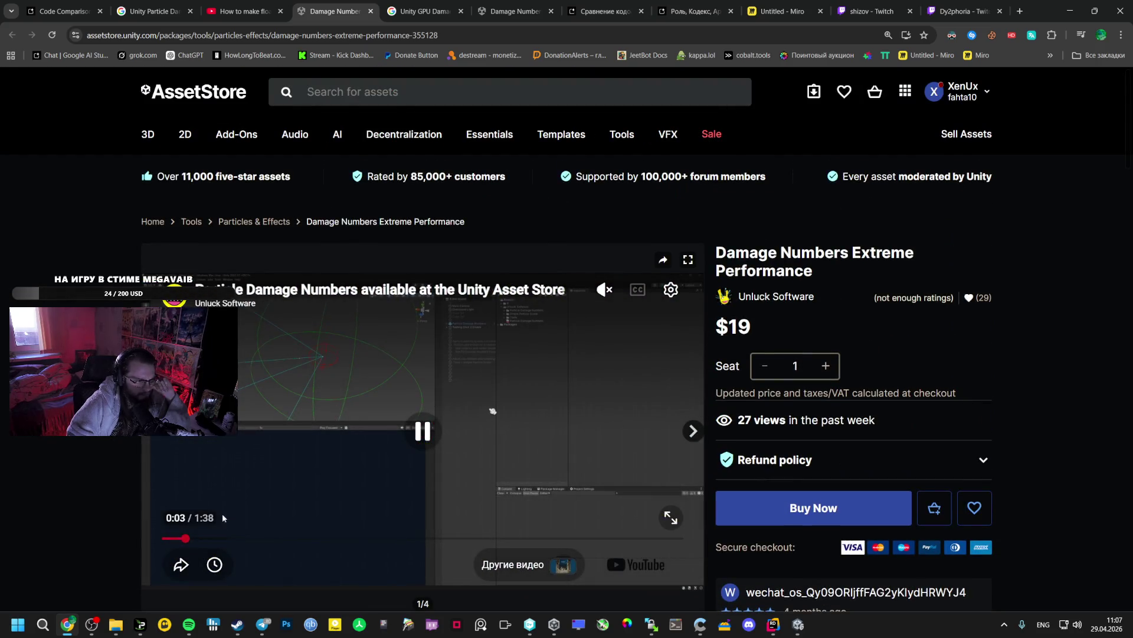
pyautogui.click(321, 538)
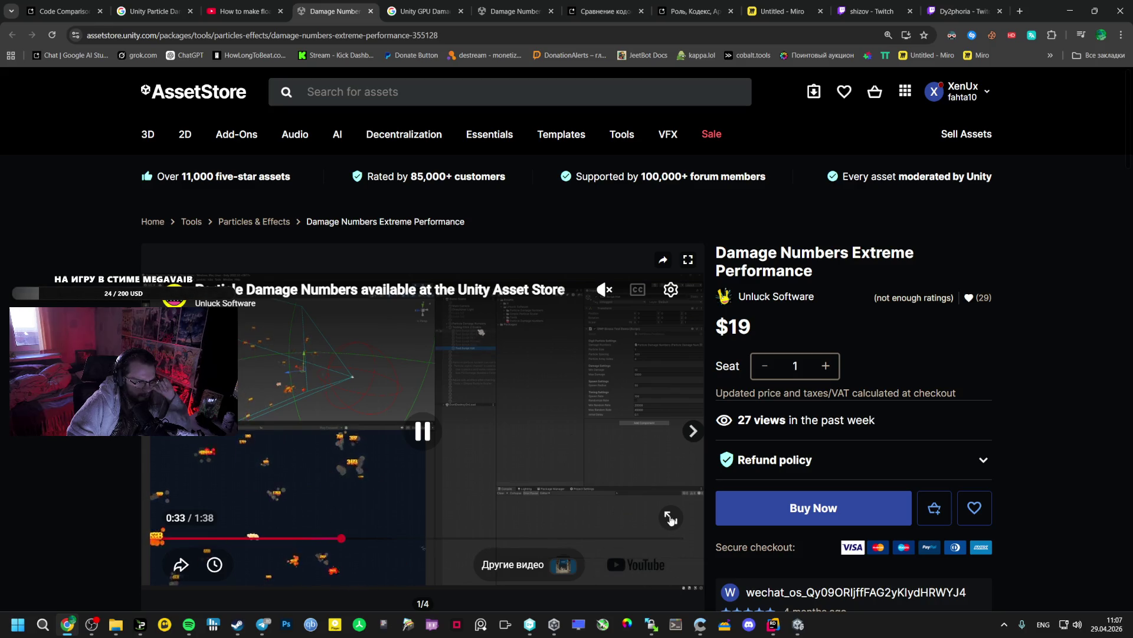
pyautogui.doubleClick(597, 400)
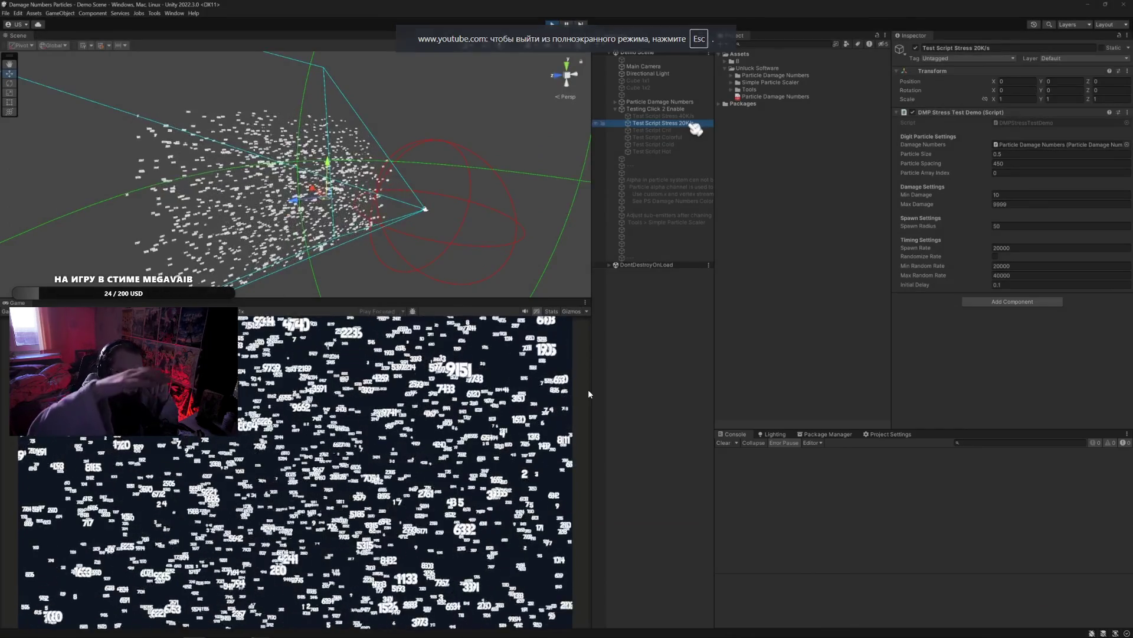
# Resume the stress-test demo, watch it to 0:58, then exit full screen
pyautogui.moveTo(628, 348)
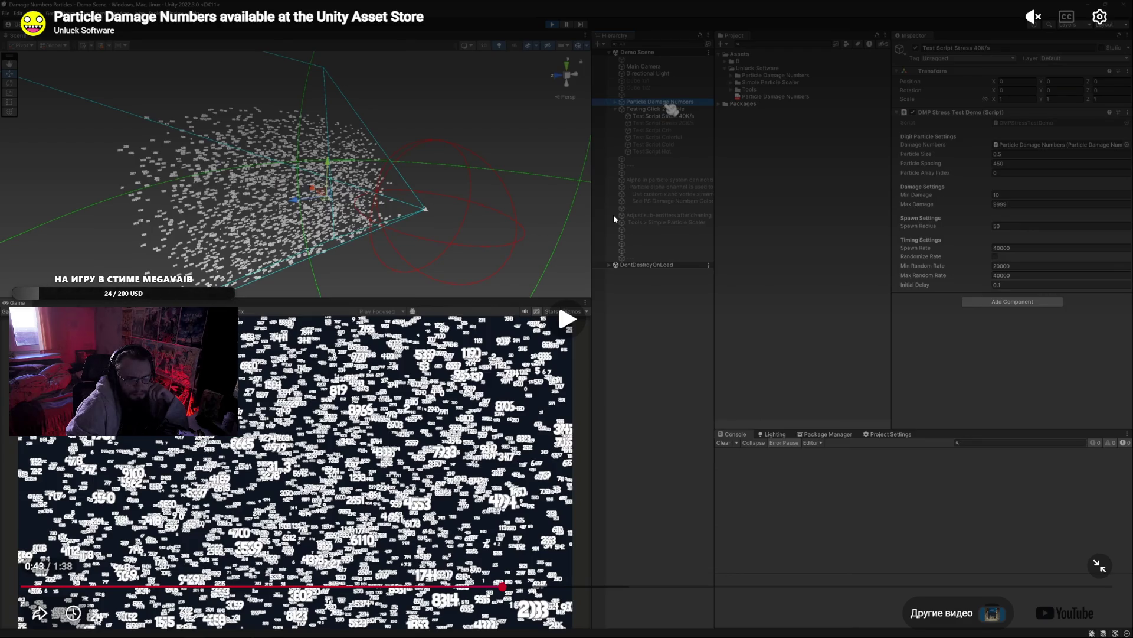
pyautogui.click(621, 220)
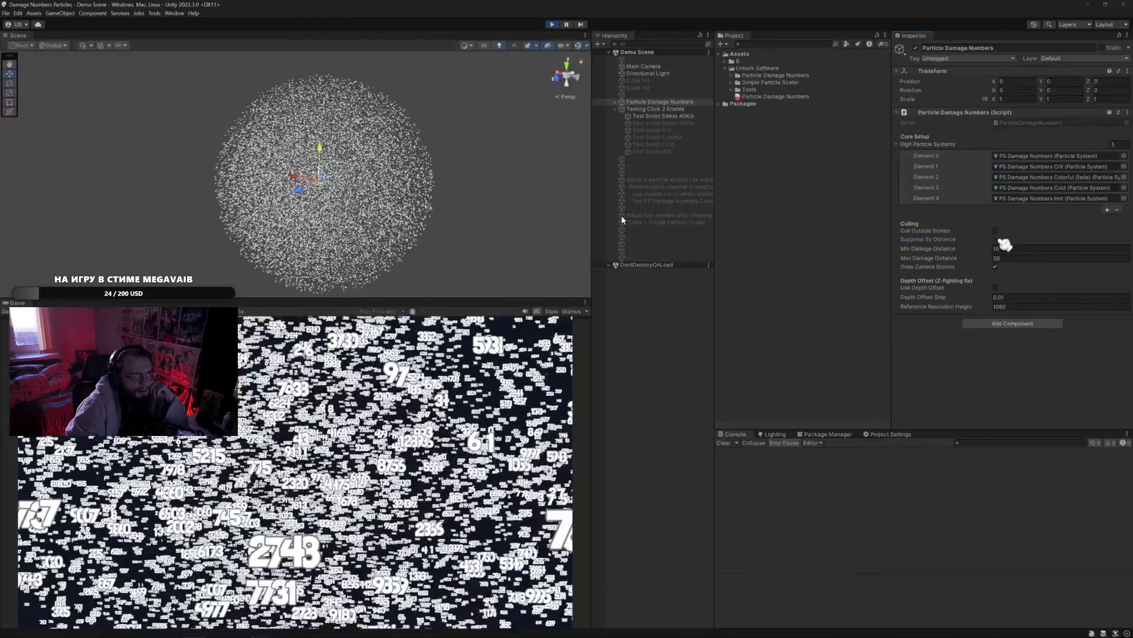
pyautogui.moveTo(651, 258)
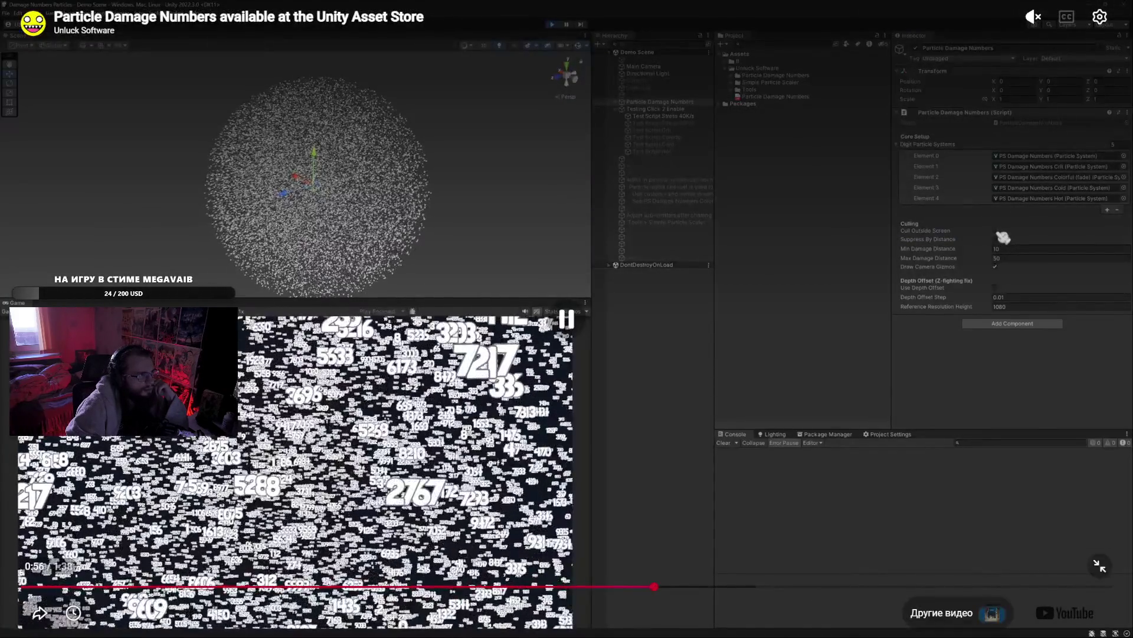
pyautogui.click(1101, 567)
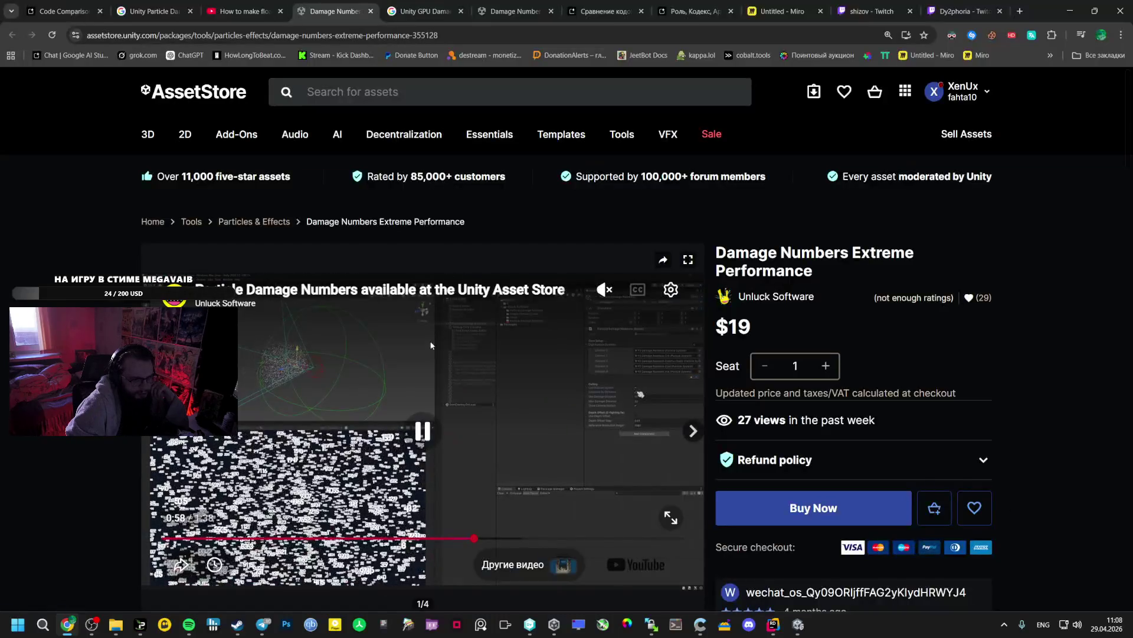
# Read through the Damage Numbers Extreme Performance description and feature list
pyautogui.scroll(-15, 430, 353)
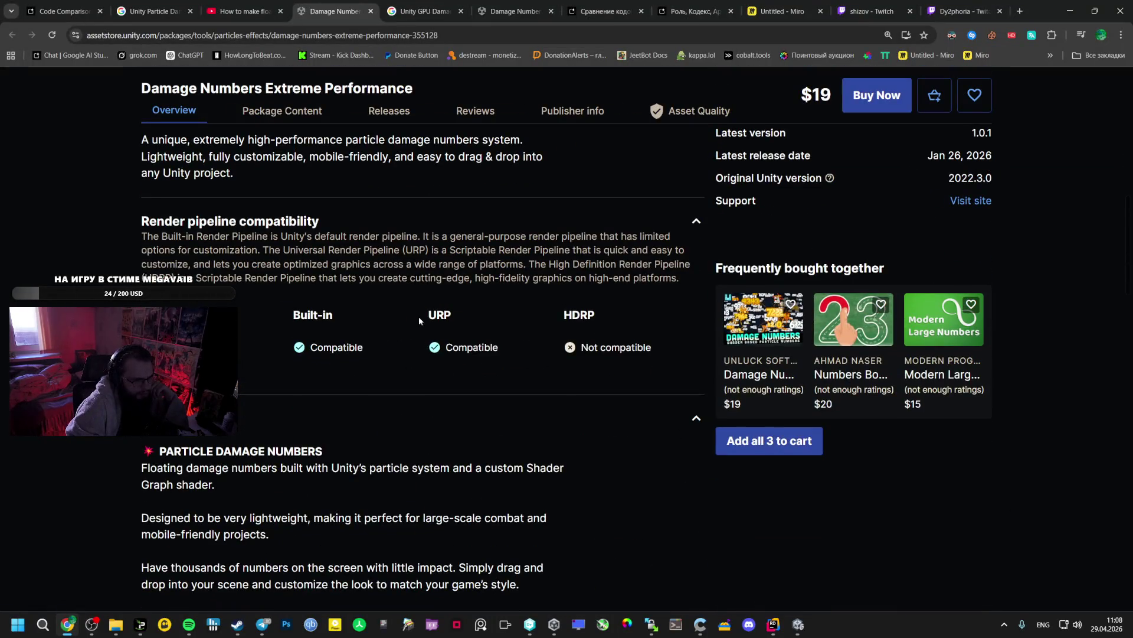
pyautogui.scroll(1, 409, 318)
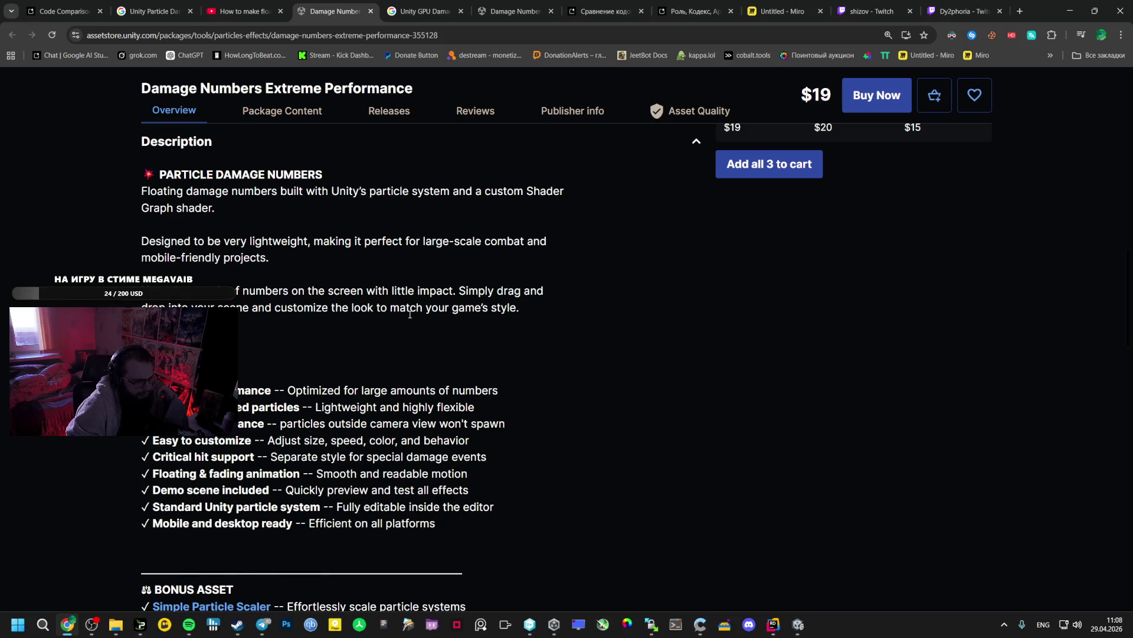
pyautogui.scroll(-3, 410, 314)
pyautogui.scroll(1, 410, 314)
pyautogui.scroll(-3, 409, 316)
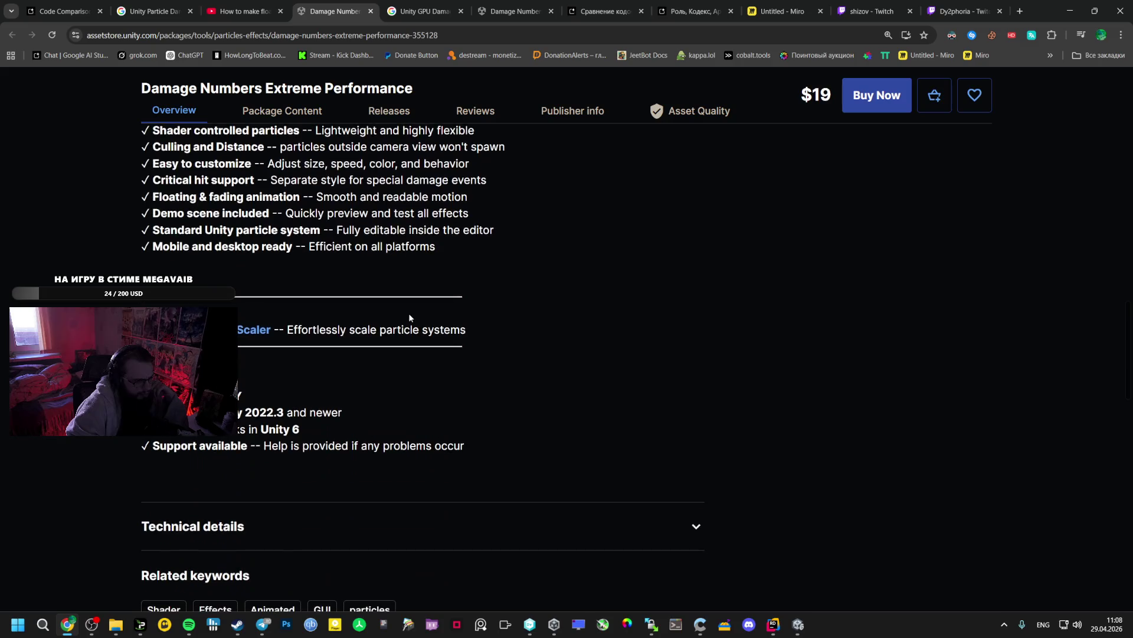
pyautogui.scroll(5, 409, 316)
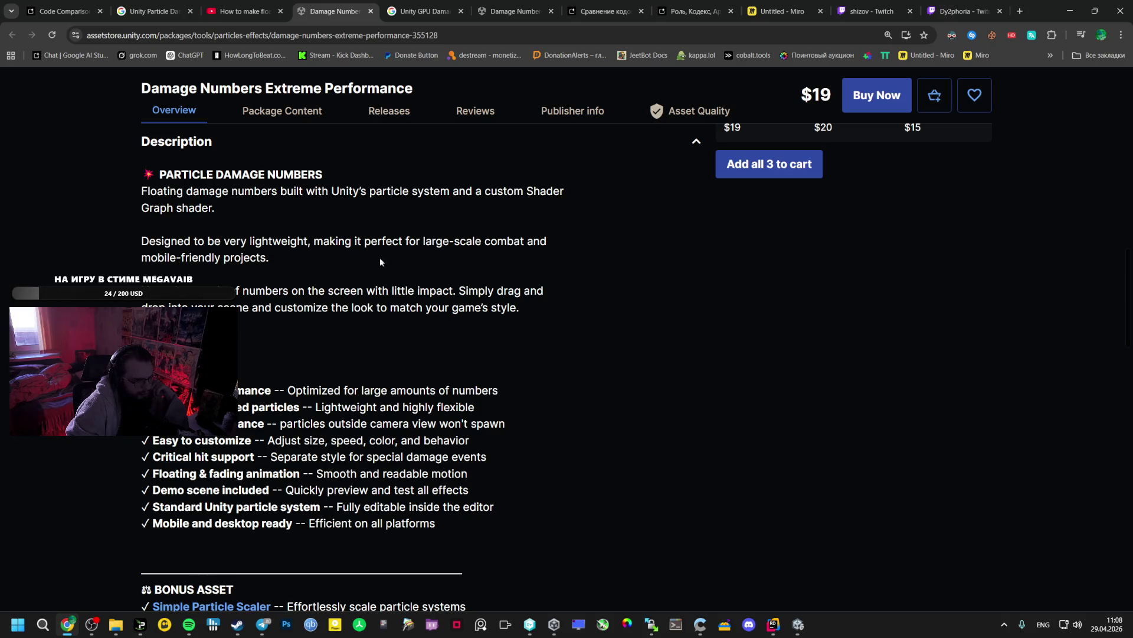
# Return to the Code Comparison chat's GPU number-particles section in Google AI Studio
pyautogui.hotkey('ctrl', '1')
pyautogui.scroll(-2, 298, 222)
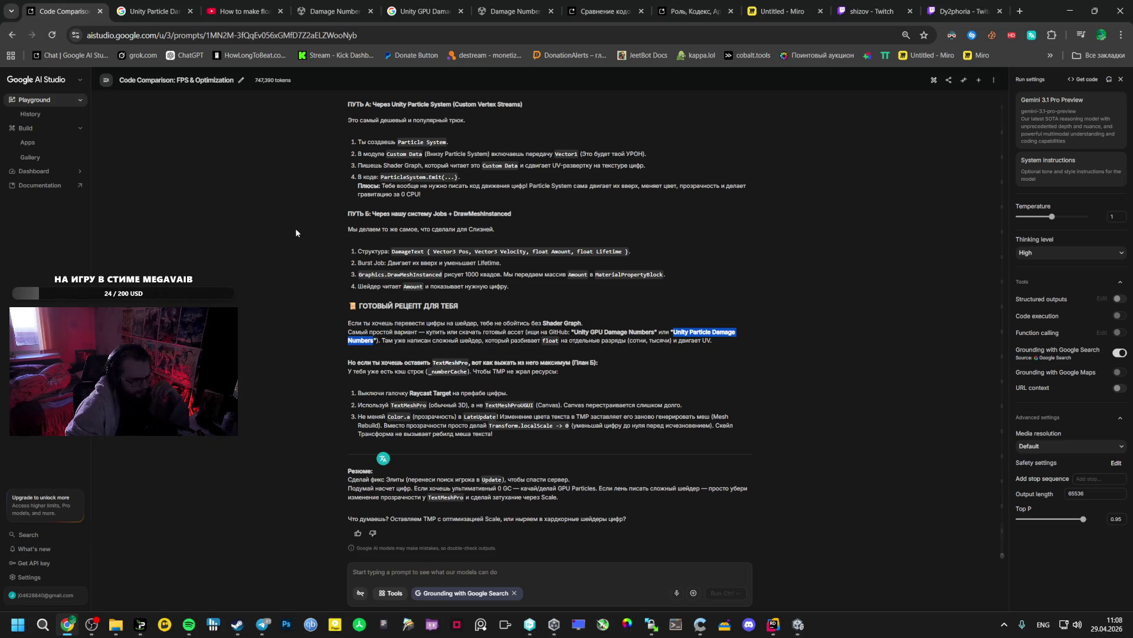
pyautogui.click(333, 4)
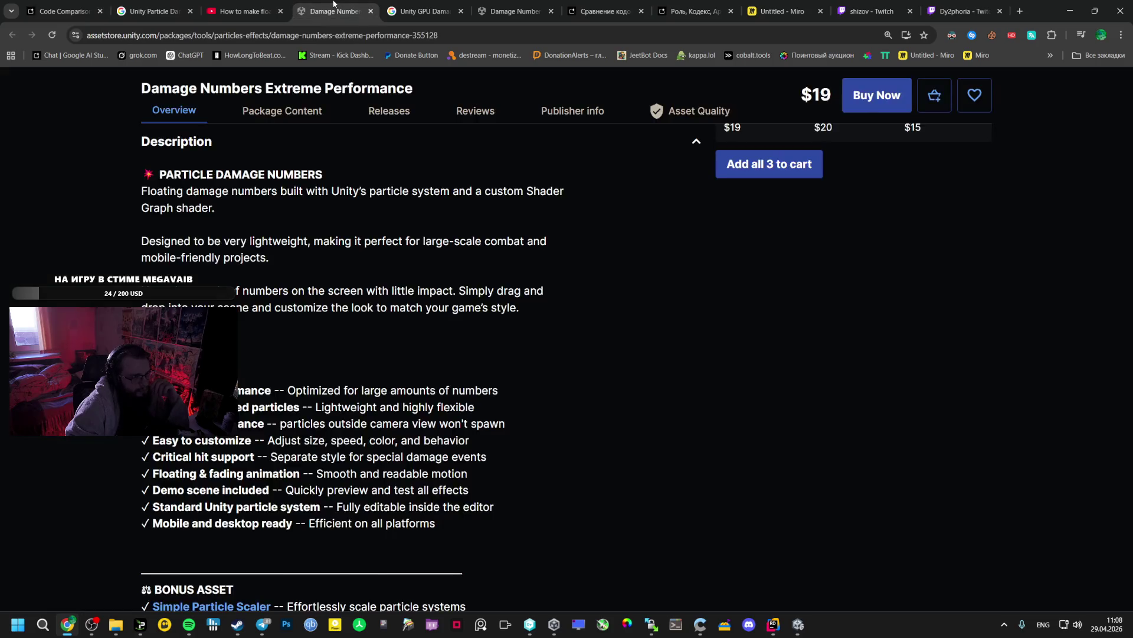
pyautogui.hotkey('ctrl', '1')
pyautogui.scroll(4, 434, 233)
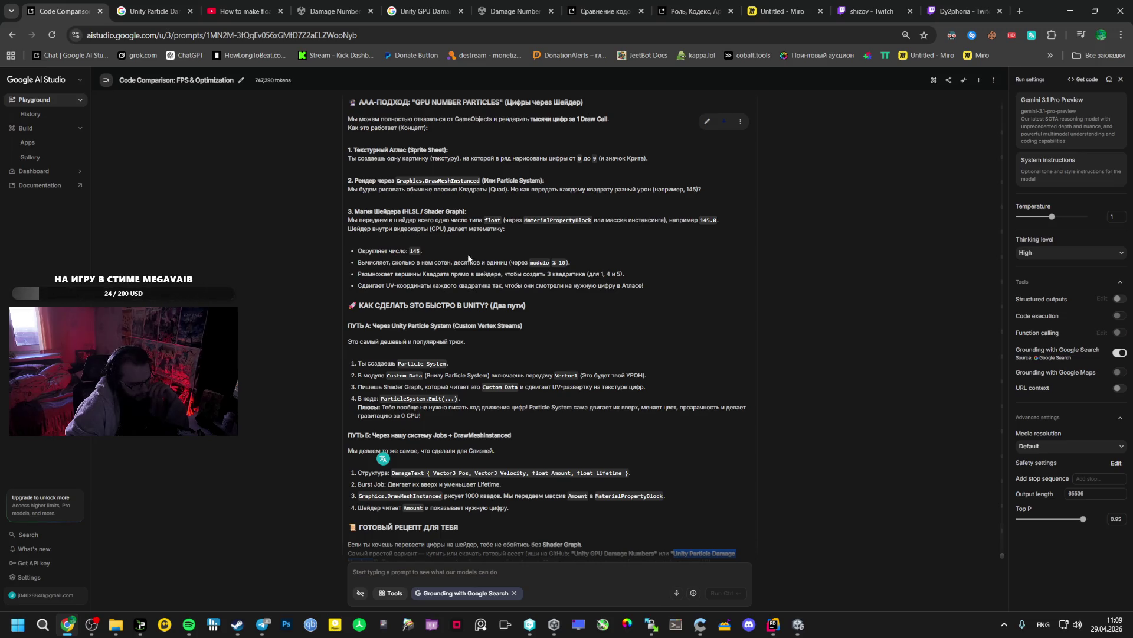
pyautogui.scroll(-3, 469, 258)
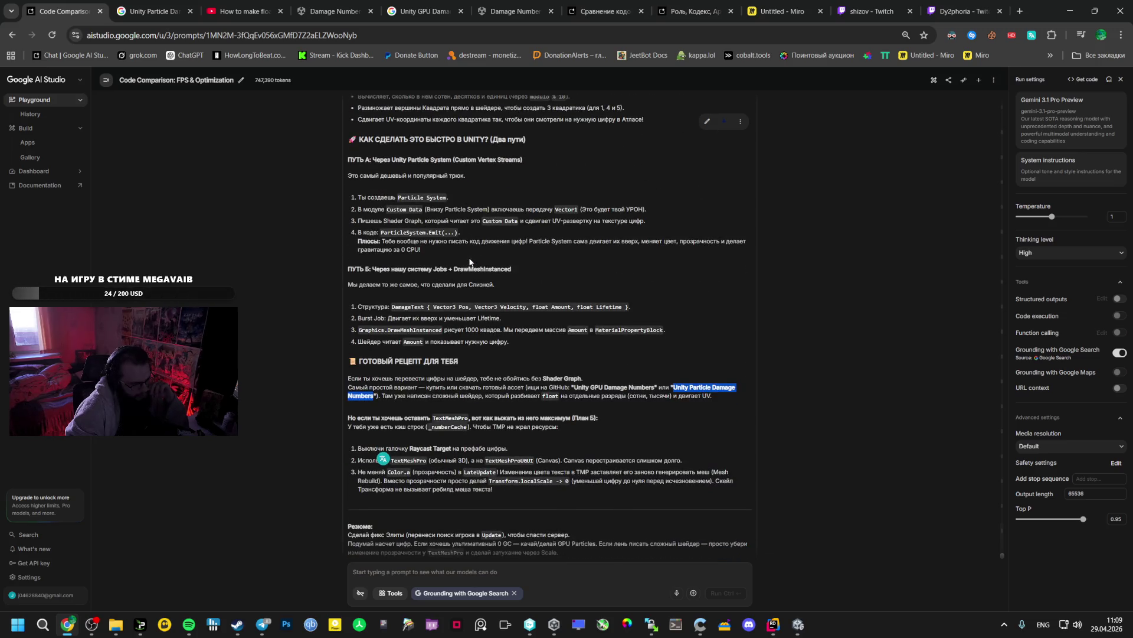
pyautogui.scroll(1, 470, 262)
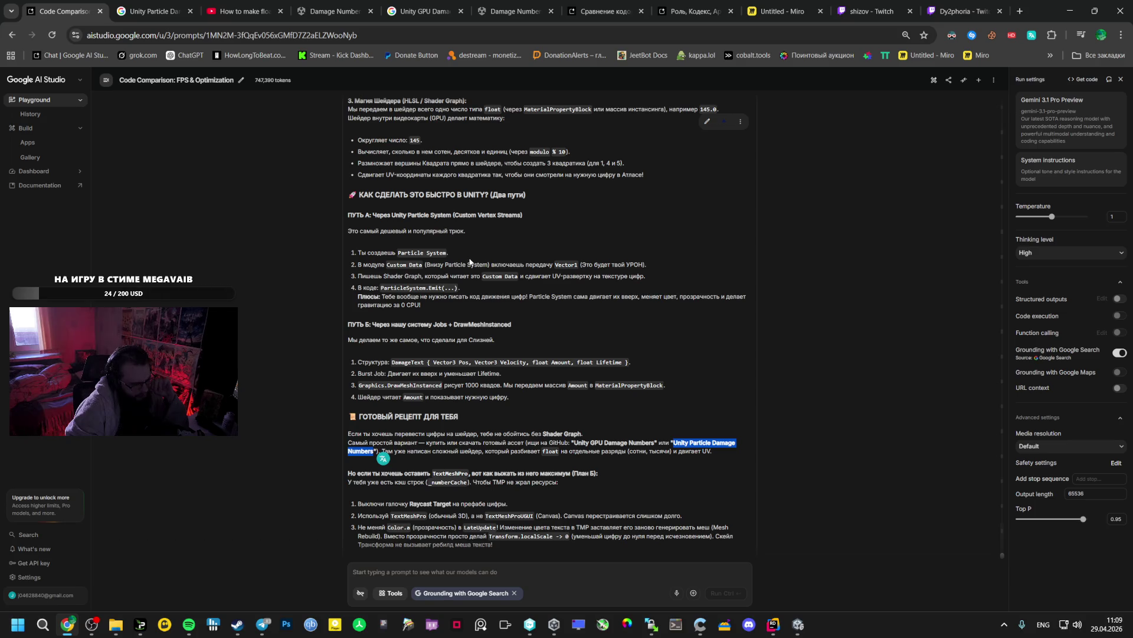
pyautogui.scroll(1, 423, 305)
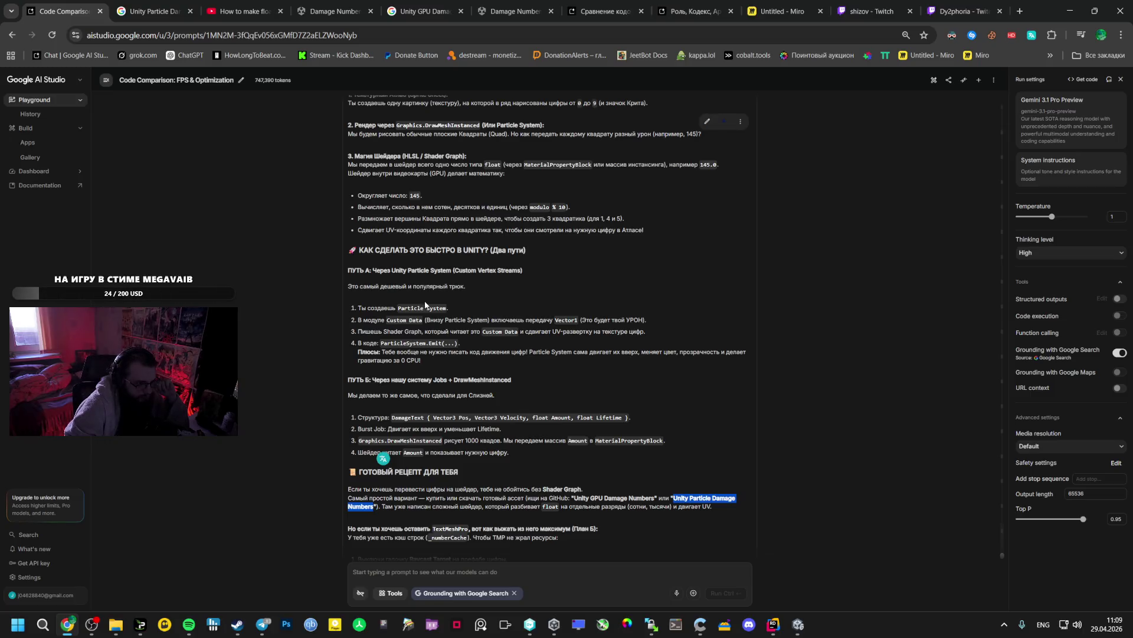
pyautogui.scroll(2, 425, 304)
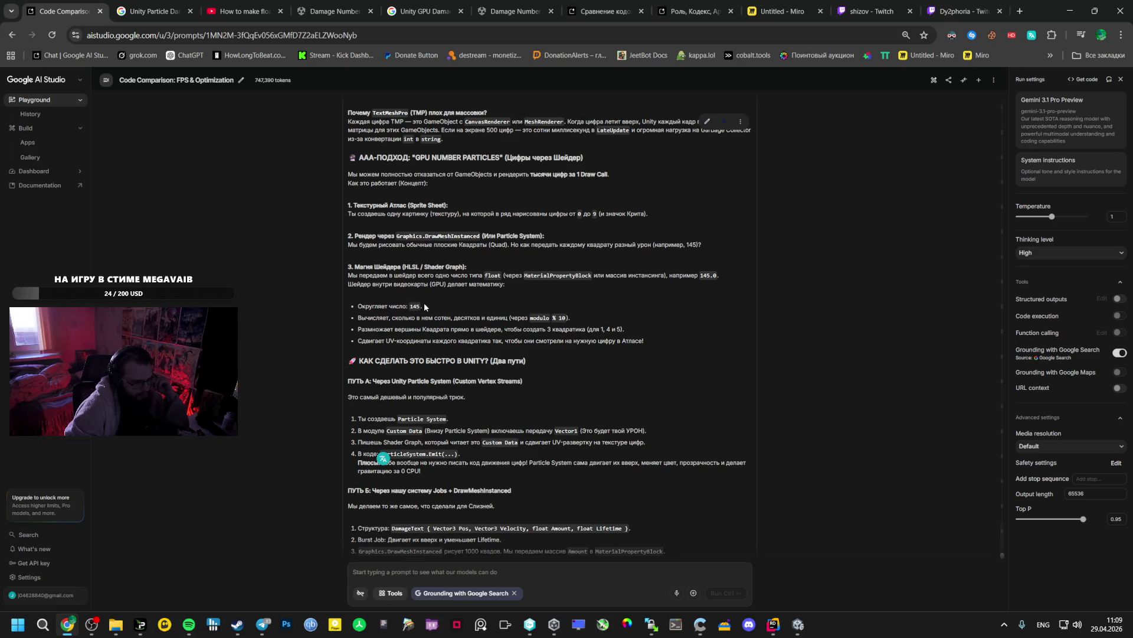
pyautogui.scroll(2, 425, 306)
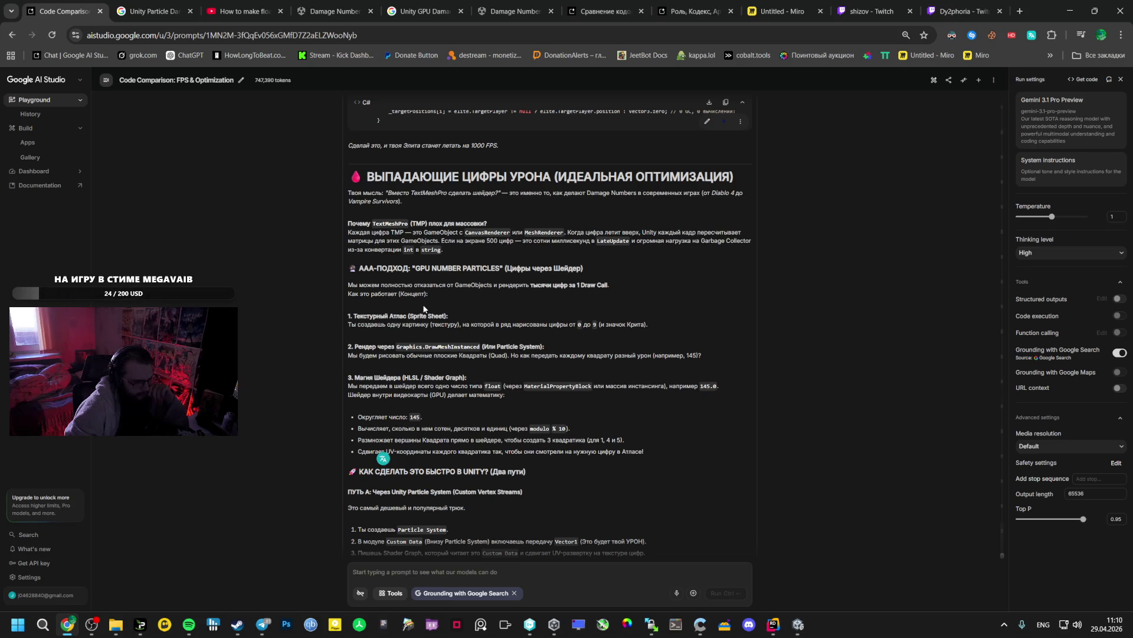
pyautogui.scroll(-2, 422, 318)
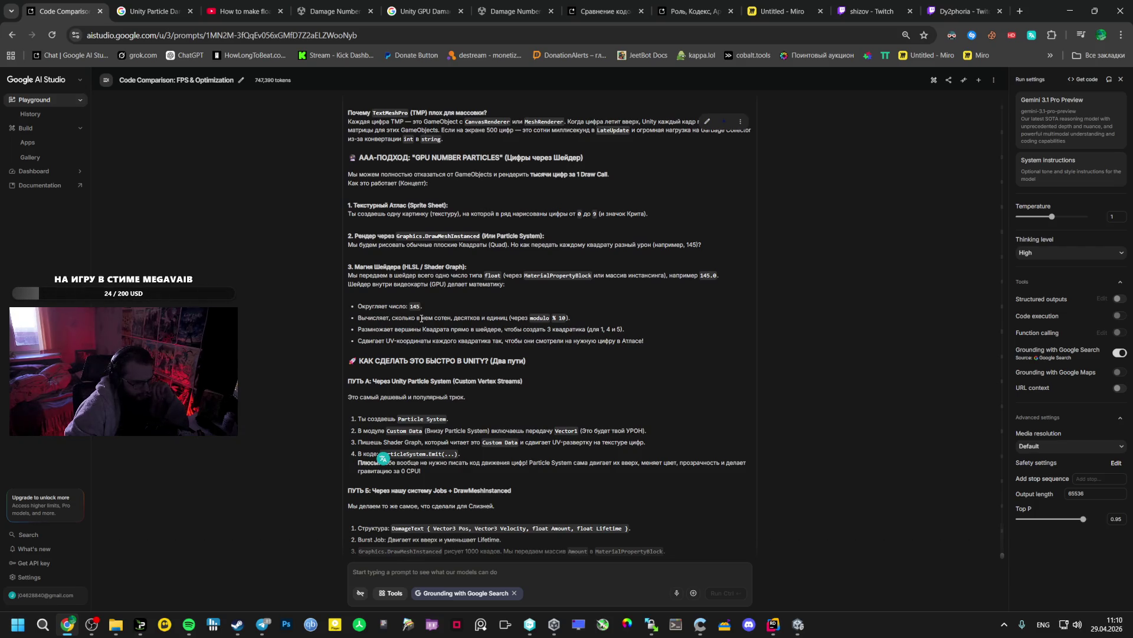
pyautogui.scroll(-1, 422, 319)
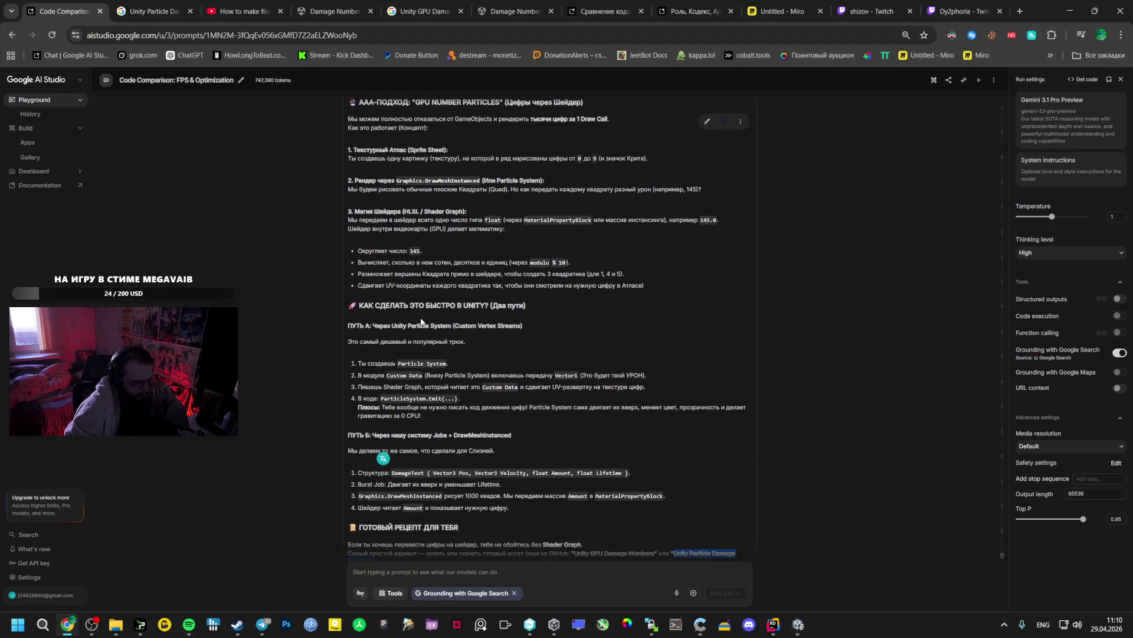
pyautogui.scroll(1, 422, 320)
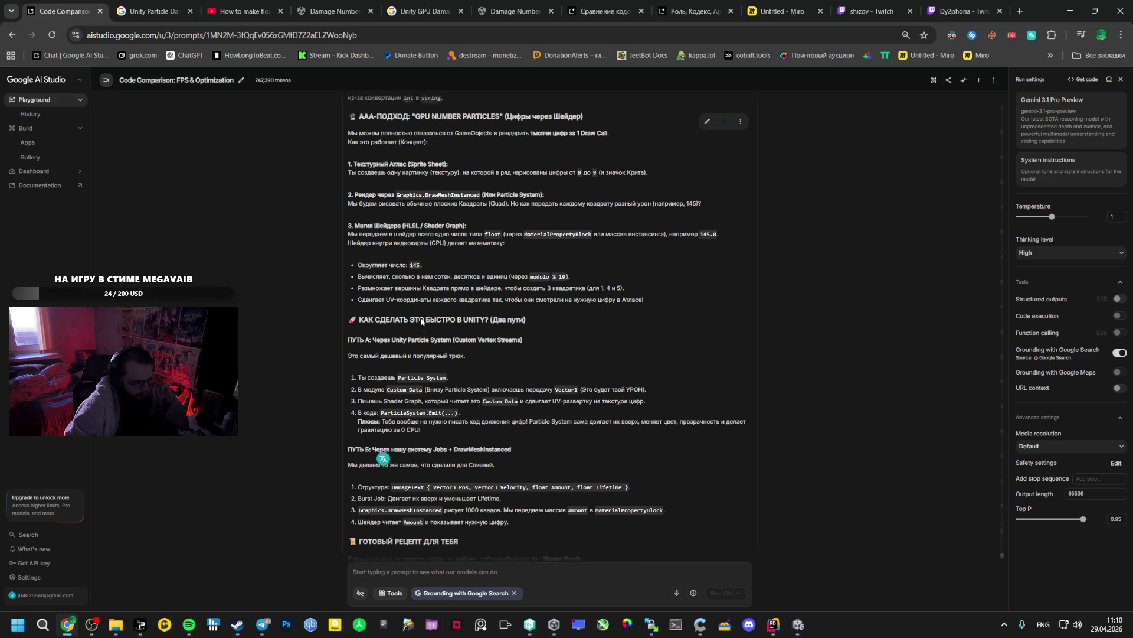
pyautogui.scroll(4, 421, 320)
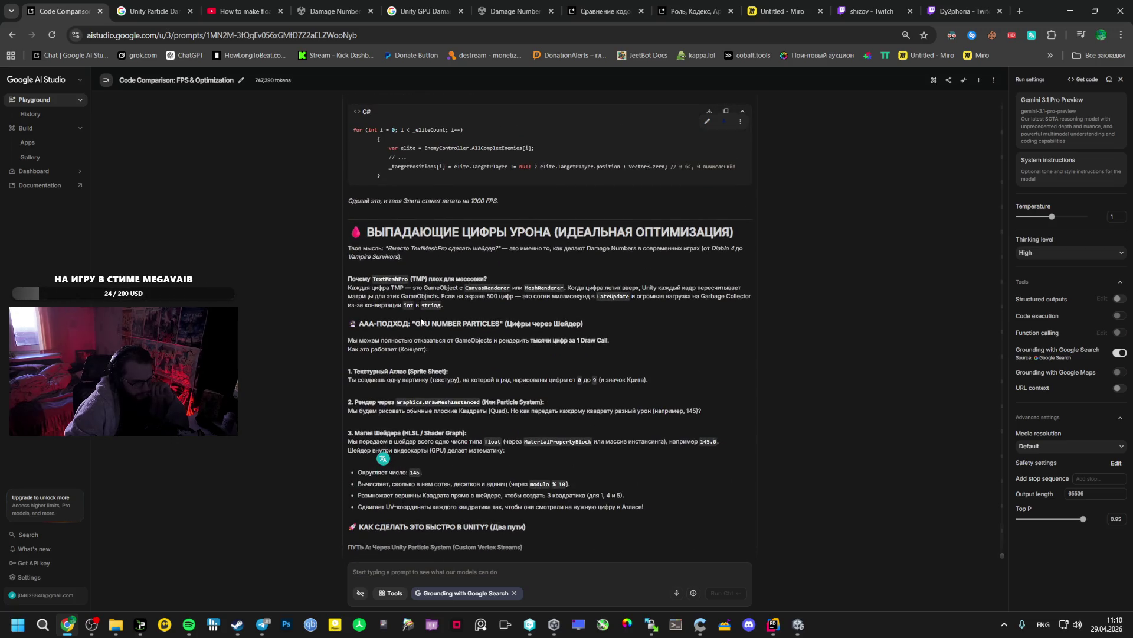
pyautogui.scroll(-3, 422, 322)
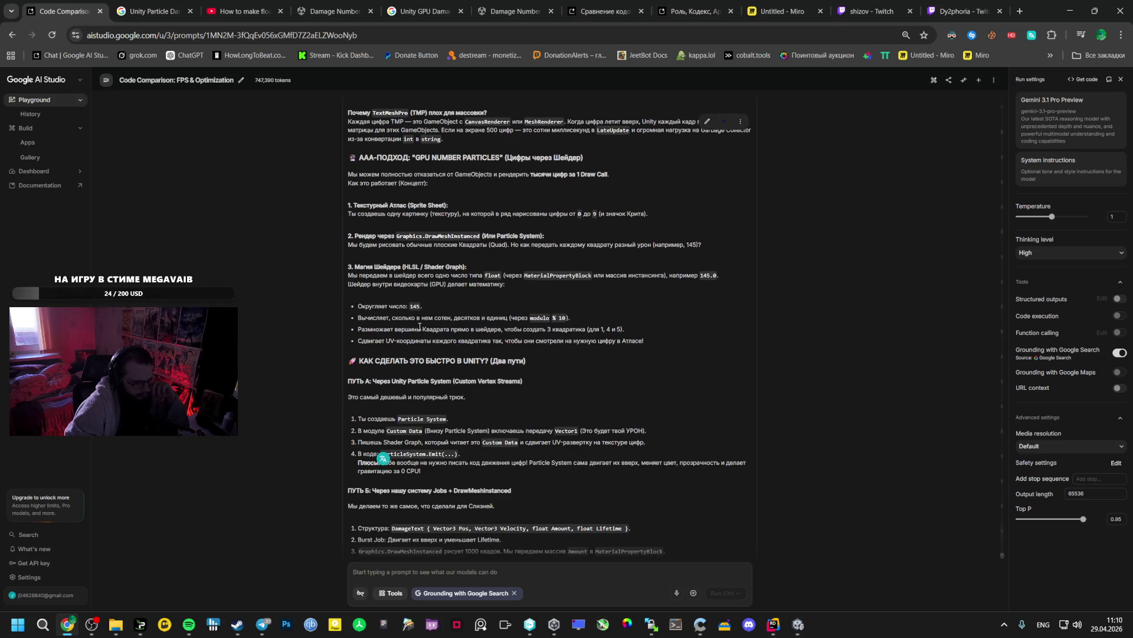
pyautogui.scroll(-1, 421, 327)
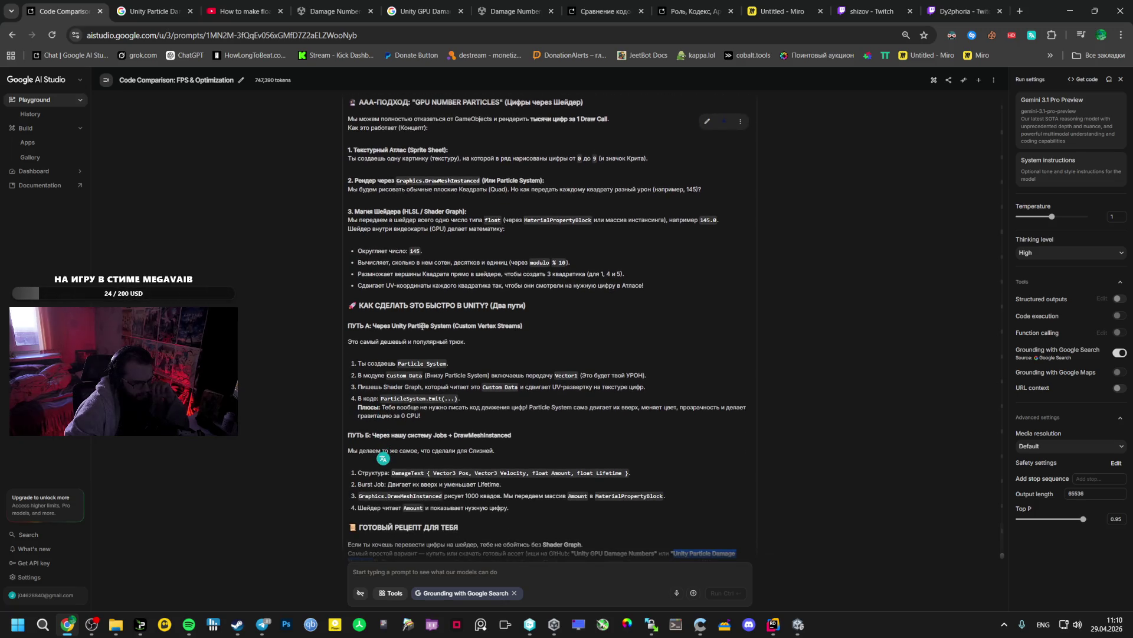
pyautogui.scroll(-1, 422, 326)
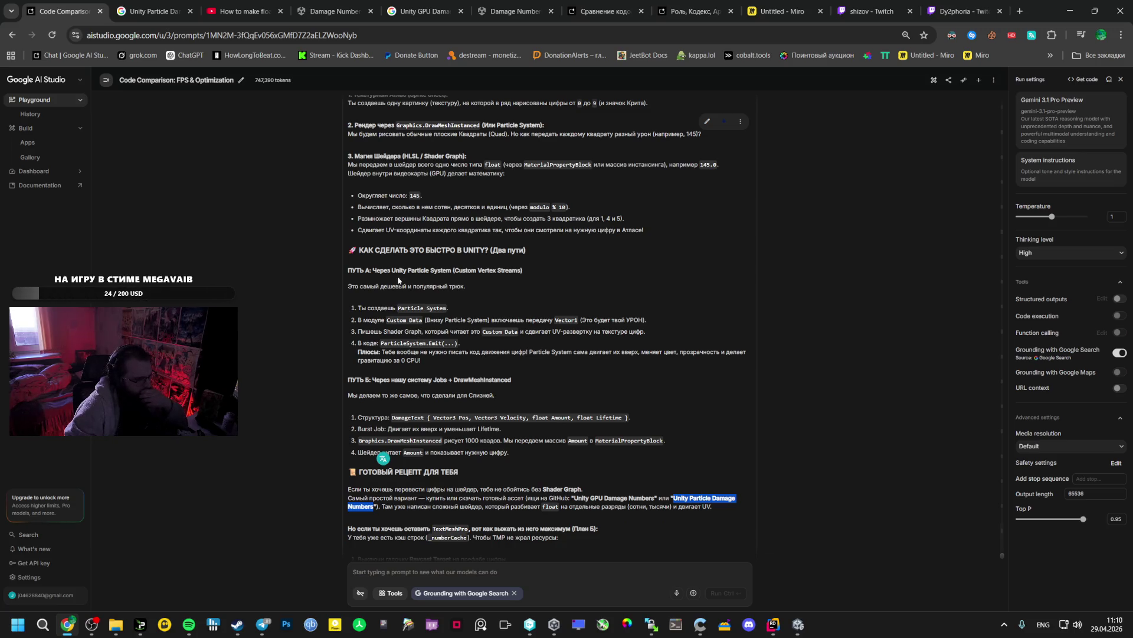
pyautogui.scroll(3, 342, 243)
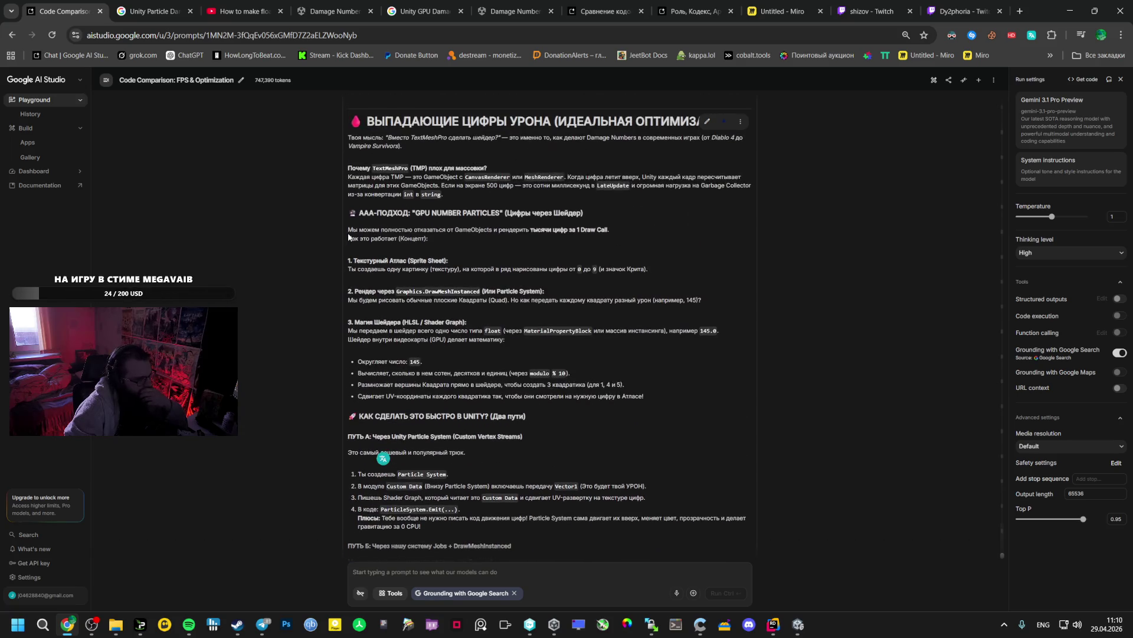
pyautogui.scroll(-1, 349, 237)
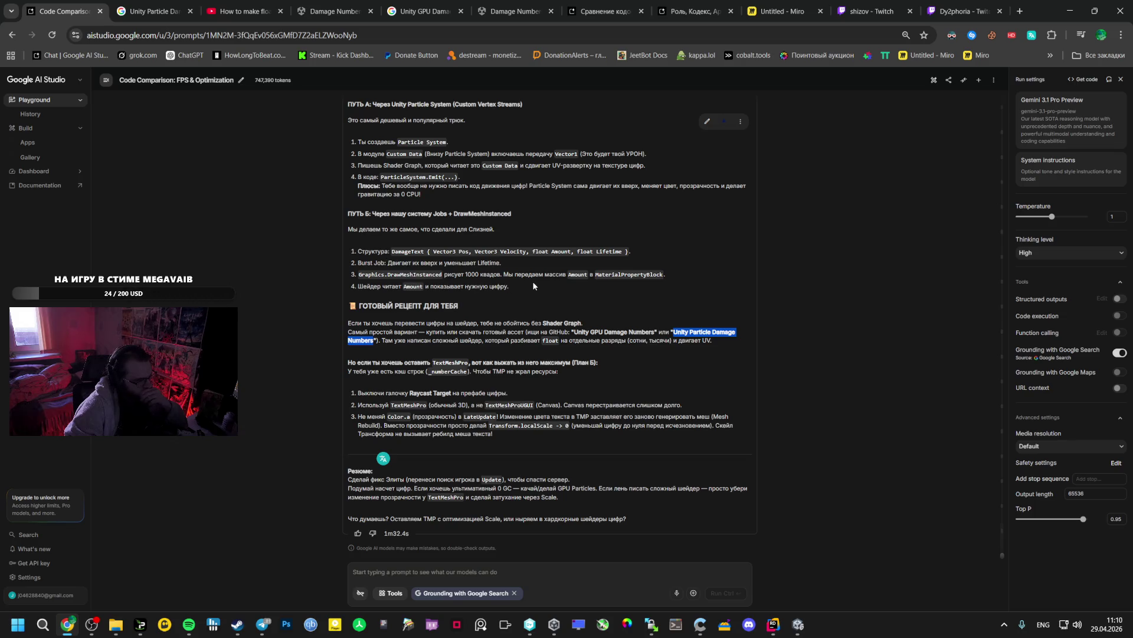
# Select the GPU number-particles text from the AAA-ПОДХОД heading through the ПУТЬ Б steps
pyautogui.moveTo(532, 282); pyautogui.dragTo(488, 273)
pyautogui.moveTo(632, 251); pyautogui.dragTo(357, 251)
pyautogui.click(350, 211)
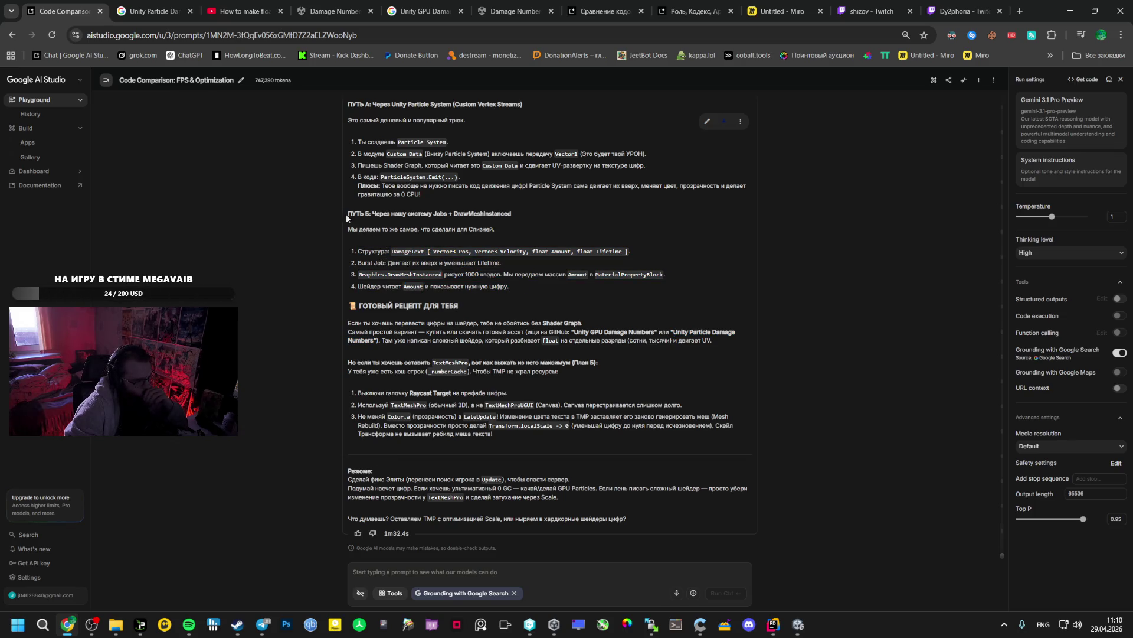
pyautogui.scroll(5, 351, 201)
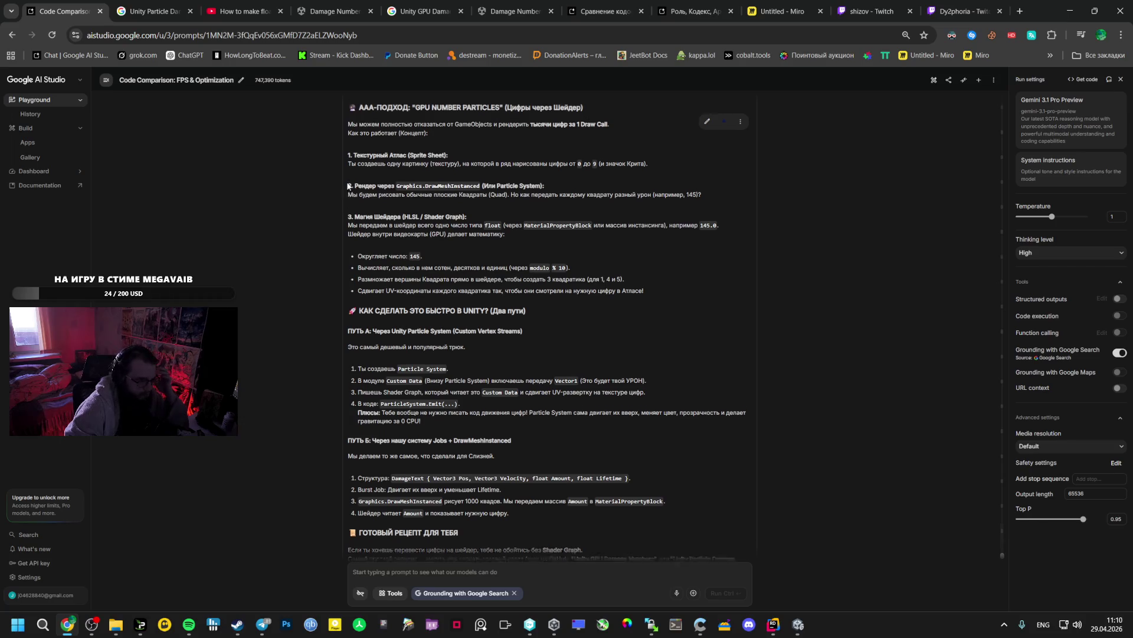
pyautogui.moveTo(354, 167)
pyautogui.mouseDown()
pyautogui.moveTo(413, 183)
pyautogui.moveTo(409, 308)
pyautogui.moveTo(567, 329)
pyautogui.moveTo(439, 361)
pyautogui.moveTo(484, 392)
pyautogui.moveTo(498, 383)
pyautogui.moveTo(536, 394)
pyautogui.moveTo(513, 498)
pyautogui.moveTo(508, 455)
pyautogui.moveTo(520, 452)
pyautogui.mouseUp()
pyautogui.scroll(-2, 511, 473)
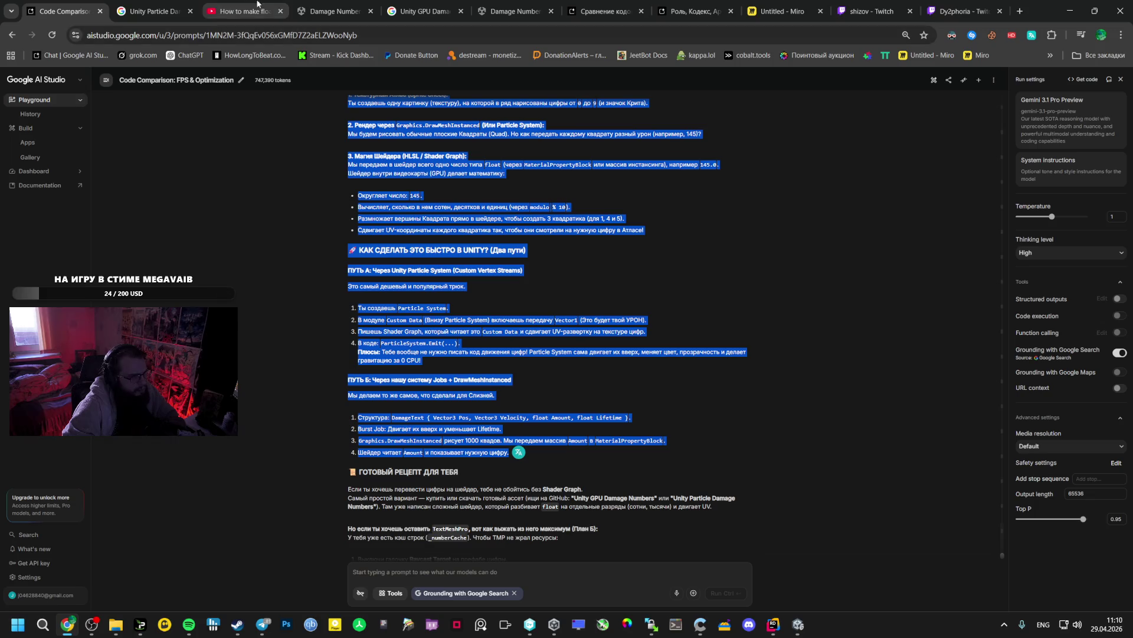
pyautogui.click(694, 10)
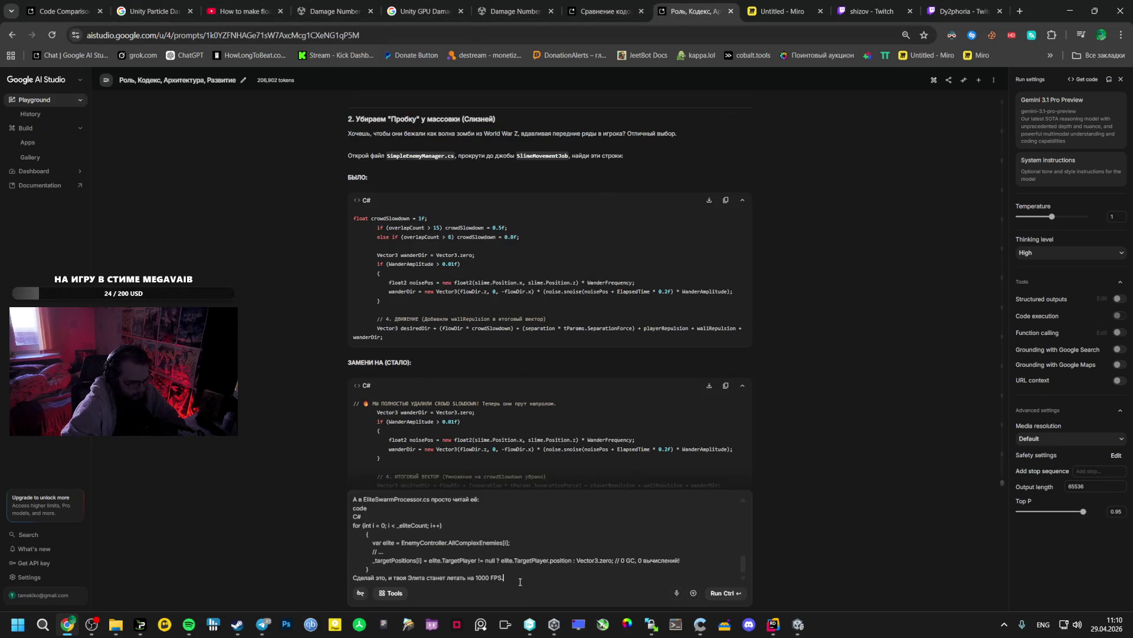
# Add the line 'ОЦЕНИ КРИТИЧЕСКИ, ЕСИЛ НАДО ИСПРАВЬ' at the top of the prompt
pyautogui.press('Return')
pyautogui.press('Return')
pyautogui.write('JW')
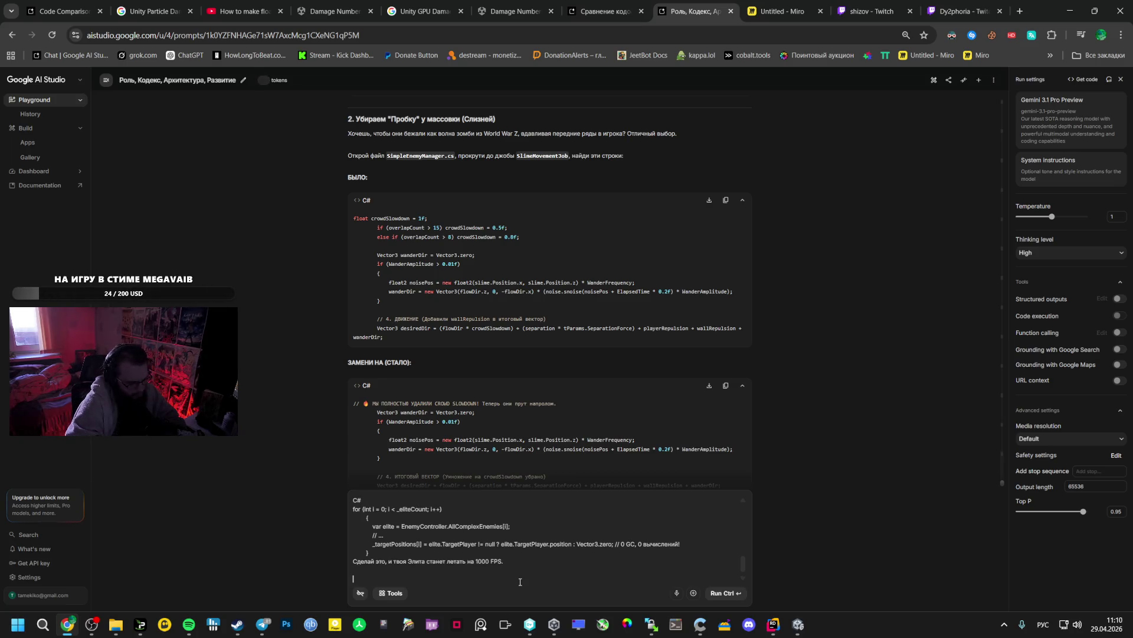
pyautogui.scroll(10, 386, 509)
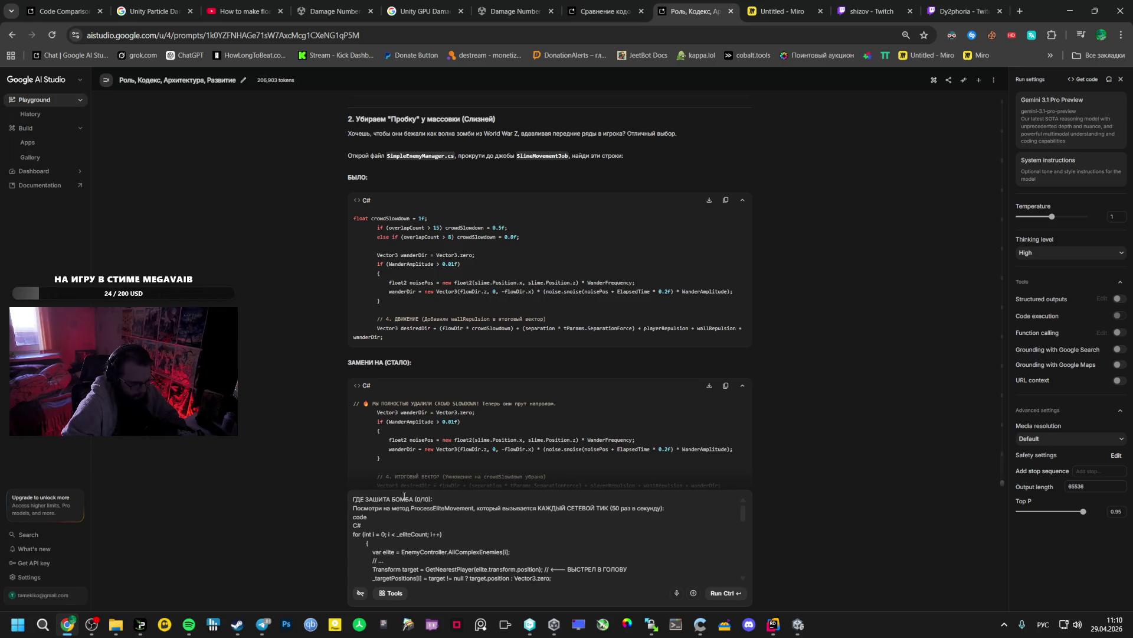
pyautogui.click(354, 499)
pyautogui.press('Return')
pyautogui.press('Return')
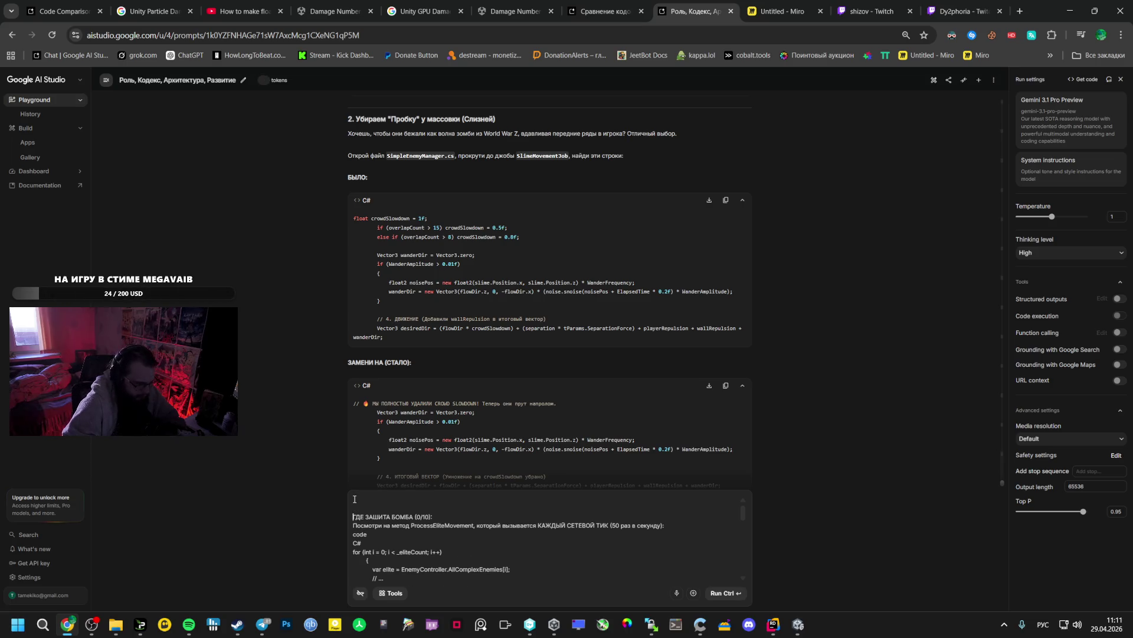
pyautogui.write('ОЦЕНИ КРИТ')
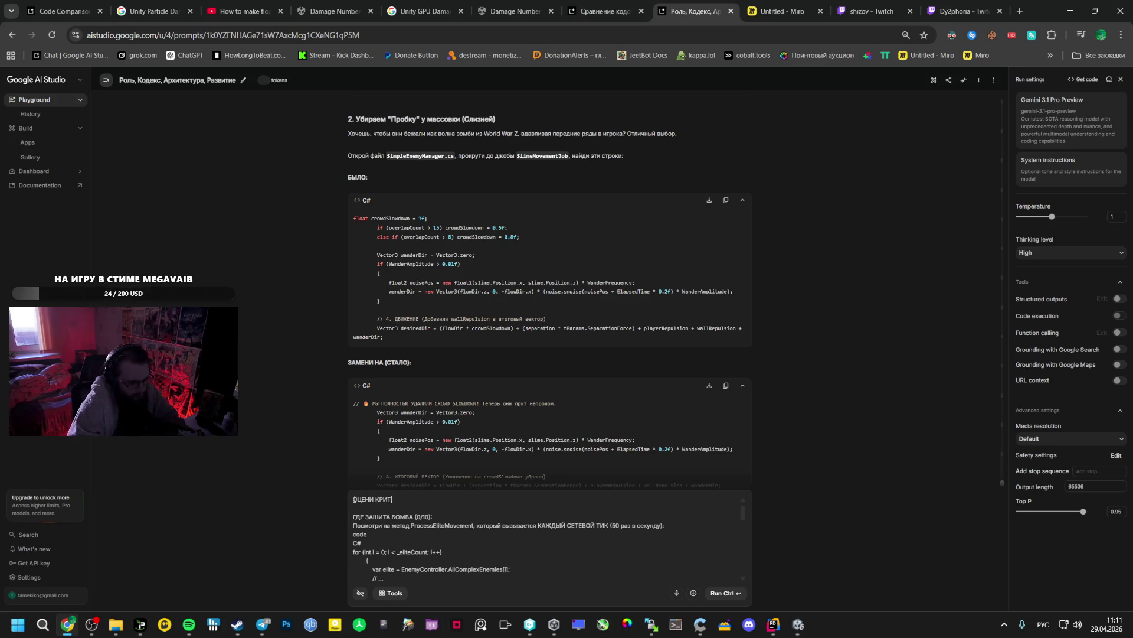
pyautogui.write('ИЧЕСКИ, ЕСИЛ НАДО')
pyautogui.press('BackSpace')
pyautogui.press('BackSpace')
pyautogui.write('ИСПРАВЬ.')
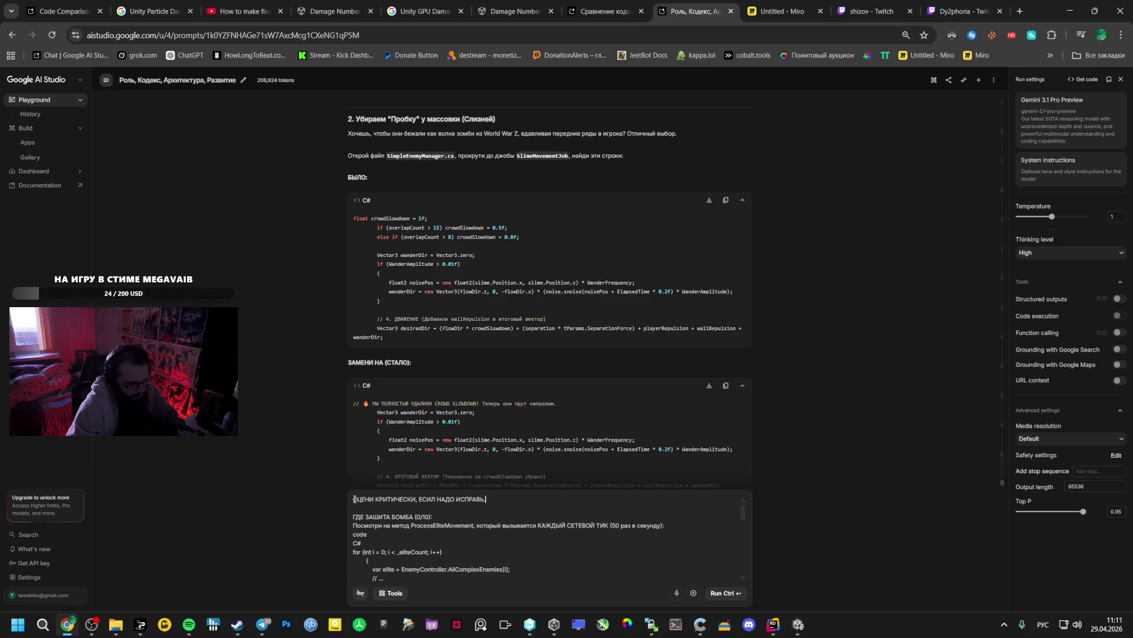
# Delete the stray code and C# lines and start a new line '2. НАДО СДЕЛАТЬ УРОН ЧЕРЕЗ'
pyautogui.scroll(-2, 354, 499)
pyautogui.click(443, 579)
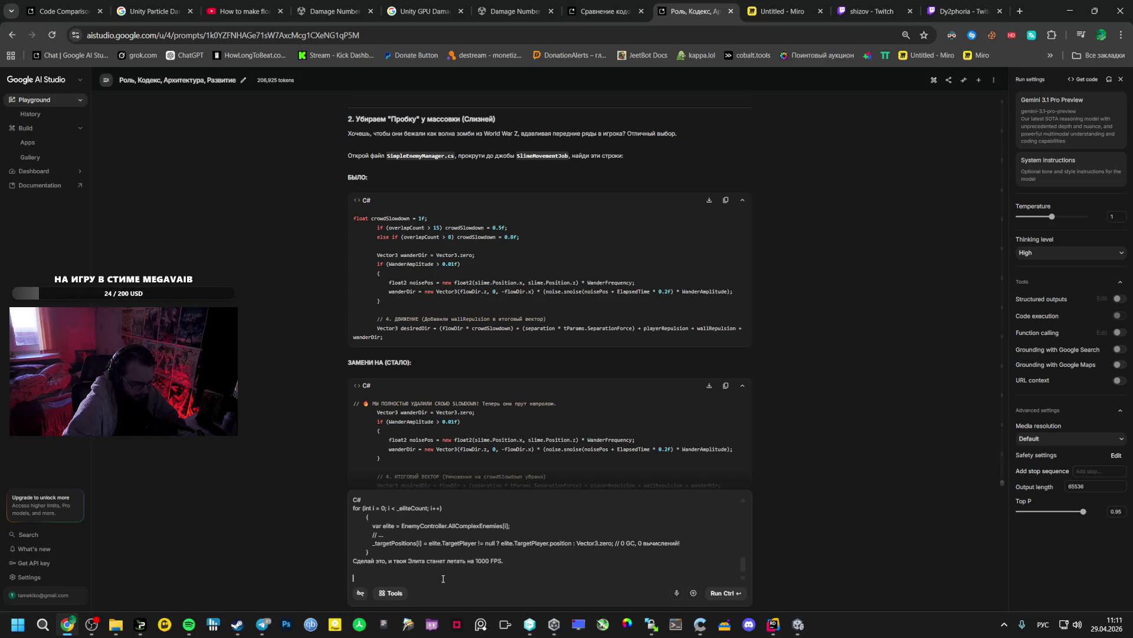
pyautogui.scroll(2, 420, 557)
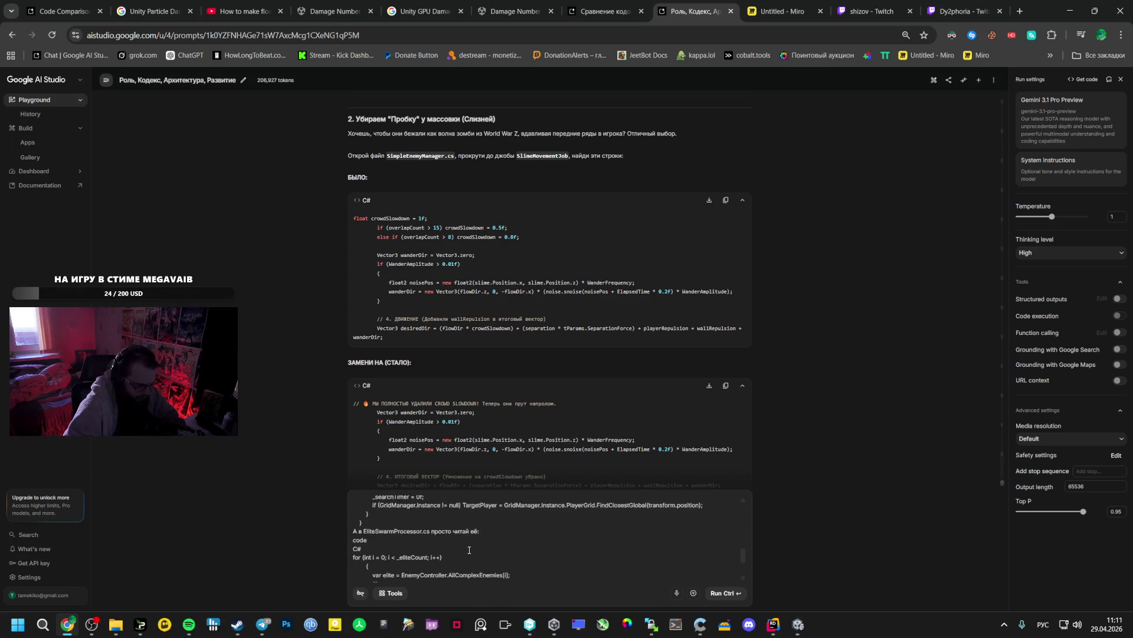
pyautogui.moveTo(363, 555); pyautogui.dragTo(353, 546)
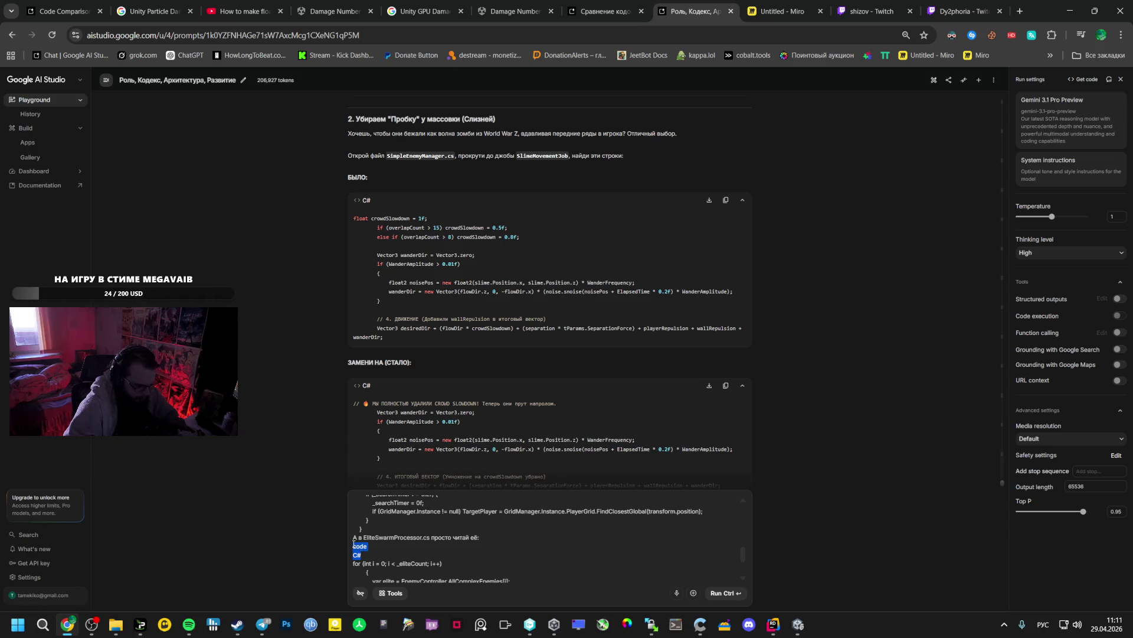
pyautogui.press('BackSpace')
pyautogui.scroll(-3, 384, 558)
pyautogui.click(443, 577)
pyautogui.write('2.')
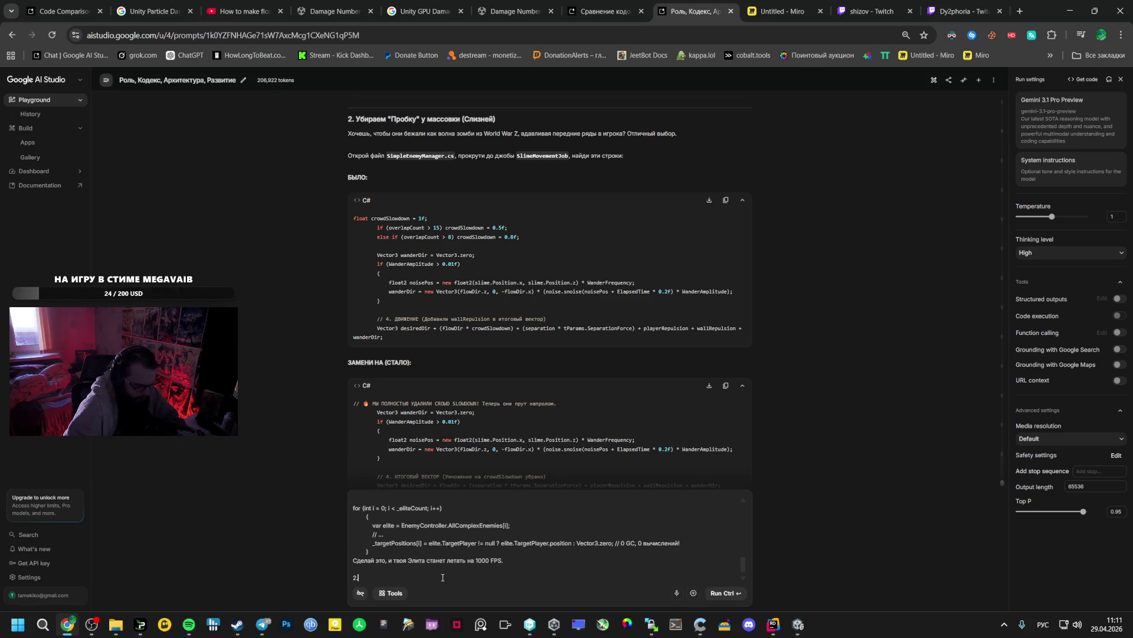
pyautogui.write(' НА')
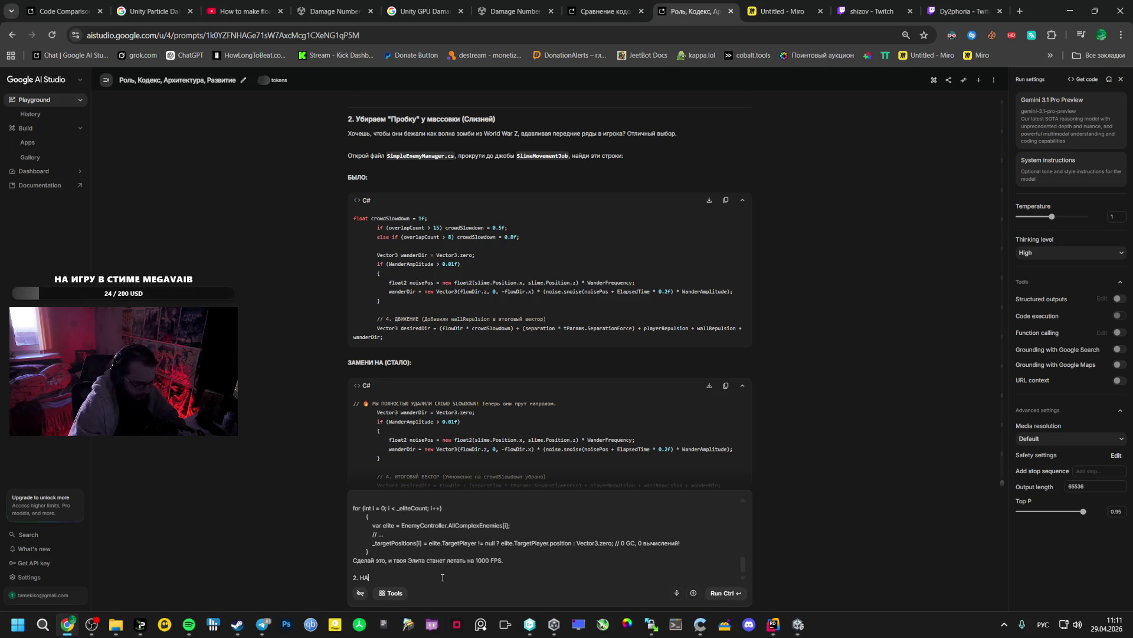
pyautogui.write('ДО СДЕЛАТЬ')
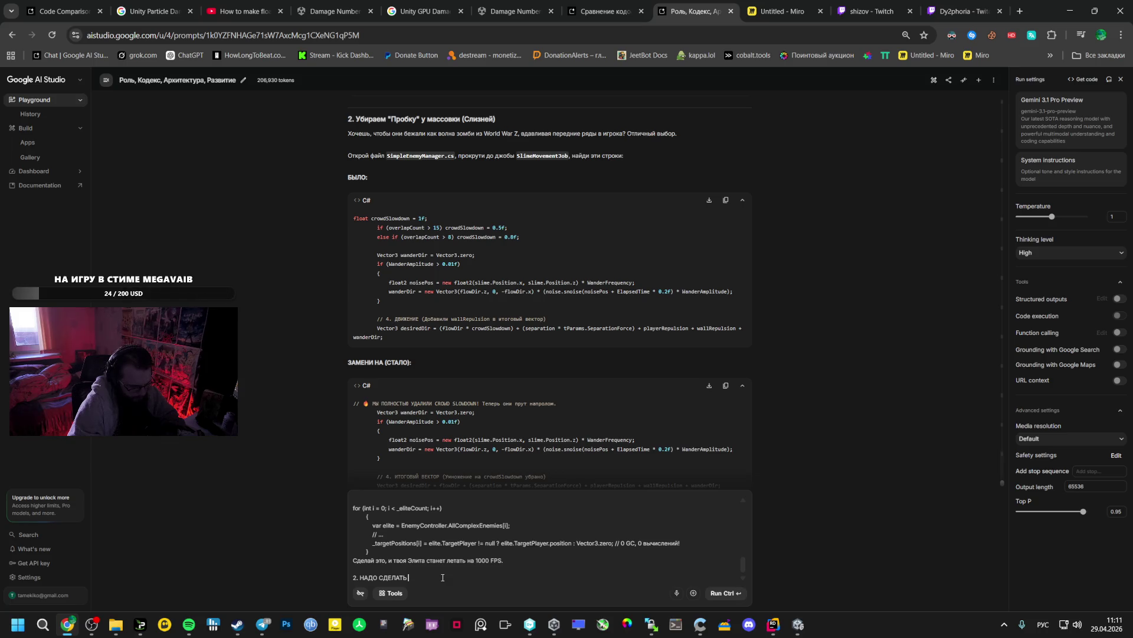
pyautogui.write(' УРОН ЧЕРЕЗ')
# Add 'GPU' to the damage point and paste the copied GPU particles explanation below it
pyautogui.hotkey('alt', 'shift')
pyautogui.write('GPU')
pyautogui.press('Return')
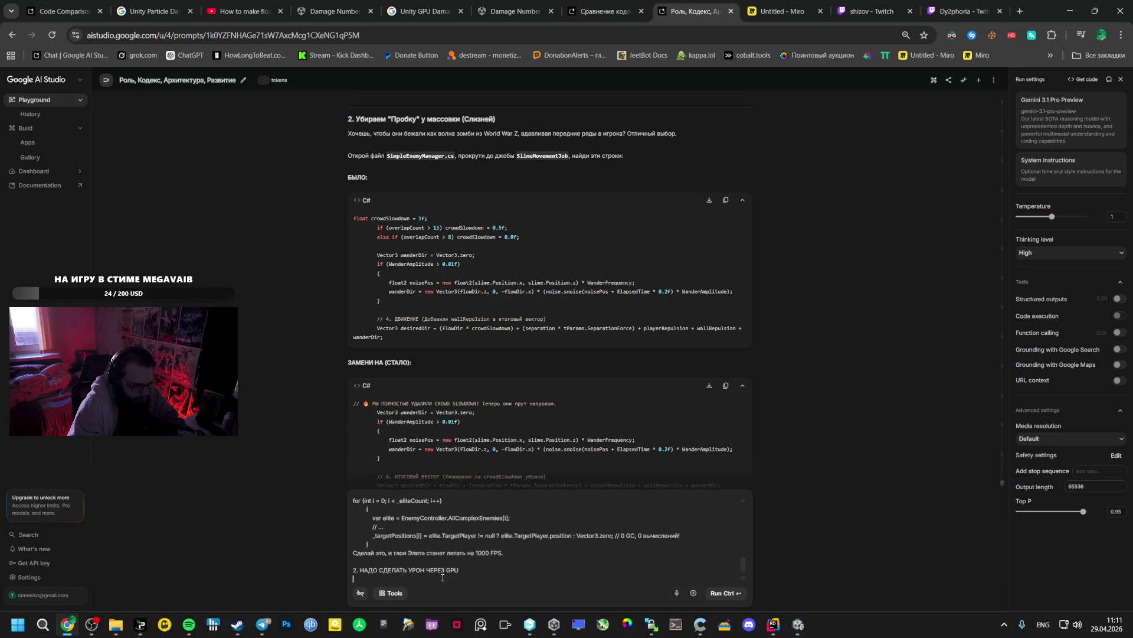
pyautogui.hotkey('ctrl', 'v')
pyautogui.scroll(5, 464, 561)
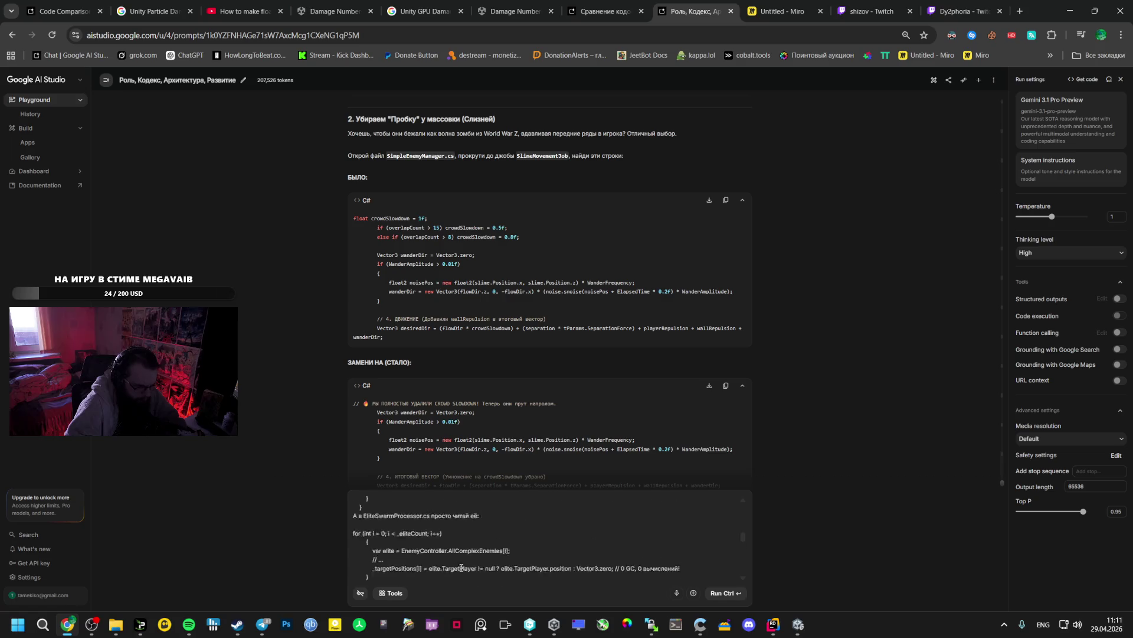
pyautogui.scroll(5, 464, 561)
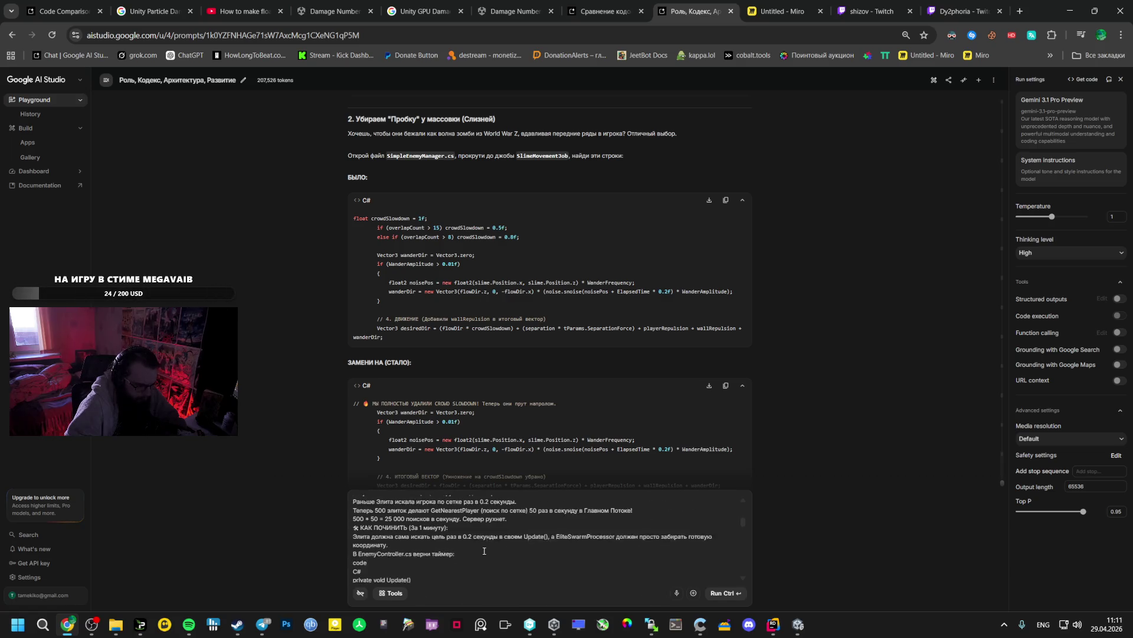
pyautogui.scroll(-10, 479, 553)
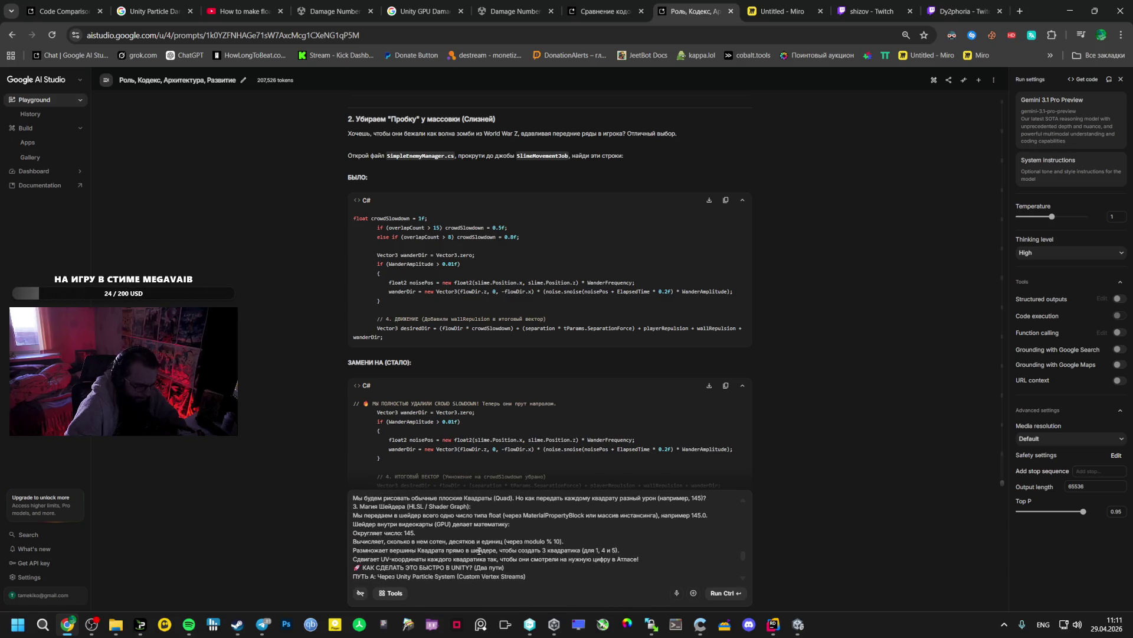
pyautogui.scroll(5, 479, 547)
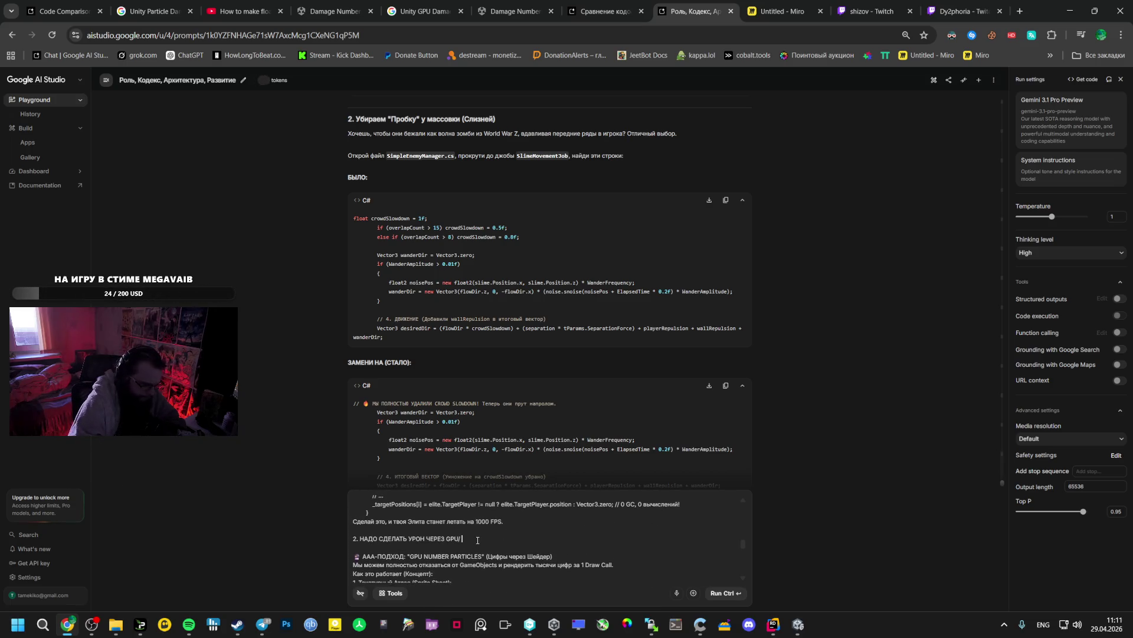
# Finish with the question 'КАКОЙ ПОДХОД ЛУЧШЕ? Б?' and send the prompt to the model
pyautogui.write('. Я')
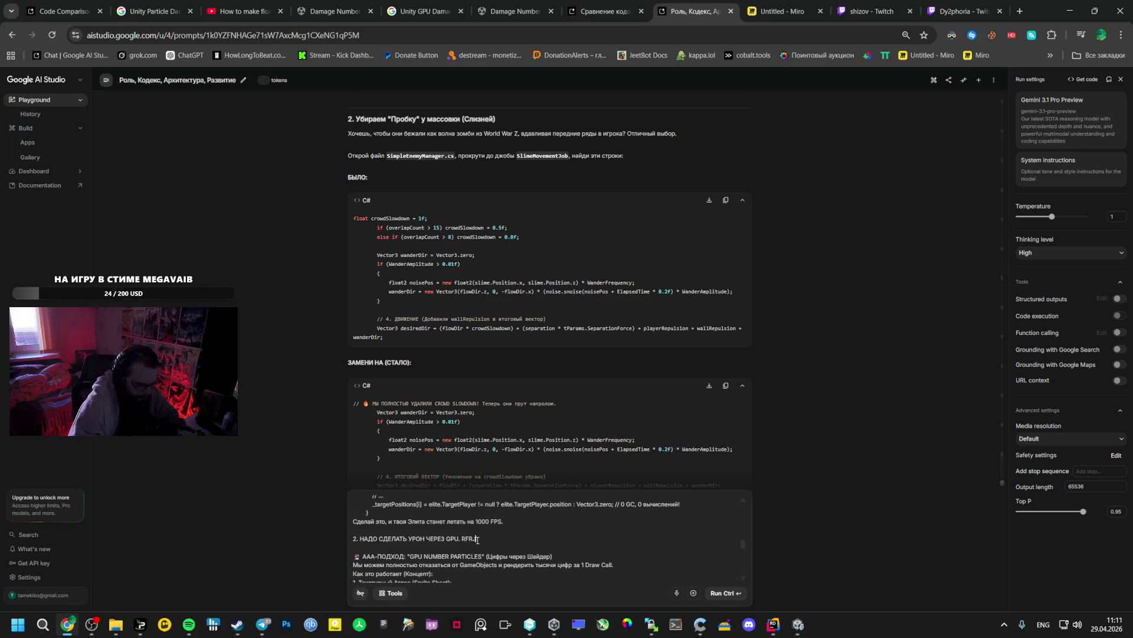
pyautogui.press('BackSpace')
pyautogui.press('BackSpace')
pyautogui.press('BackSpace')
pyautogui.hotkey('alt', 'shift')
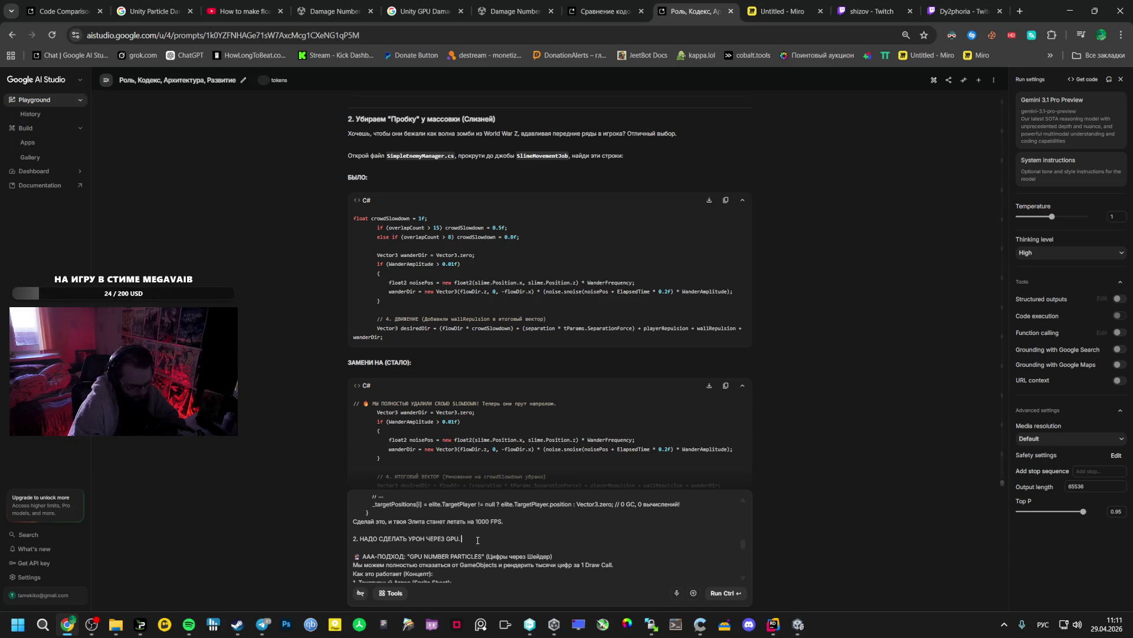
pyautogui.write('КАКОЙ ПОДХОД Л')
pyautogui.write('УЧШЕ? Б?')
pyautogui.scroll(-5, 520, 538)
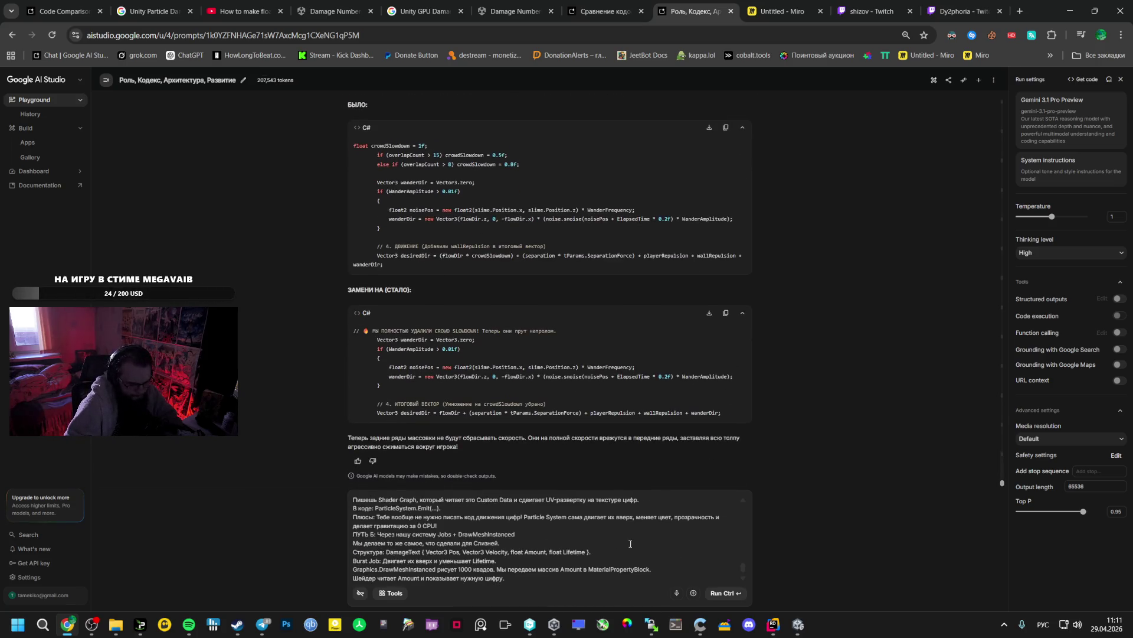
pyautogui.click(727, 594)
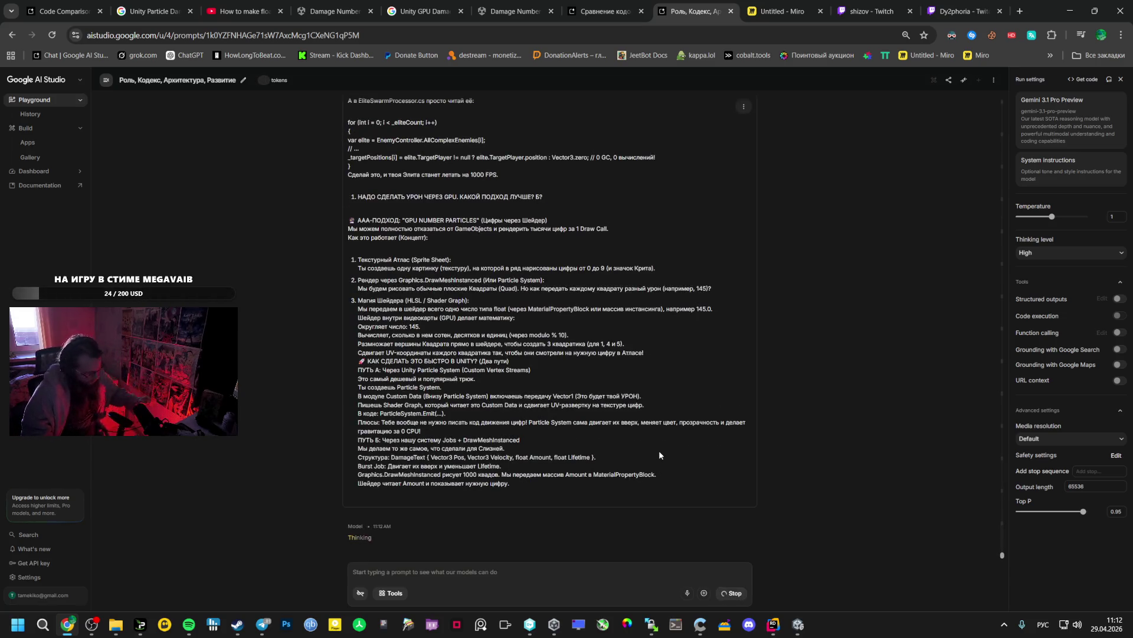
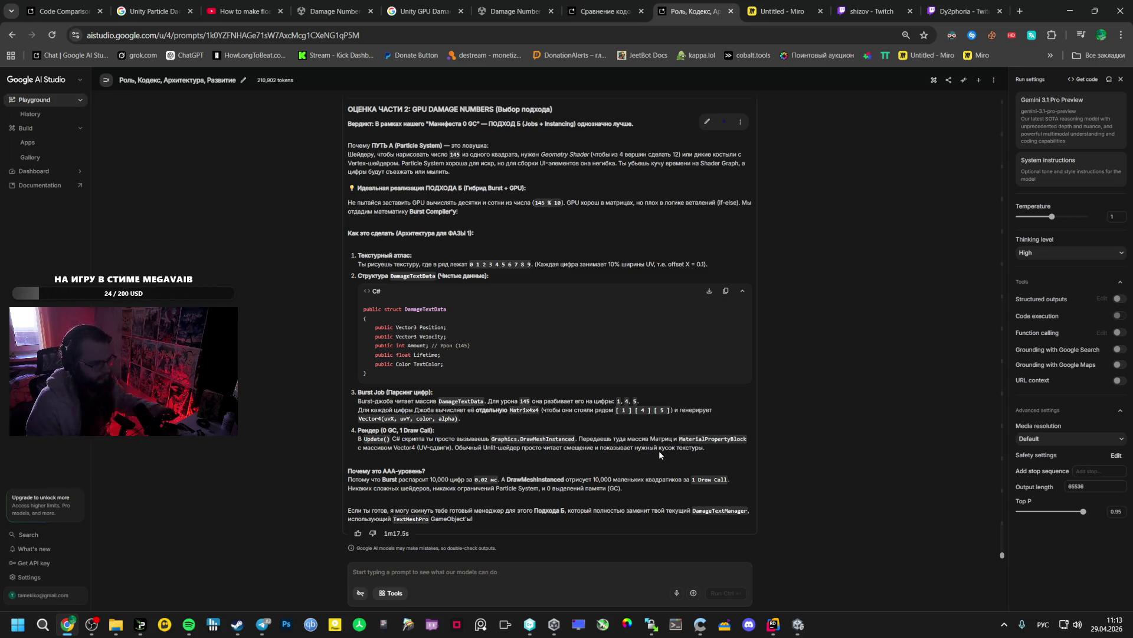
# Select Gemini's TargetPlayer property and _searchTimer field lines from the EnemyController.cs fix
pyautogui.scroll(15, 506, 350)
pyautogui.scroll(-4, 492, 348)
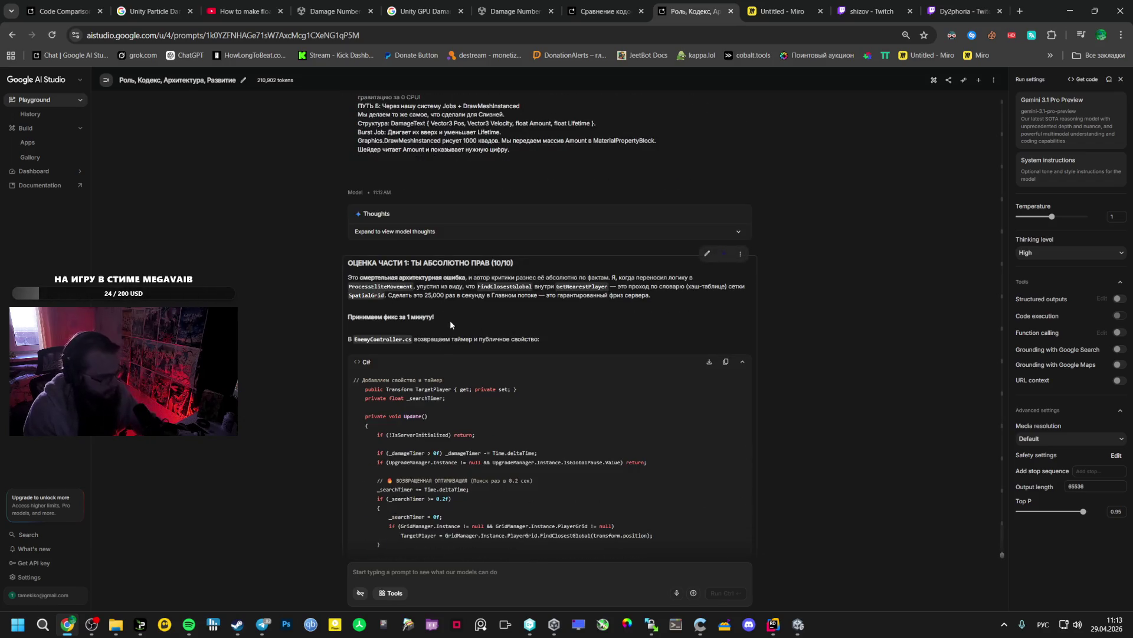
pyautogui.scroll(-2, 451, 323)
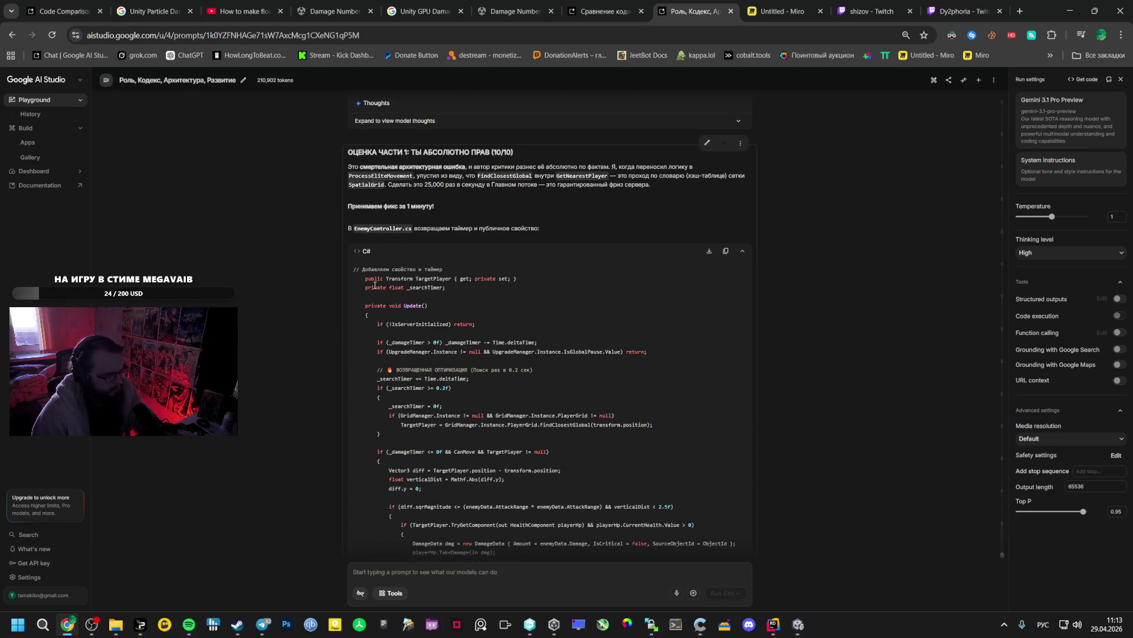
pyautogui.moveTo(365, 278); pyautogui.dragTo(485, 288)
pyautogui.hotkey('ctrl', 'c')
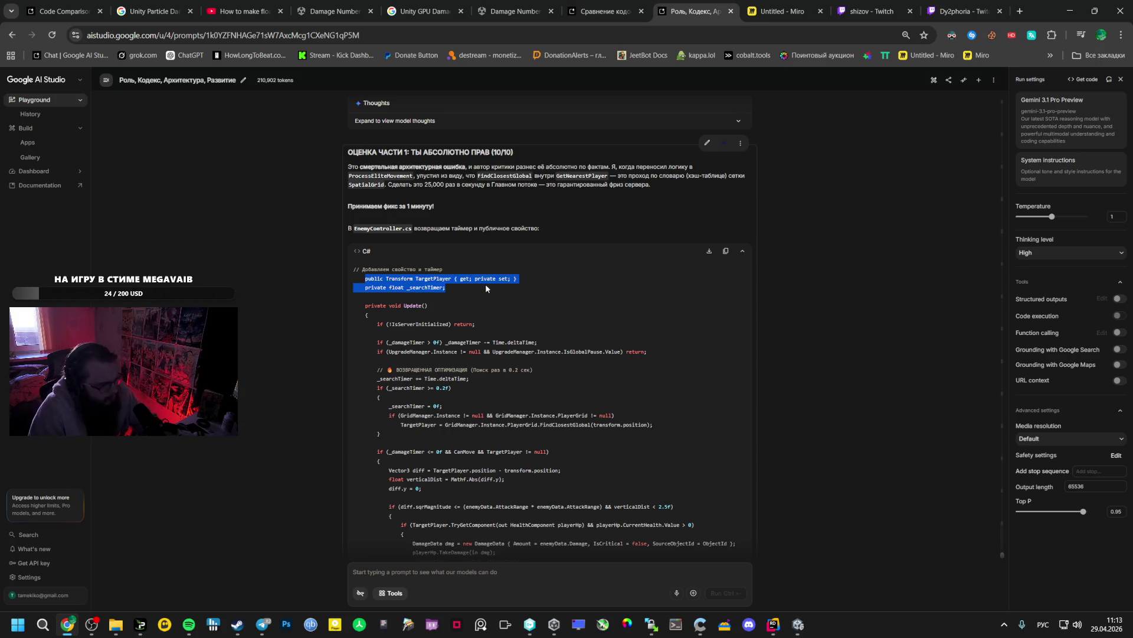
pyautogui.click(798, 625)
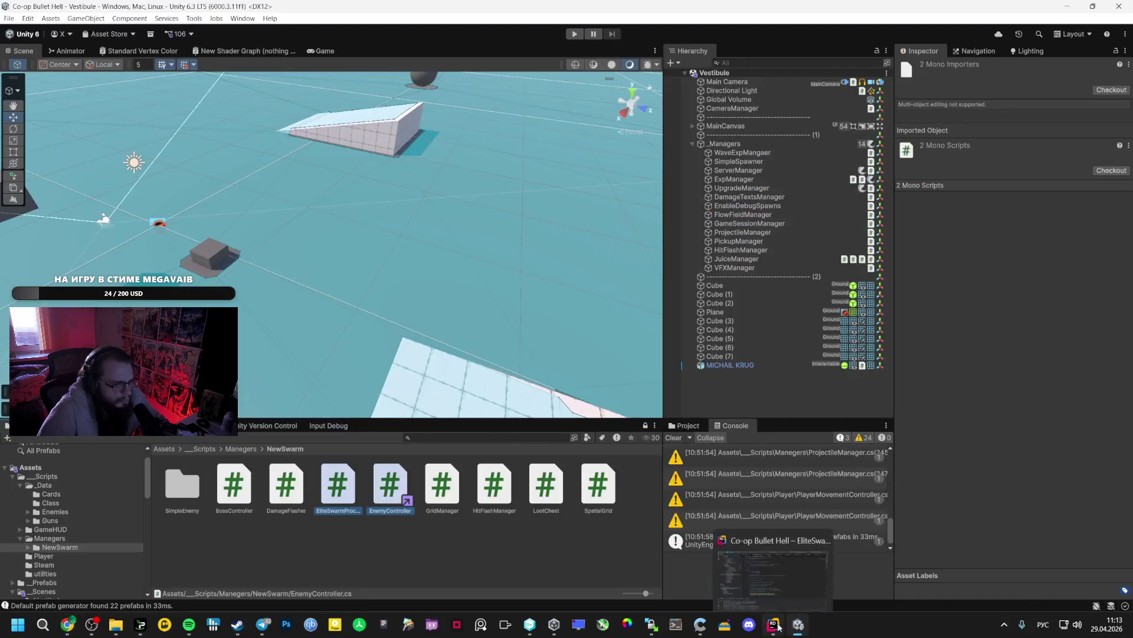
# Undo the bad edit in EnemyController.cs and paste TargetPlayer and _searchTimer below _damageTimer
pyautogui.click(773, 625)
pyautogui.click(300, 38)
pyautogui.click(534, 37)
pyautogui.scroll(10, 522, 184)
pyautogui.hotkey('ctrl', 'z')
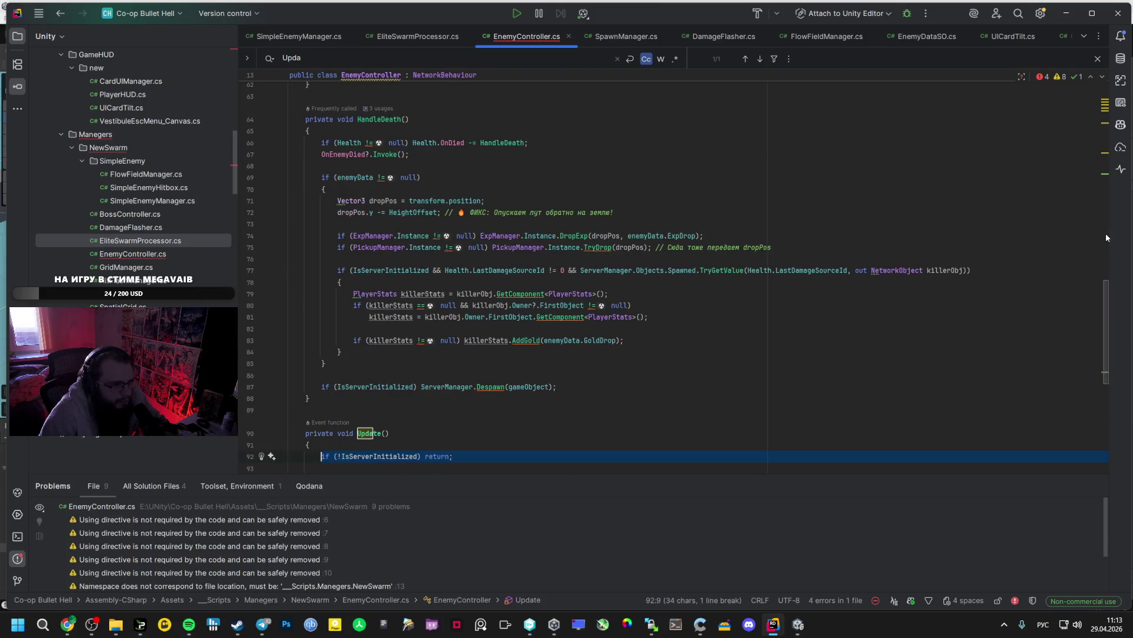
pyautogui.scroll(9, 1110, 213)
pyautogui.scroll(8, 1107, 225)
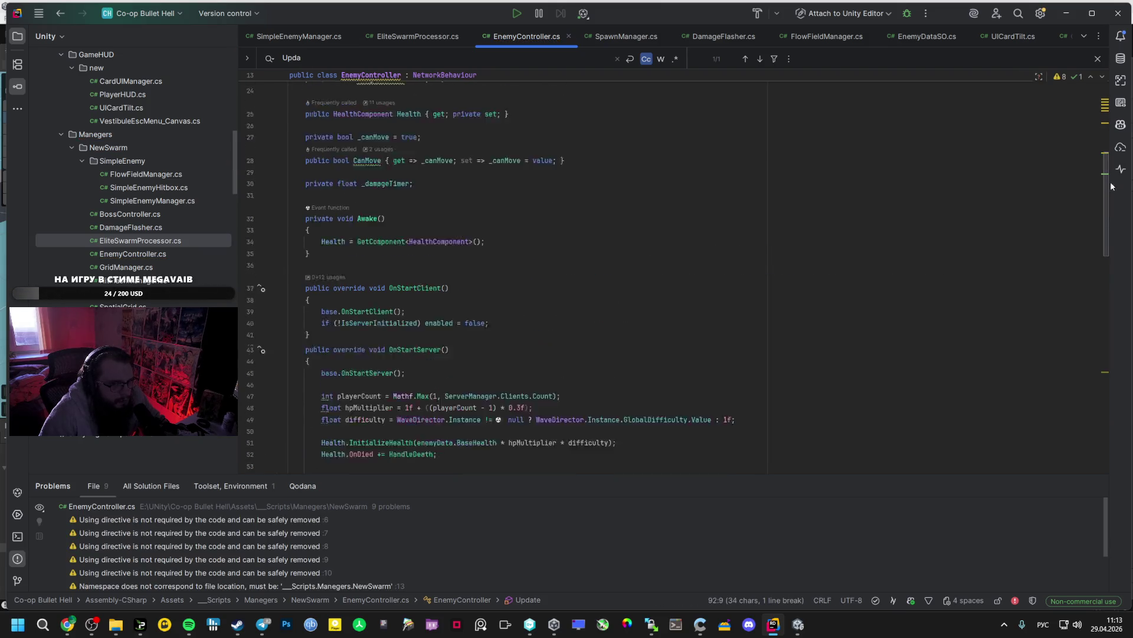
pyautogui.scroll(-4, 393, 290)
pyautogui.click(393, 290)
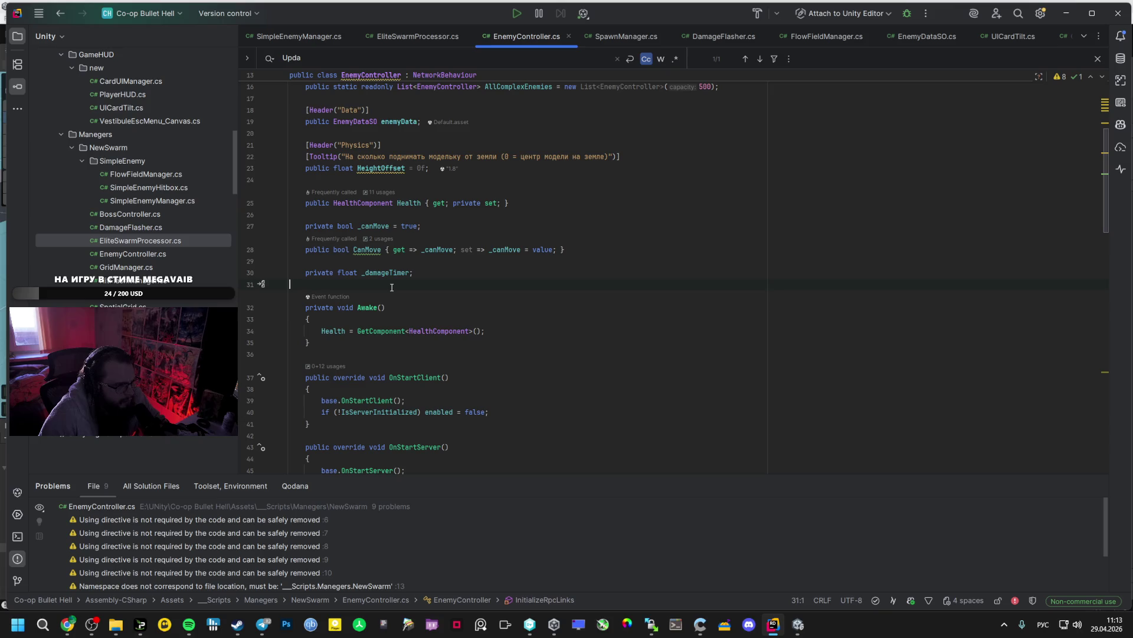
pyautogui.hotkey('ctrl', 'v')
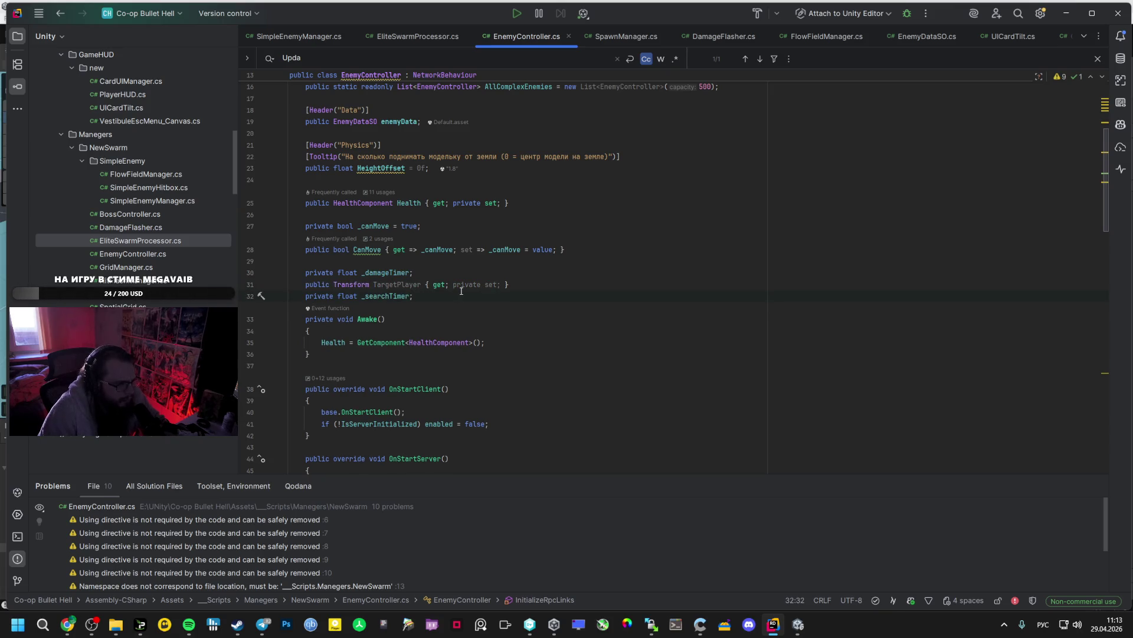
# Select Gemini's new Update method code in the AI Studio answer
pyautogui.hotkey('alt', 'Tab')
pyautogui.click(401, 352)
pyautogui.moveTo(367, 306)
pyautogui.mouseDown()
pyautogui.moveTo(402, 358)
pyautogui.moveTo(396, 433)
pyautogui.mouseUp()
pyautogui.scroll(-3, 402, 357)
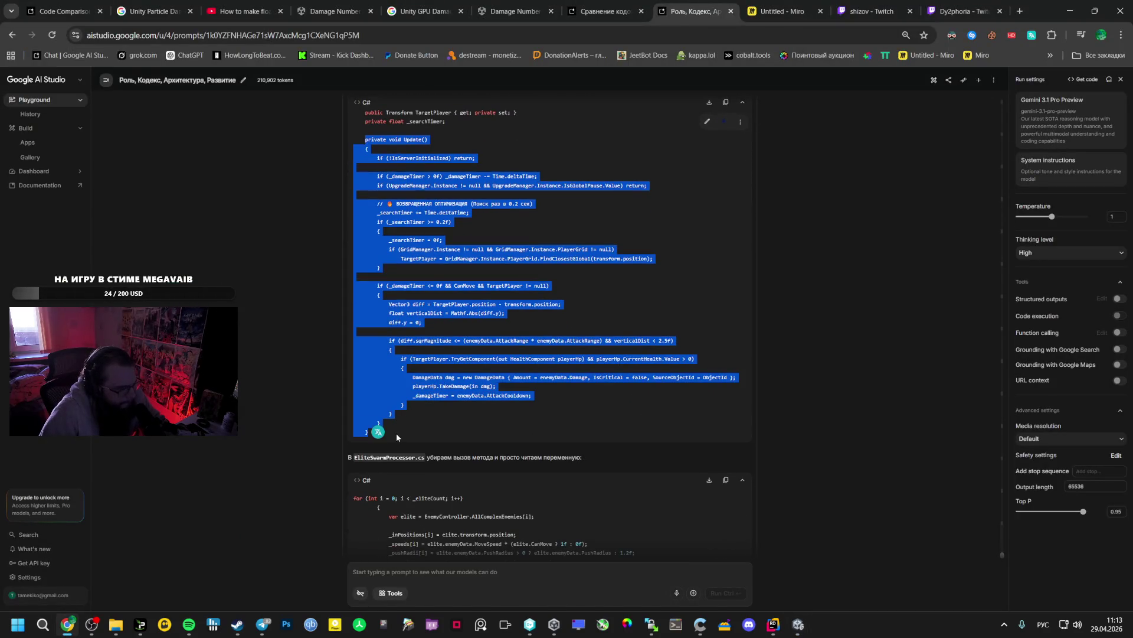
# Replace the old Update method in EnemyController.cs with Gemini's 0.2-second nearest-player search version
pyautogui.hotkey('alt', 'Tab')
pyautogui.hotkey('alt', 'Tab')
pyautogui.scroll(-10, 409, 384)
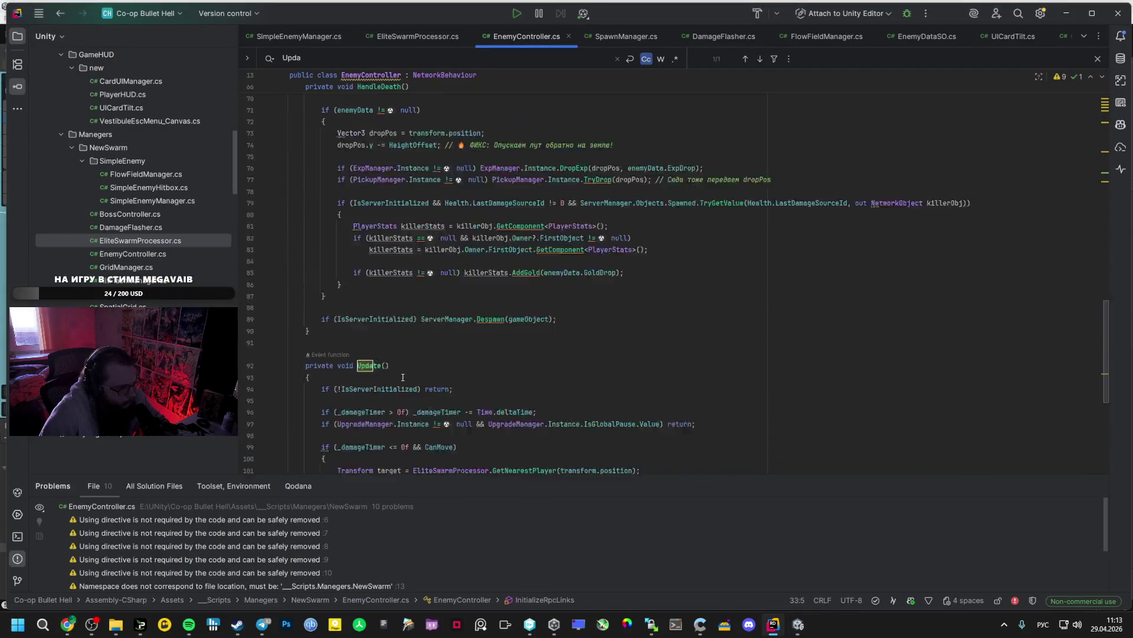
pyautogui.moveTo(308, 169)
pyautogui.mouseDown()
pyautogui.moveTo(354, 295)
pyautogui.moveTo(346, 398)
pyautogui.mouseUp()
pyautogui.scroll(-2, 354, 295)
pyautogui.hotkey('ctrl', 'v')
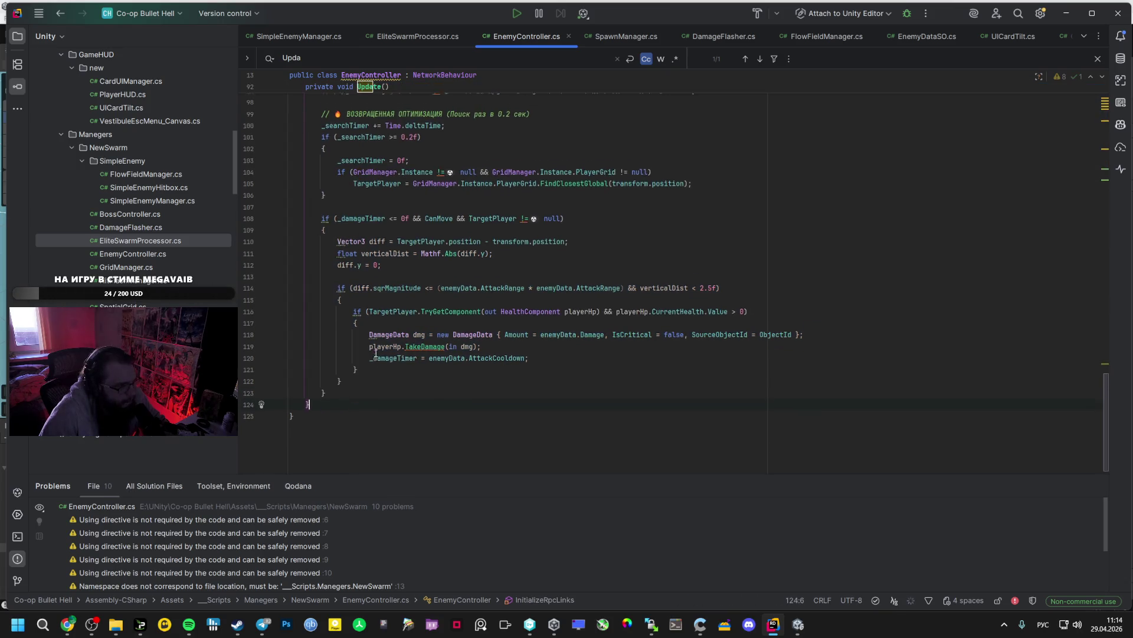
# Select Gemini's EliteSwarmProcessor elite loop code block in the browser
pyautogui.hotkey('alt', 'Tab')
pyautogui.hotkey('alt', 'Tab')
pyautogui.scroll(-3, 371, 378)
pyautogui.moveTo(353, 385); pyautogui.dragTo(428, 502)
pyautogui.hotkey('ctrl', 'c')
pyautogui.hotkey('alt', 'Tab')
pyautogui.hotkey('alt', 'Tab')
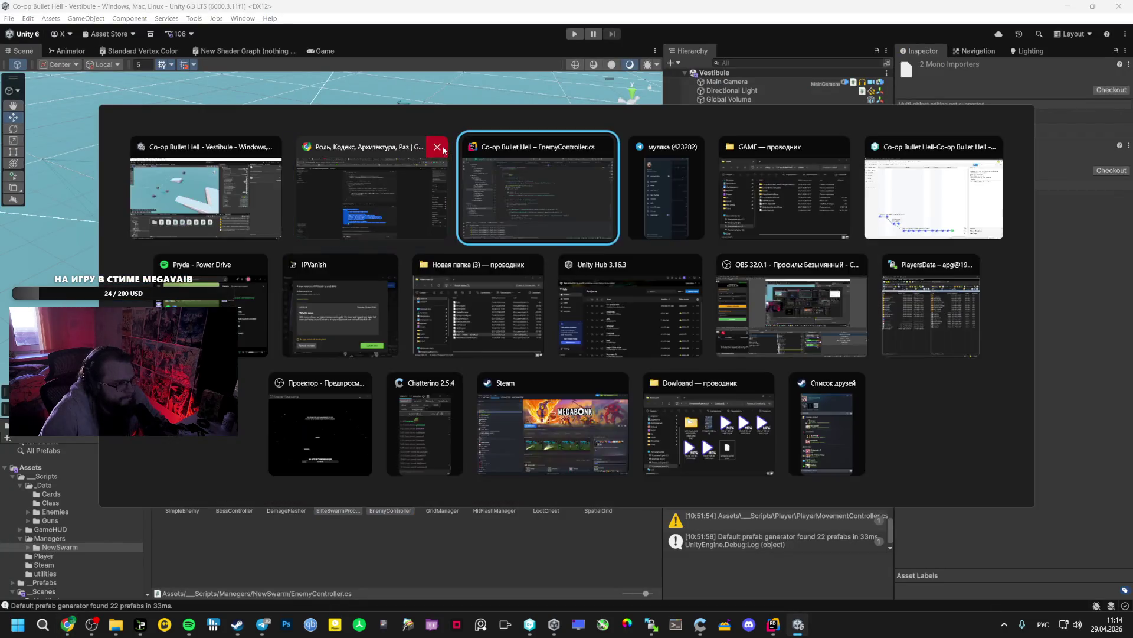
# Replace EliteSwarmProcessor's elite loop, lines 97–111, with Gemini's version using each elite's TargetPlayer
pyautogui.click(404, 38)
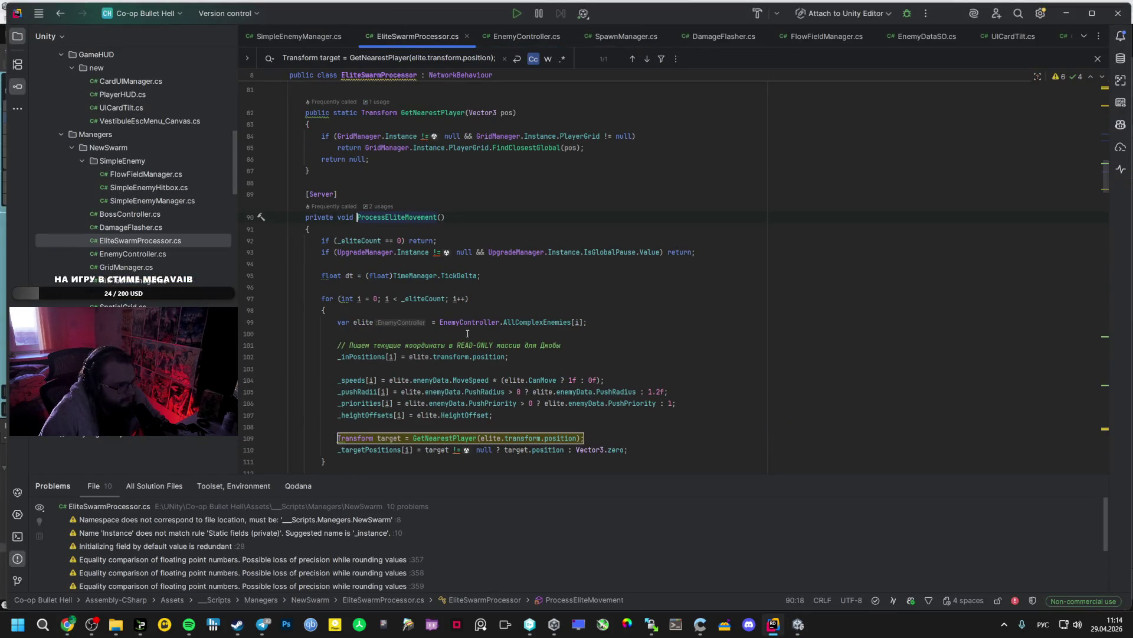
pyautogui.scroll(-4, 468, 333)
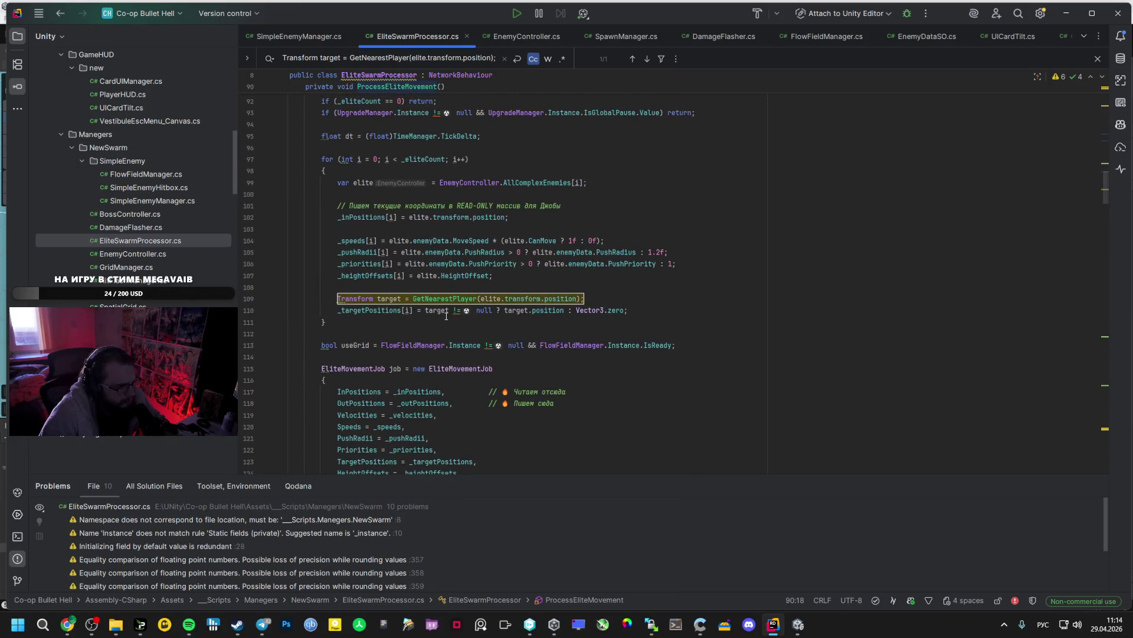
pyautogui.scroll(2, 447, 315)
pyautogui.hotkey('alt', 'Tab')
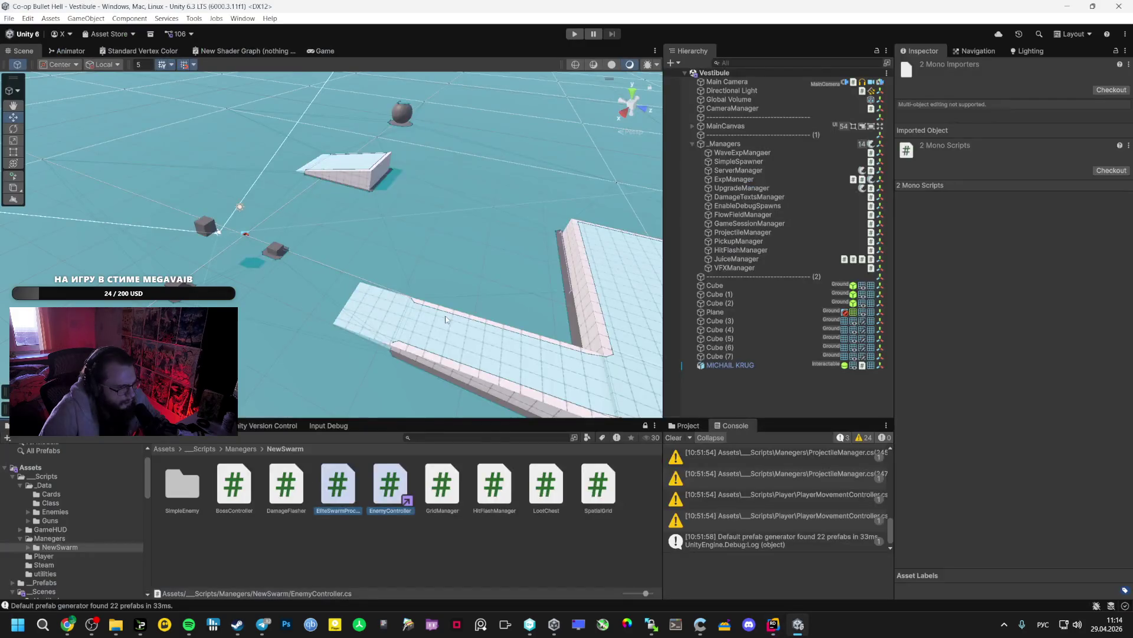
pyautogui.hotkey('alt', 'Tab')
pyautogui.hotkey('alt', 'Tab')
pyautogui.hotkey('alt', 'Tab')
pyautogui.hotkey('alt', 'Tab')
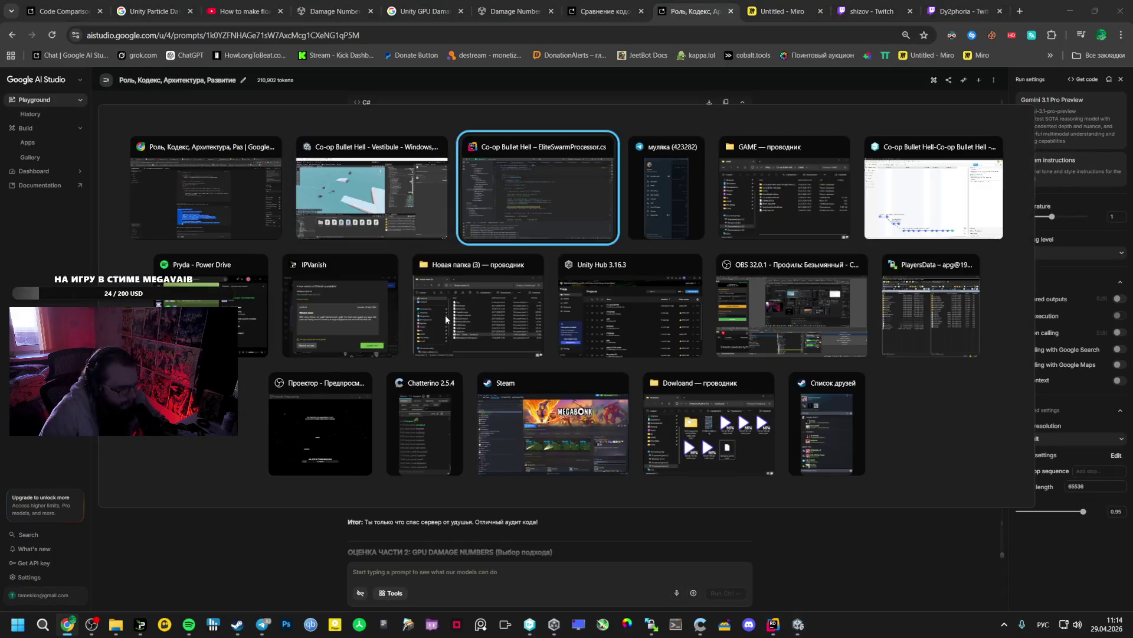
pyautogui.moveTo(322, 228); pyautogui.dragTo(335, 392)
pyautogui.hotkey('ctrl', 'v')
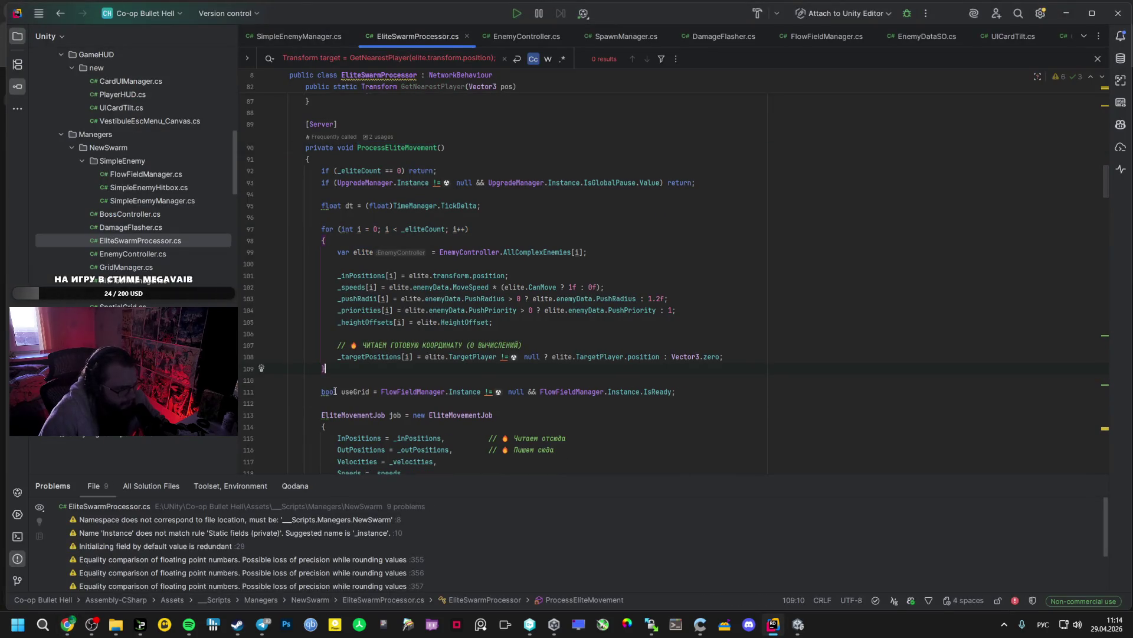
pyautogui.hotkey('alt', 'Tab')
pyautogui.hotkey('alt', 'Tab')
pyautogui.hotkey('alt', 'Tab')
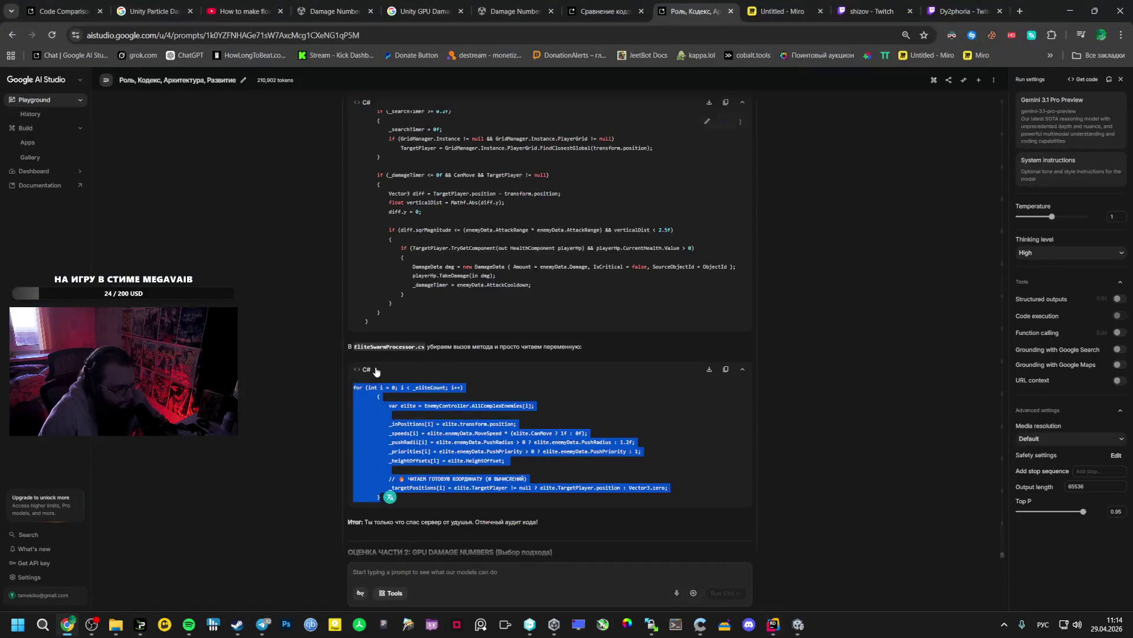
pyautogui.hotkey('alt', 'Tab')
pyautogui.hotkey('alt', 'Tab')
pyautogui.hotkey('alt', 'Tab')
pyautogui.hotkey('alt', 'Tab')
pyautogui.hotkey('alt', 'Tab')
pyautogui.hotkey('alt', 'Tab')
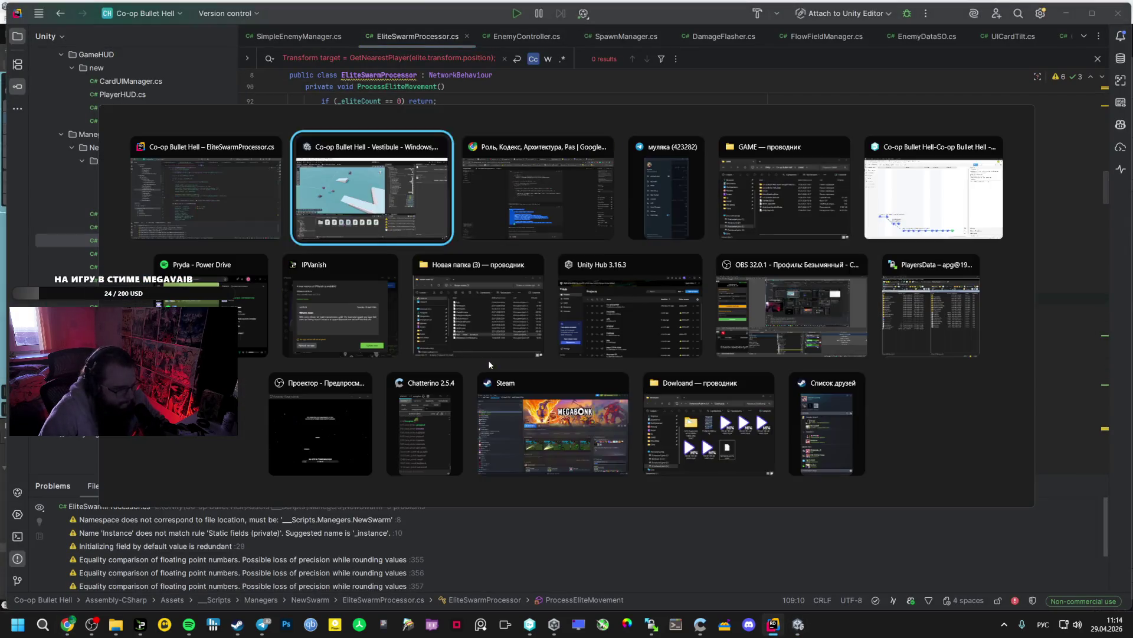
pyautogui.scroll(-6, 488, 362)
# Read Gemini's Part 2 Approach B plan: digit atlas, DamageTextData struct, Burst job, DrawMeshInstanced
pyautogui.scroll(2, 488, 361)
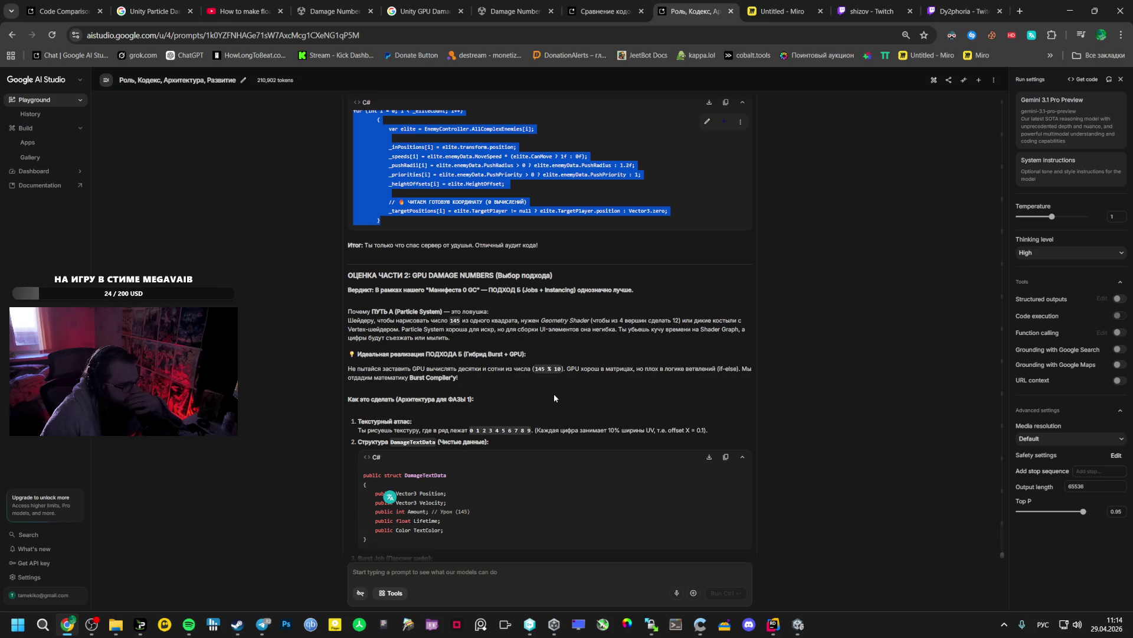
pyautogui.scroll(-2, 554, 397)
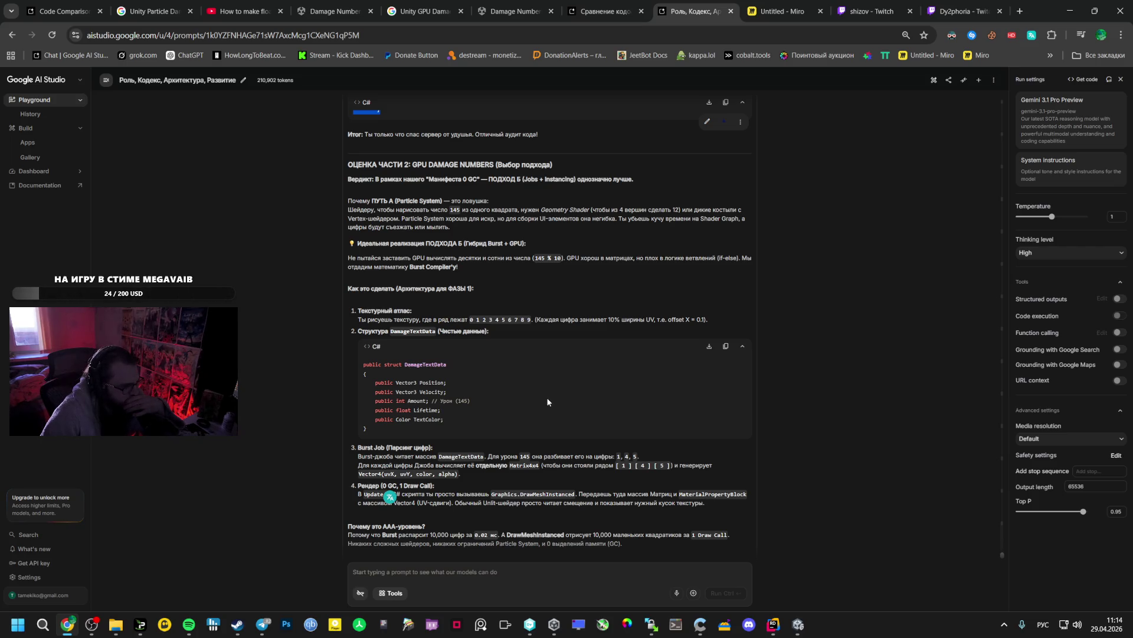
pyautogui.scroll(-1, 547, 402)
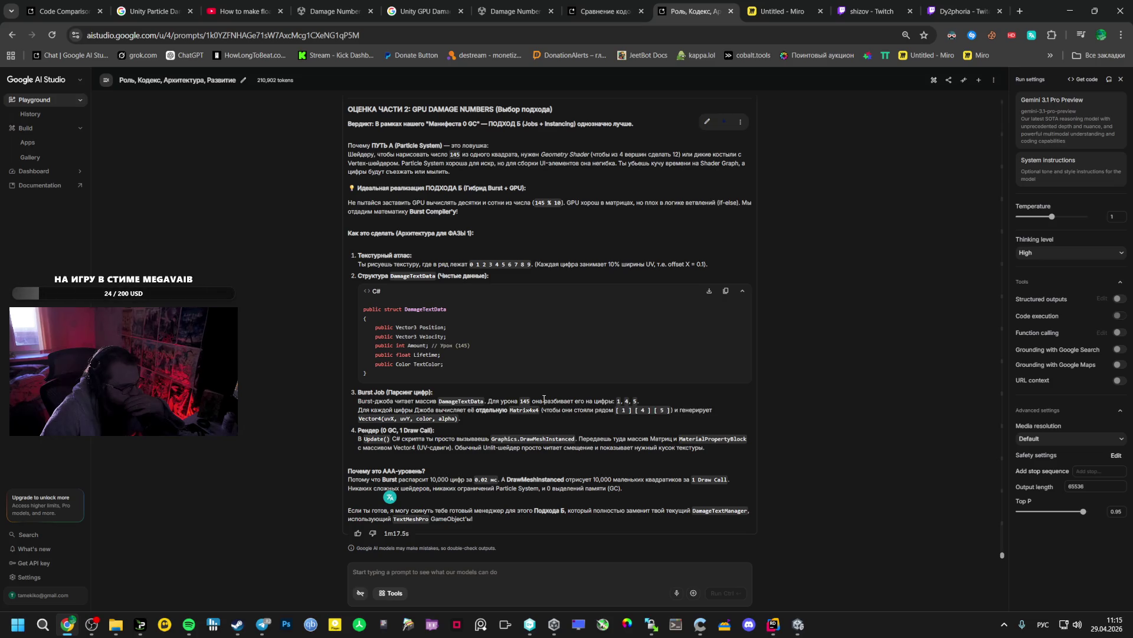
pyautogui.click(408, 572)
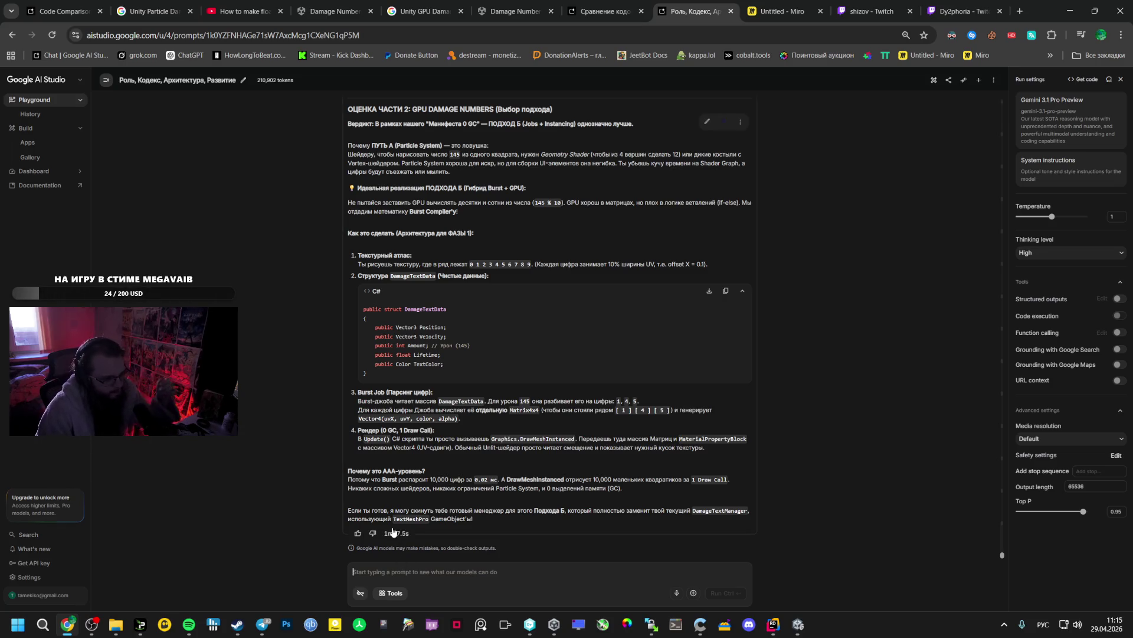
# Send Gemini a reply to proceed and provide an image-generation prompt for the digit texture
pyautogui.write('Ср')
pyautogui.press('BackSpace')
pyautogui.write('Делай, так ж')
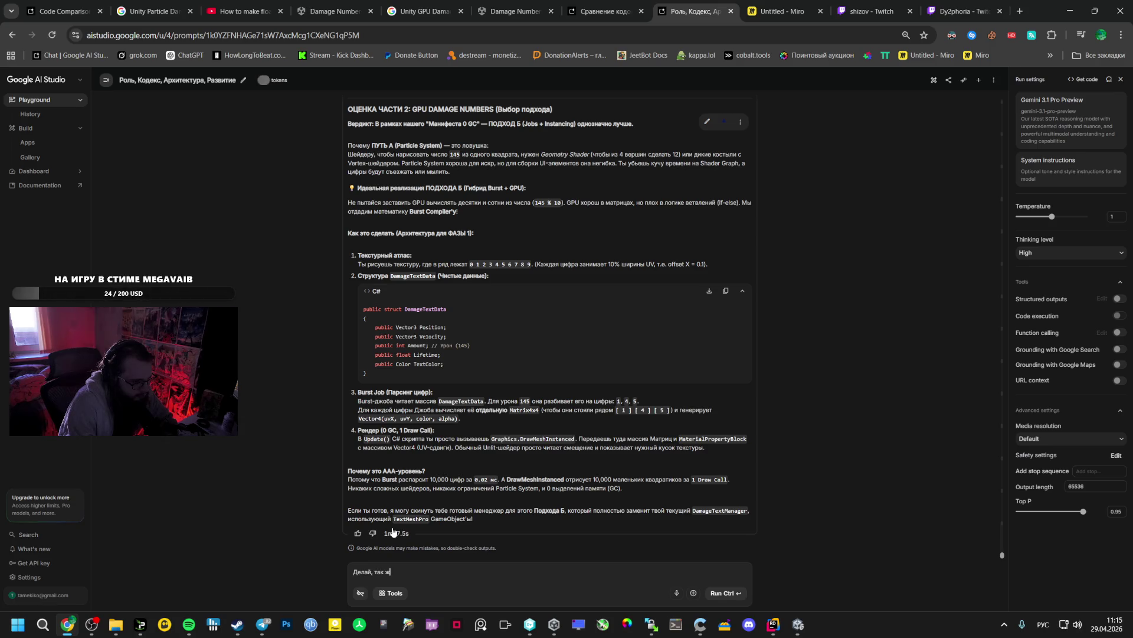
pyautogui.write('дай промт для ')
pyautogui.write('нейронк д')
pyautogui.write('ктур')
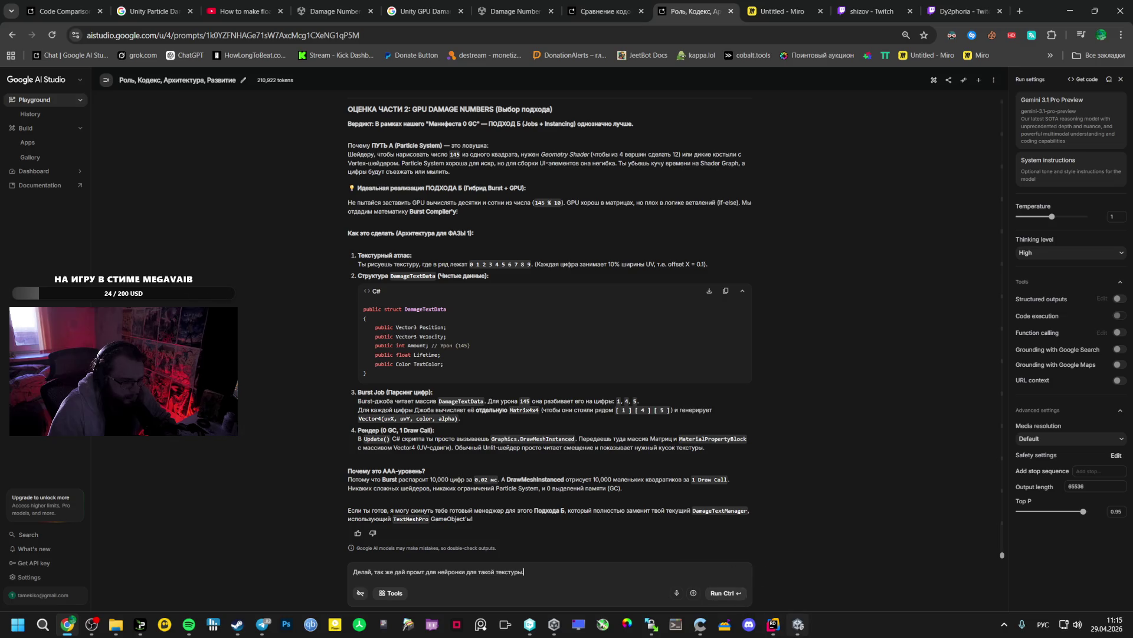
pyautogui.click(798, 624)
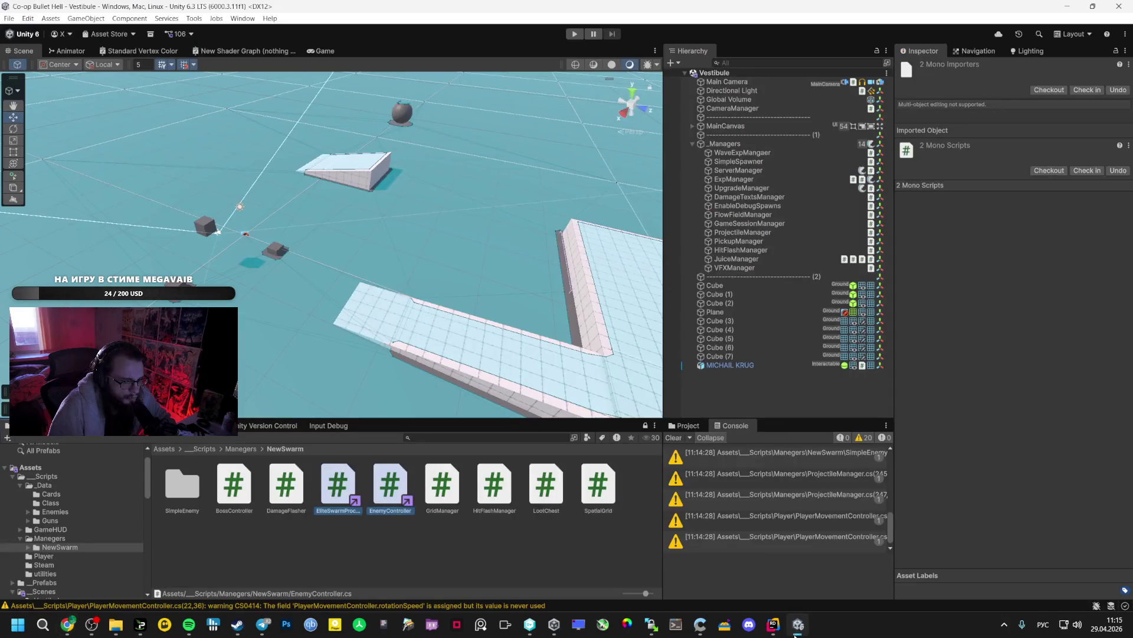
pyautogui.click(9, 18)
pyautogui.hotkey('alt', 'Tab')
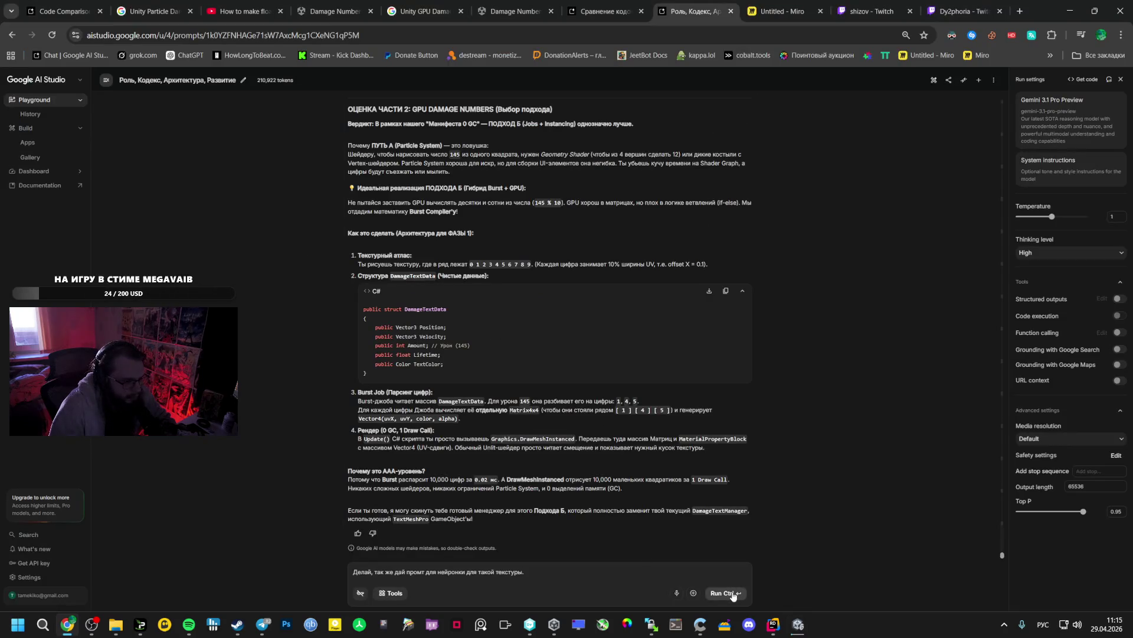
pyautogui.click(732, 593)
pyautogui.scroll(4, 588, 371)
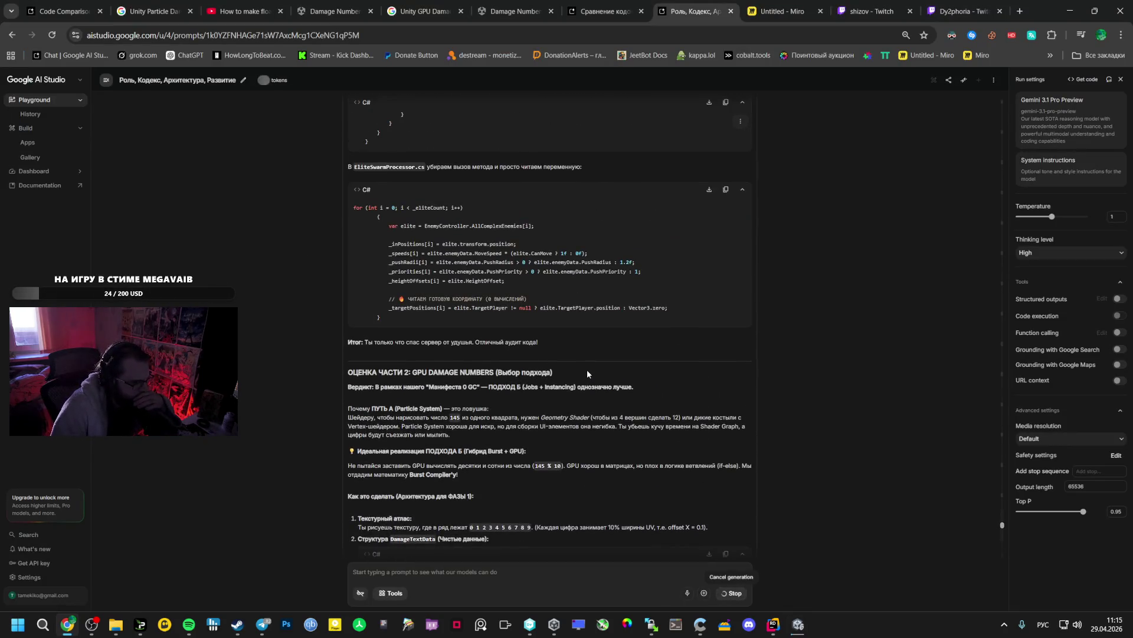
# Review EnemyController's Update method in Rider and place the cursor on the 0.2f search interval
pyautogui.scroll(2, 587, 370)
pyautogui.click(774, 624)
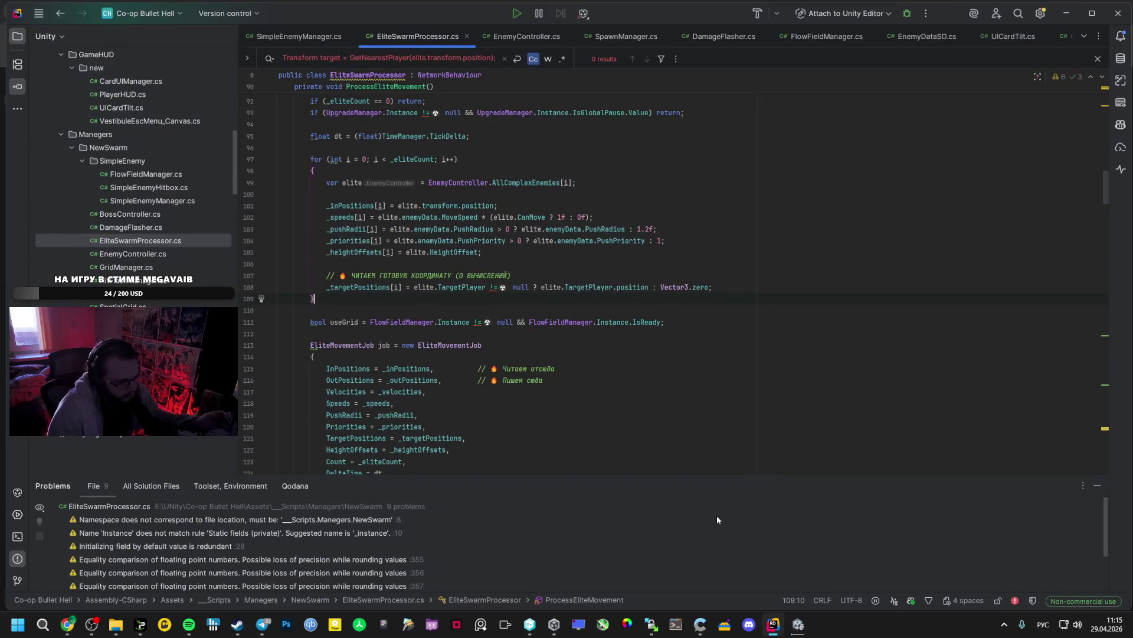
pyautogui.click(526, 36)
pyautogui.scroll(5, 527, 281)
pyautogui.scroll(4, 528, 281)
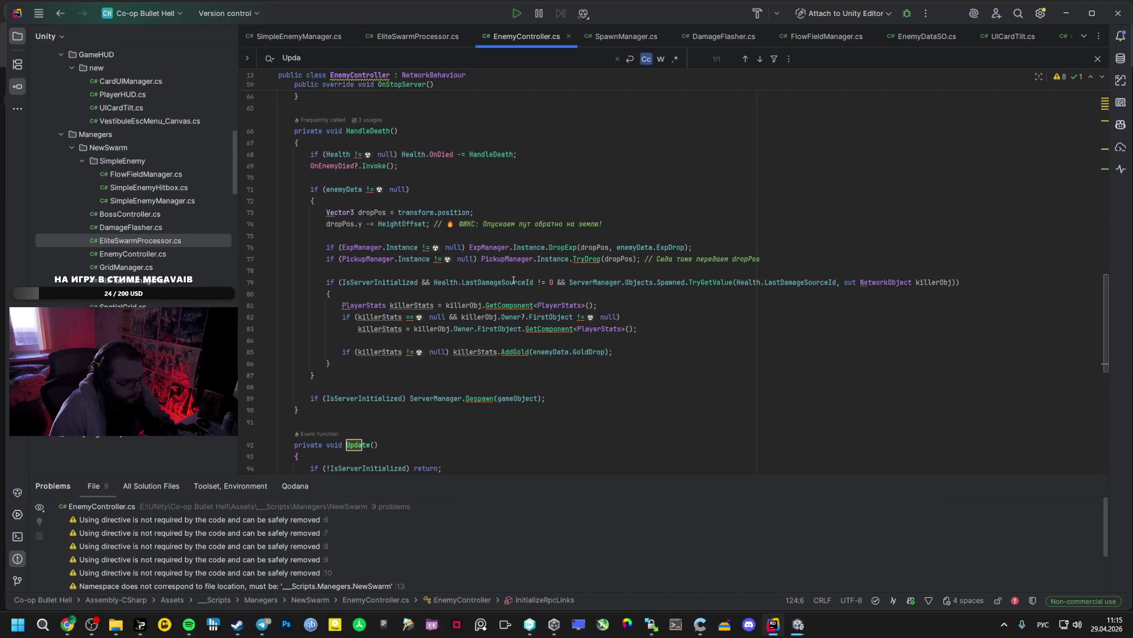
pyautogui.scroll(-7, 501, 294)
pyautogui.scroll(-6, 501, 294)
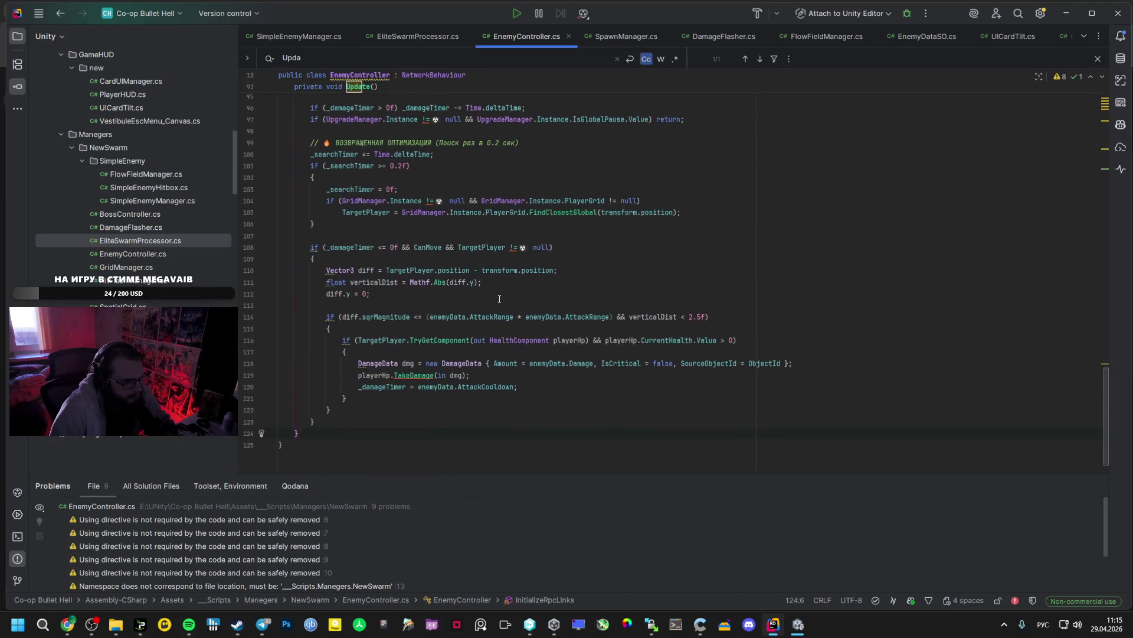
pyautogui.scroll(2, 379, 251)
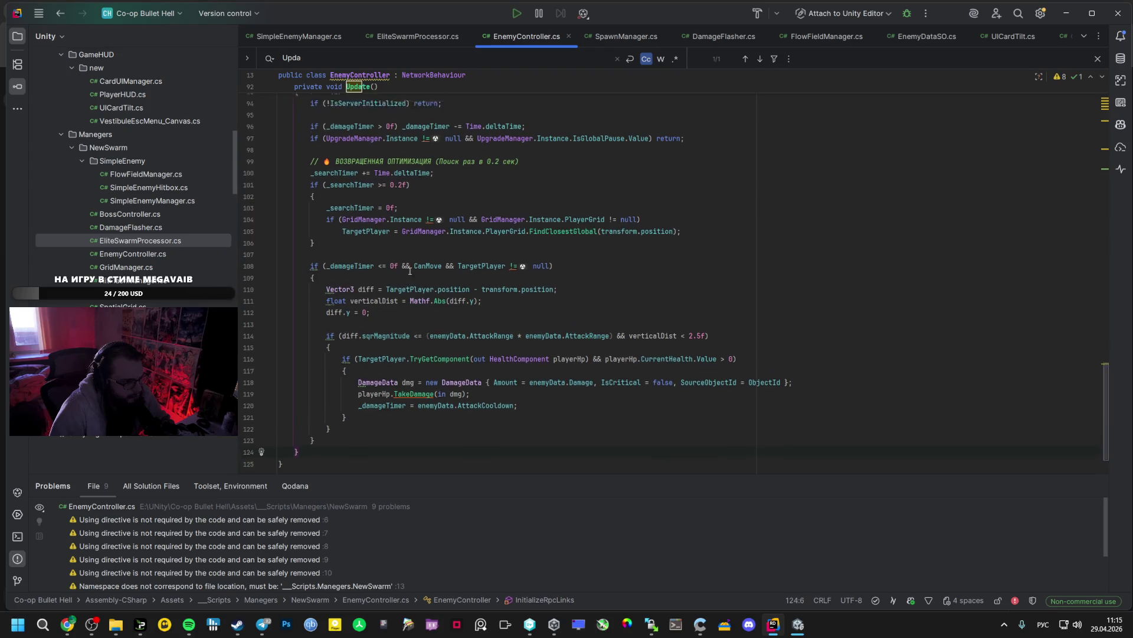
pyautogui.click(402, 237)
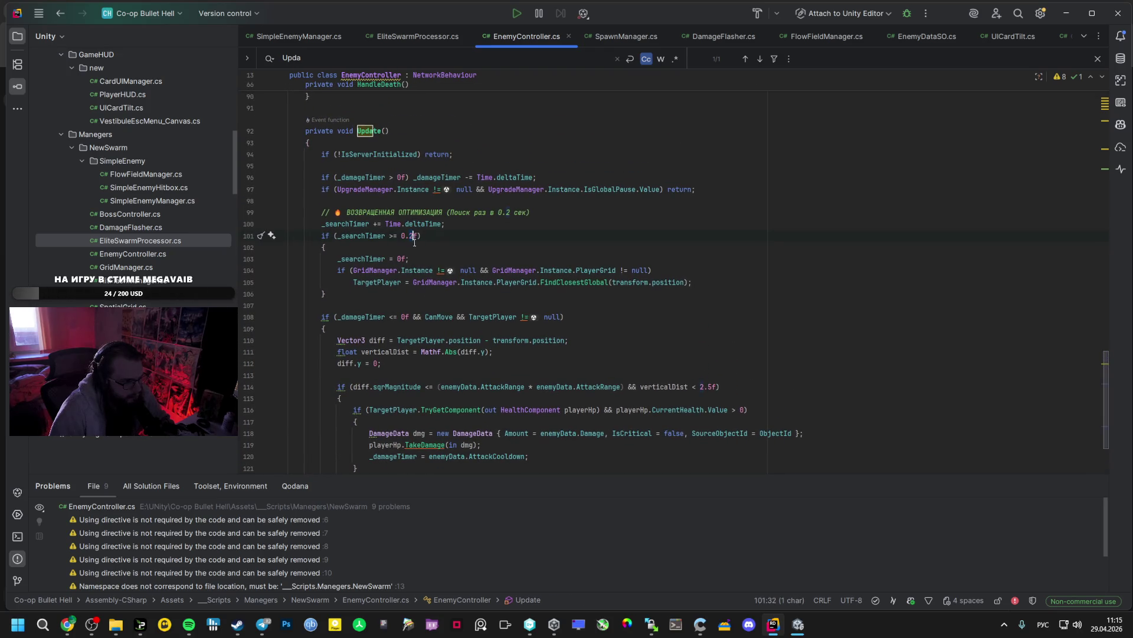
pyautogui.moveTo(423, 270)
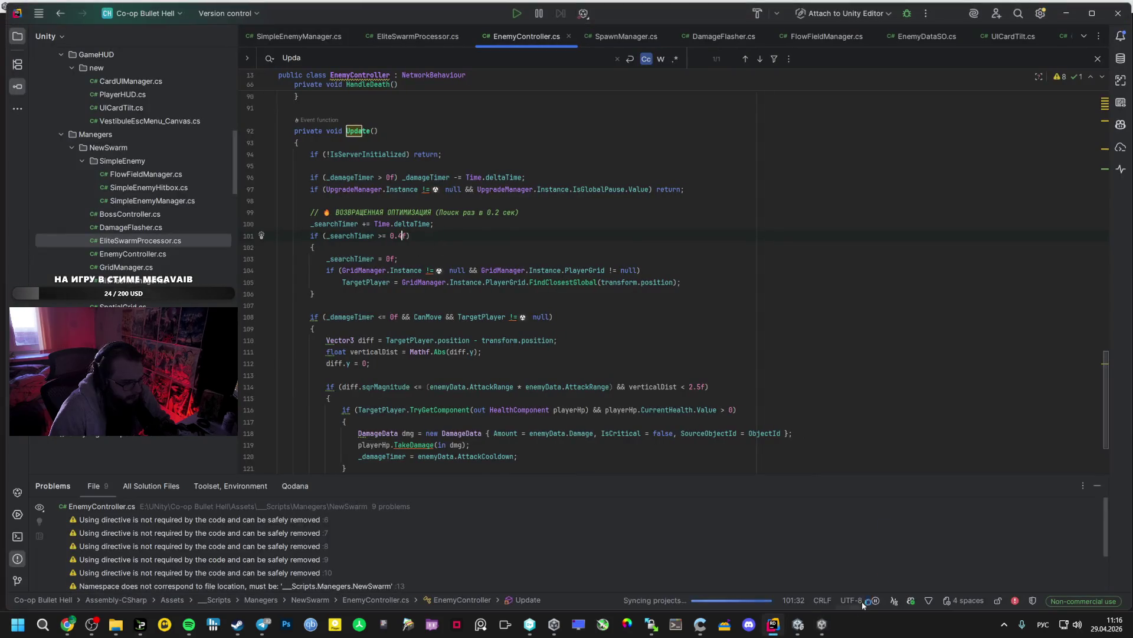
# Close the running Co-op Bullet Hell build, change the search interval to 0.4f, and reopen Unity's File menu
pyautogui.rightClick(822, 624)
pyautogui.click(789, 597)
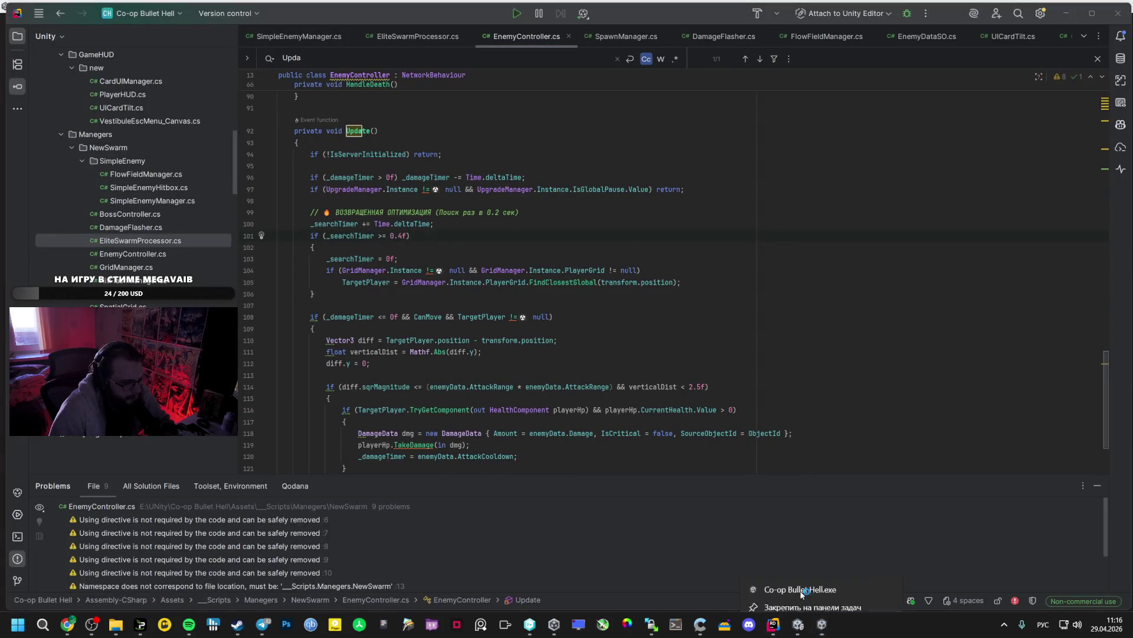
pyautogui.click(797, 623)
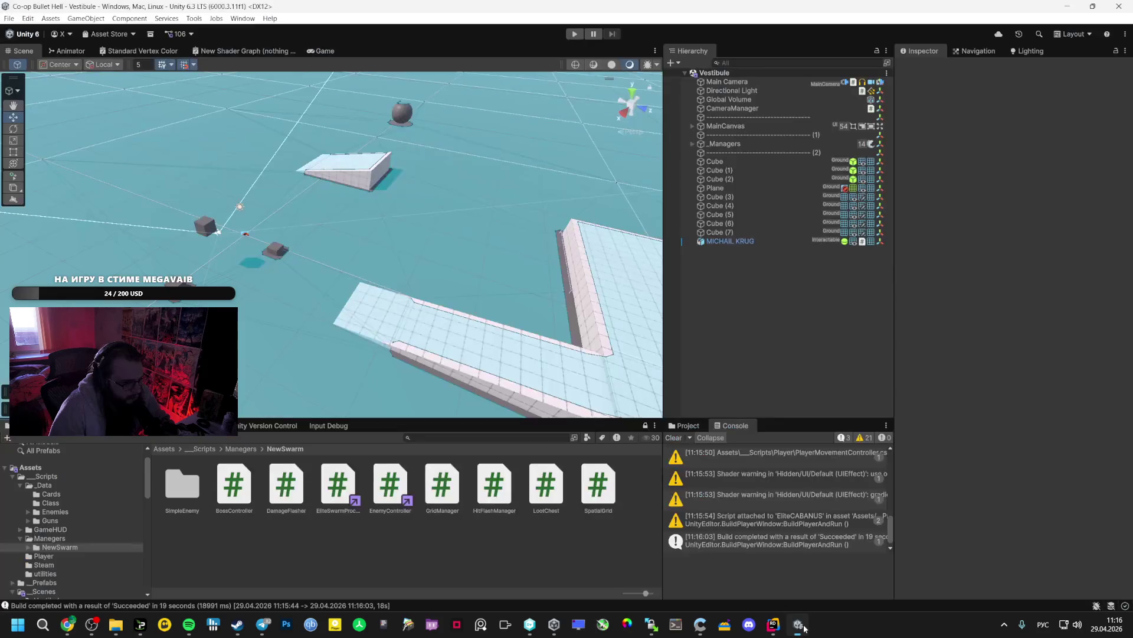
pyautogui.hotkey('alt', 'Tab')
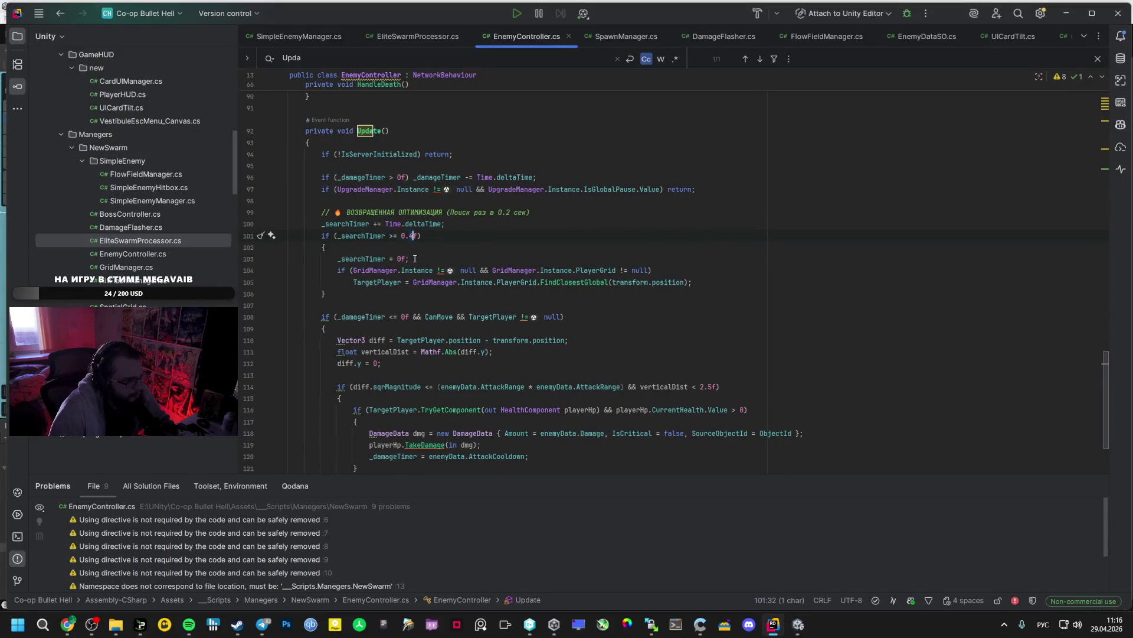
pyautogui.hotkey('alt', 'Tab')
pyautogui.hotkey('alt', 'f')
pyautogui.press('Escape')
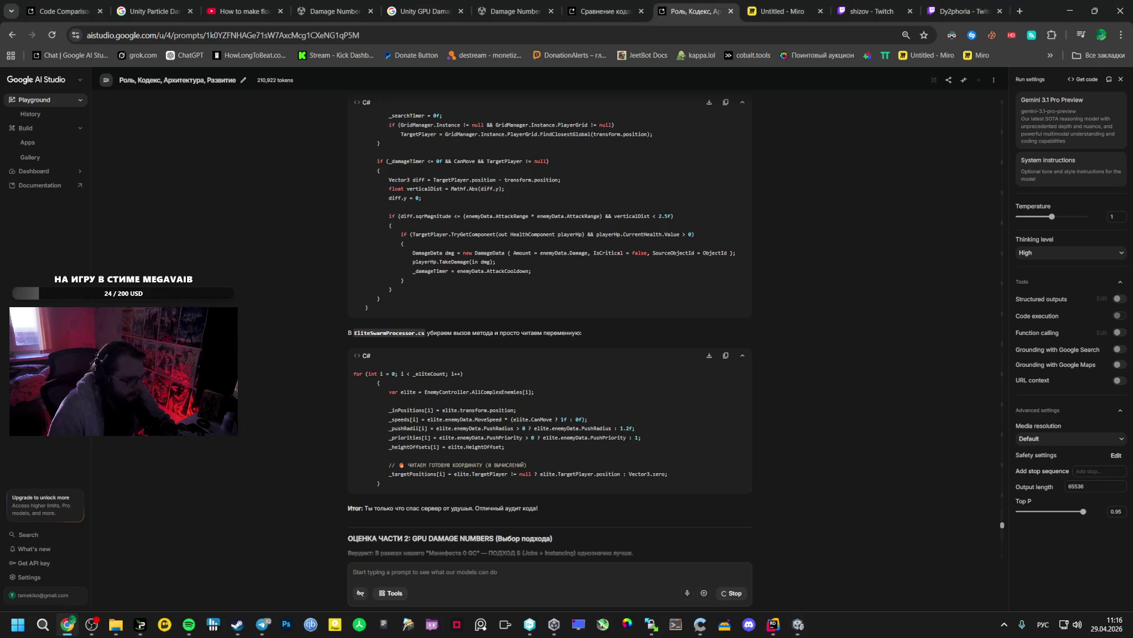
pyautogui.click(67, 624)
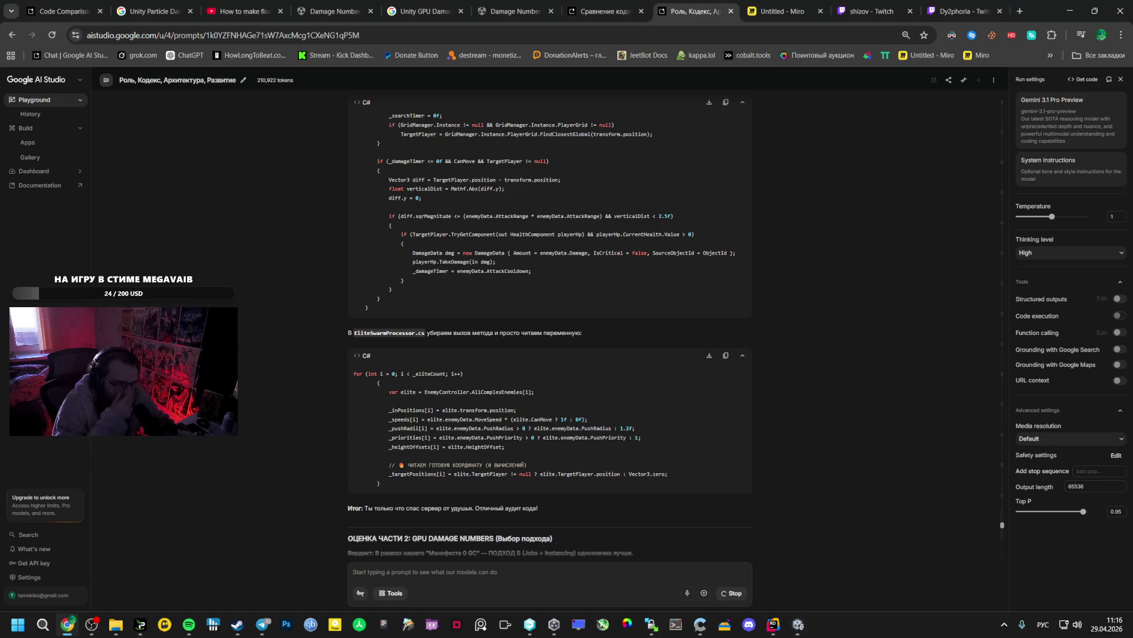
pyautogui.moveTo(798, 623)
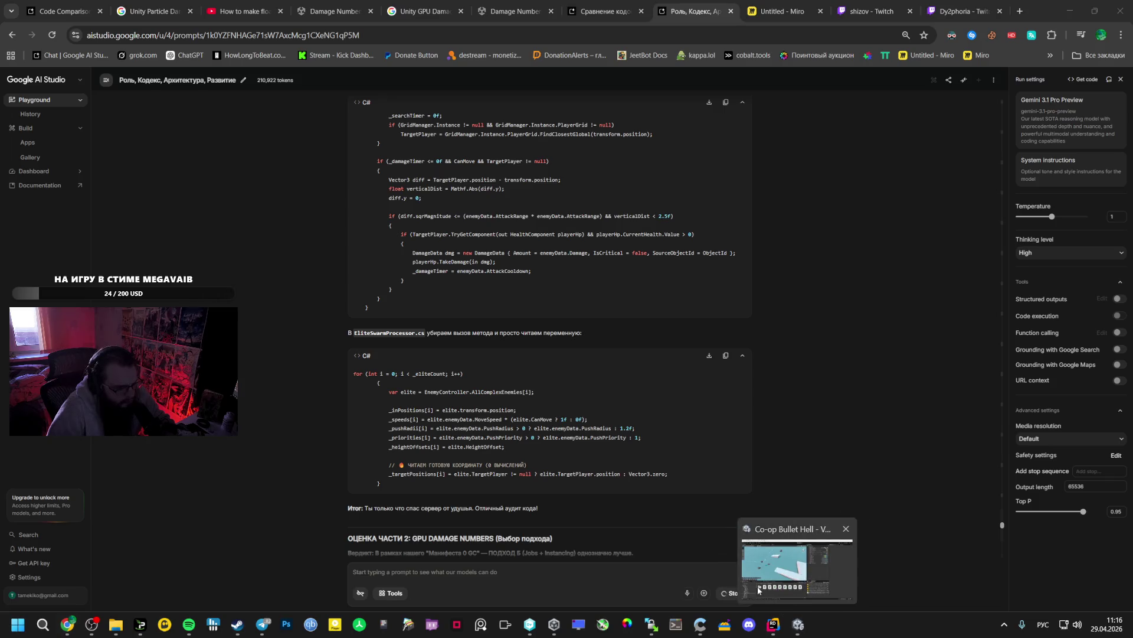
pyautogui.click(793, 557)
pyautogui.click(12, 16)
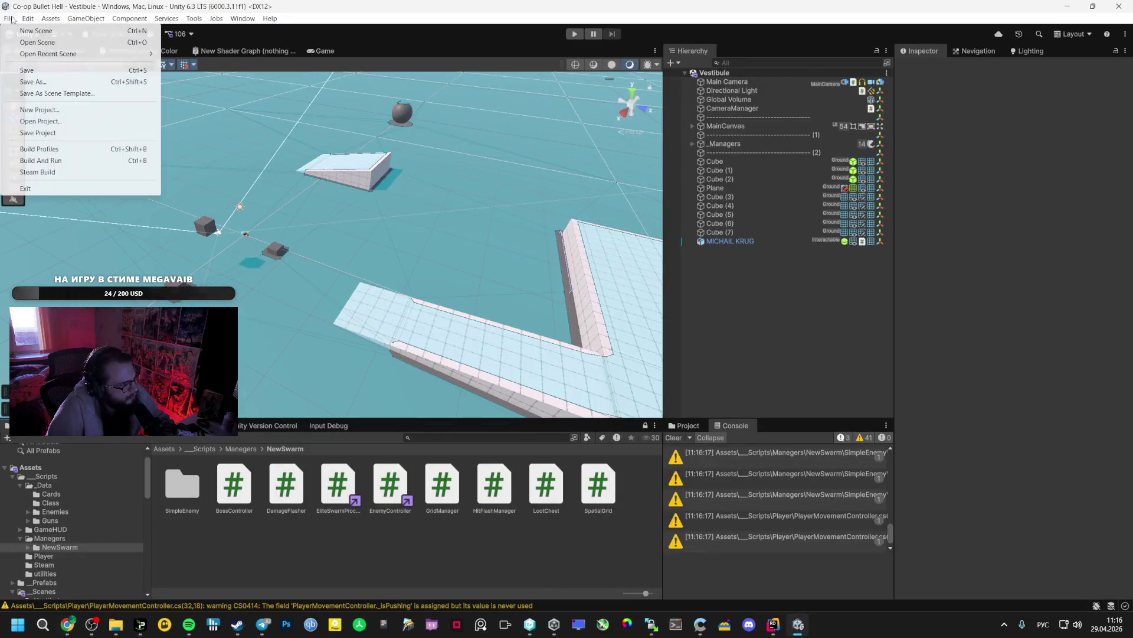
# Choose File > Build And Run to compile and launch a fresh game build
pyautogui.click(43, 158)
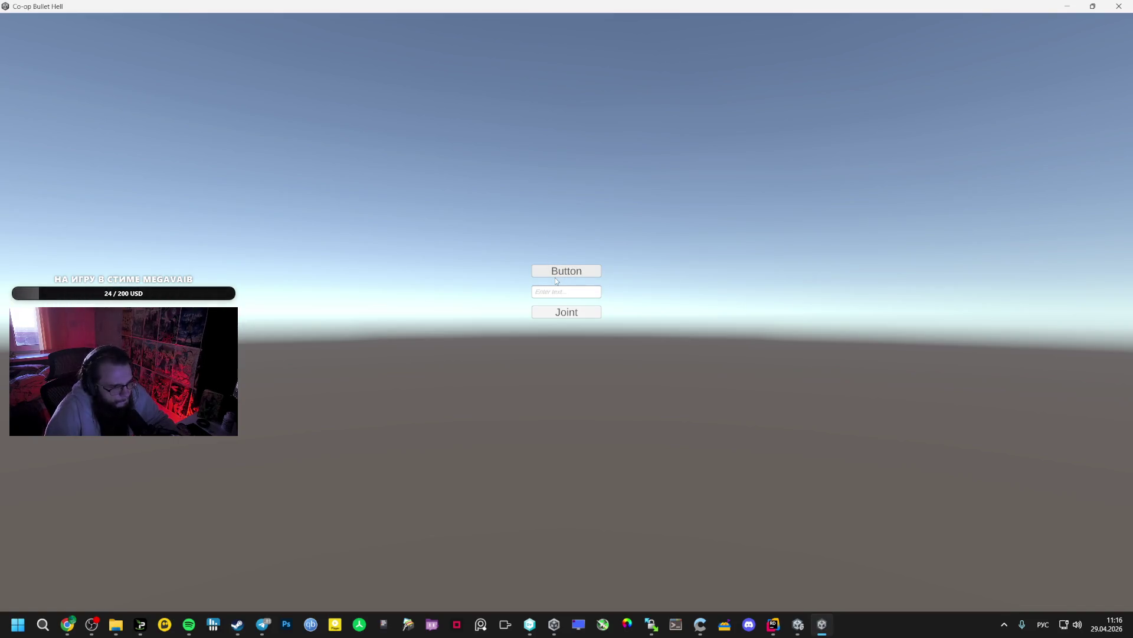
# Start the level and move the character onto the tiled walkway
pyautogui.click(556, 278)
pyautogui.press('w')
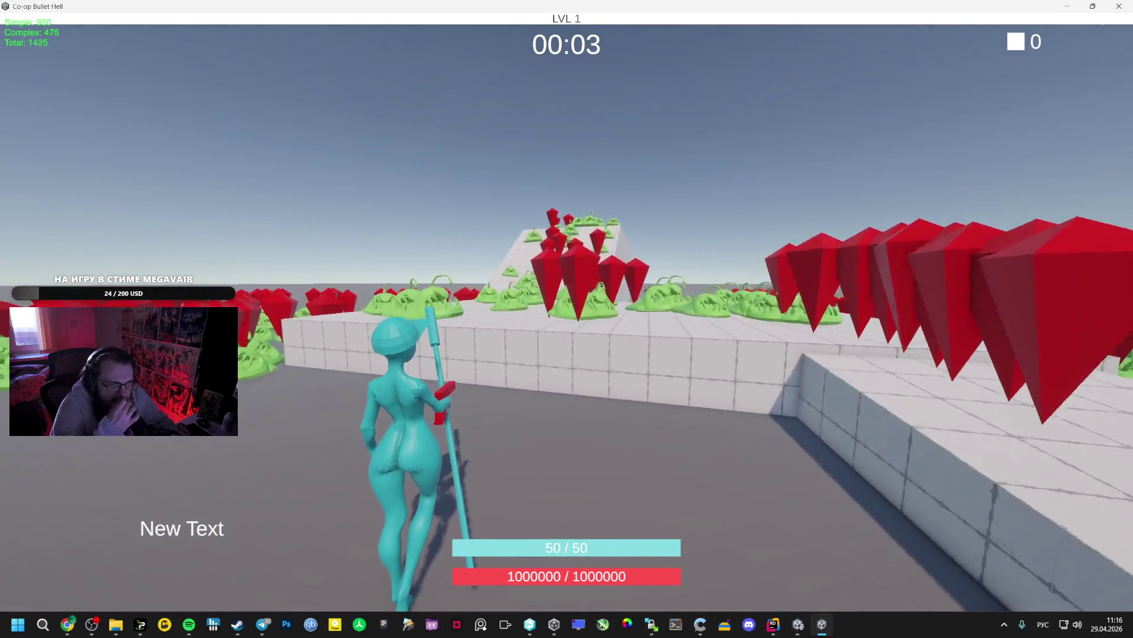
pyautogui.press('d')
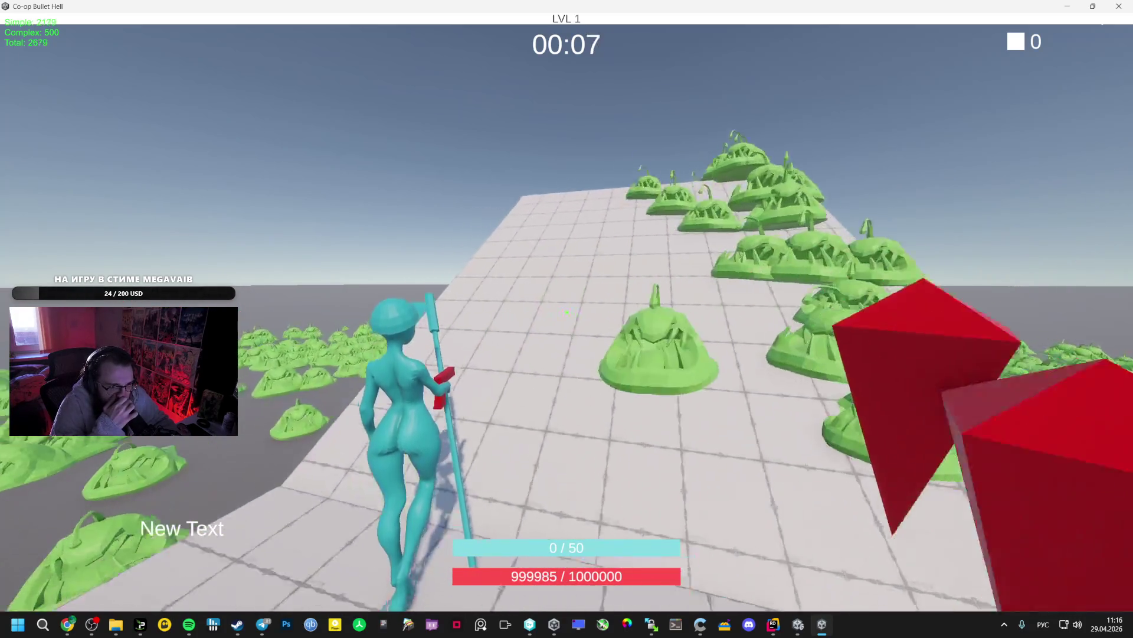
pyautogui.press('space')
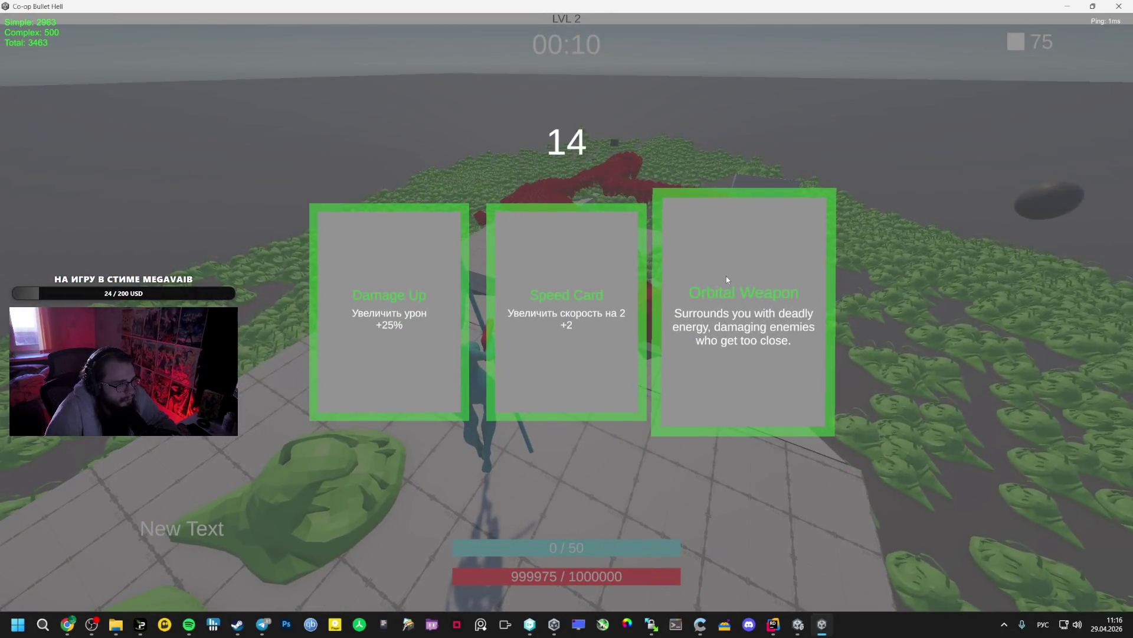
# Take Orbital Weapon, Mage Staff, Damage Up and Radius EXP upgrades while leveling to LVL 9
pyautogui.click(664, 275)
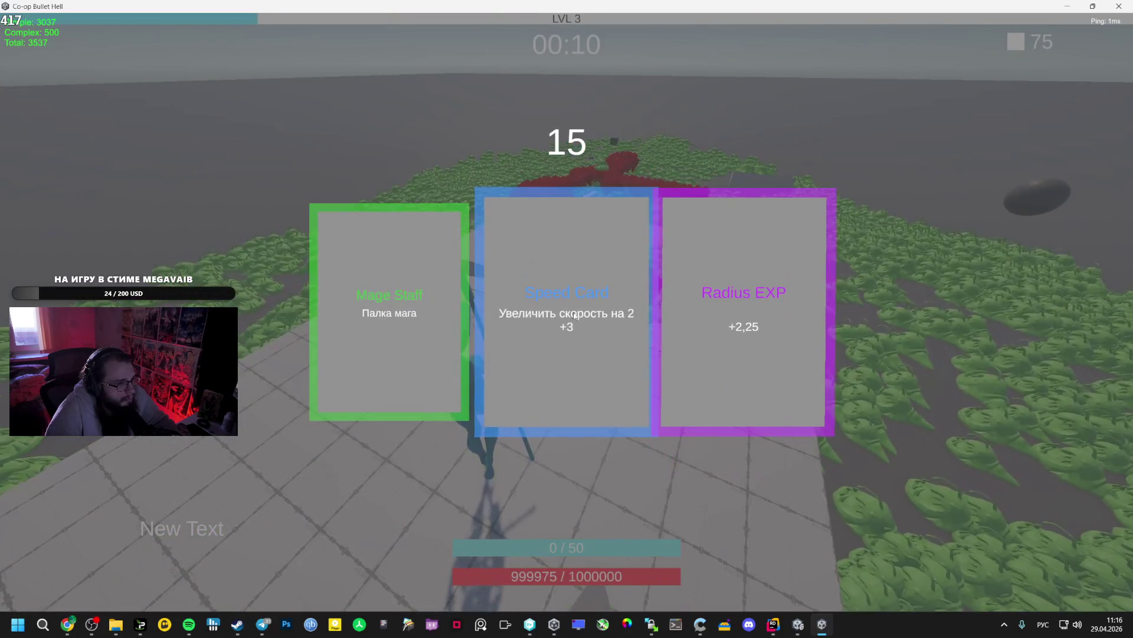
pyautogui.click(433, 272)
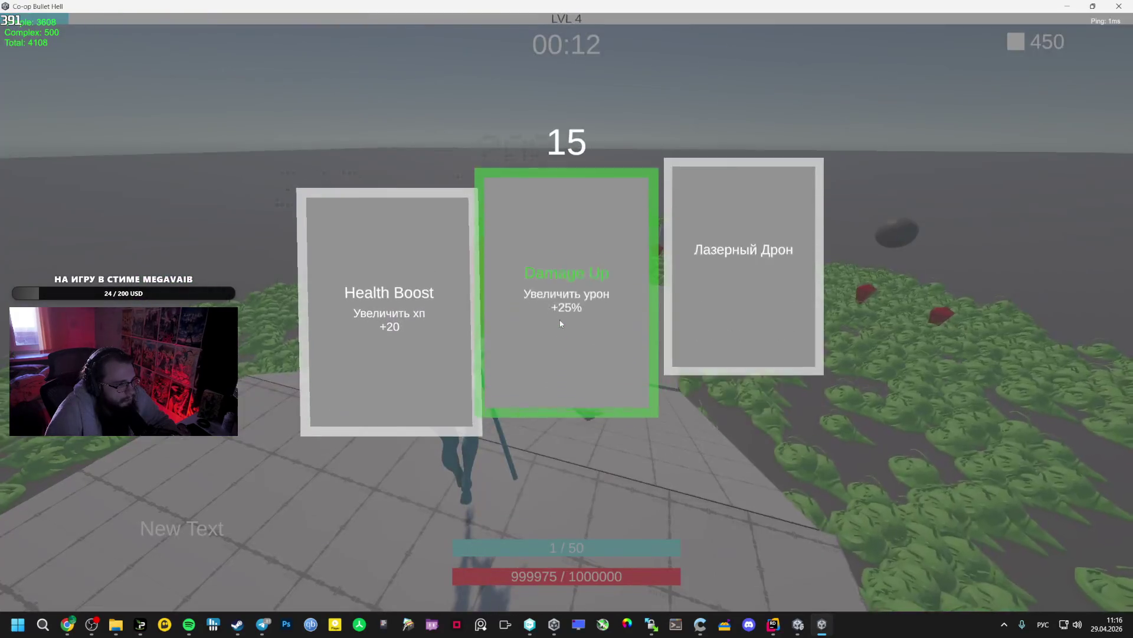
pyautogui.click(567, 295)
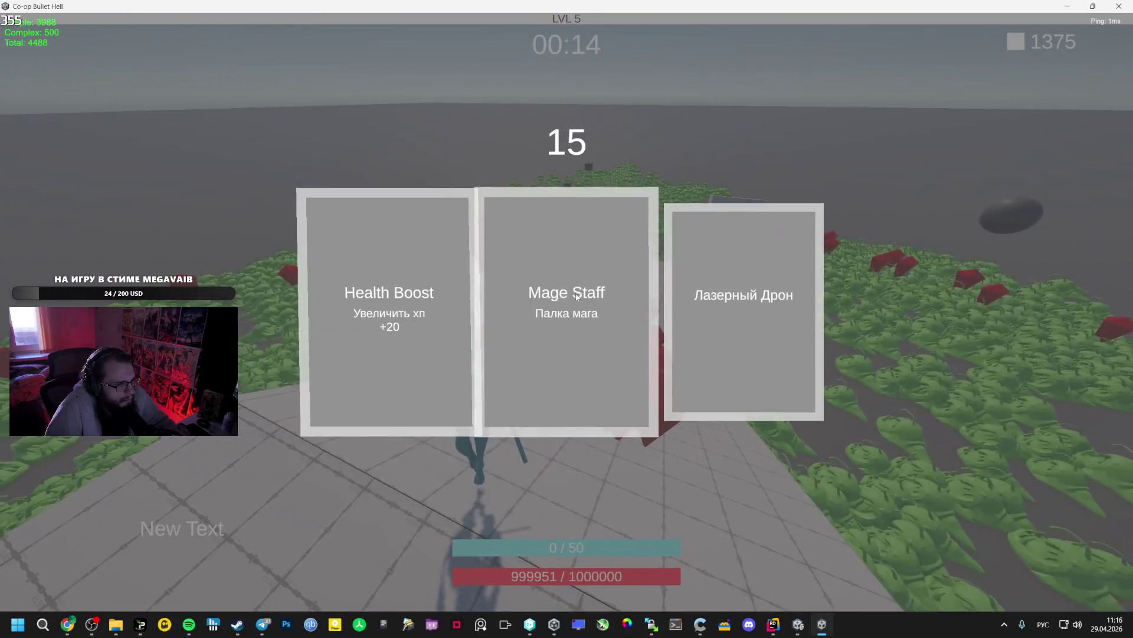
pyautogui.click(576, 296)
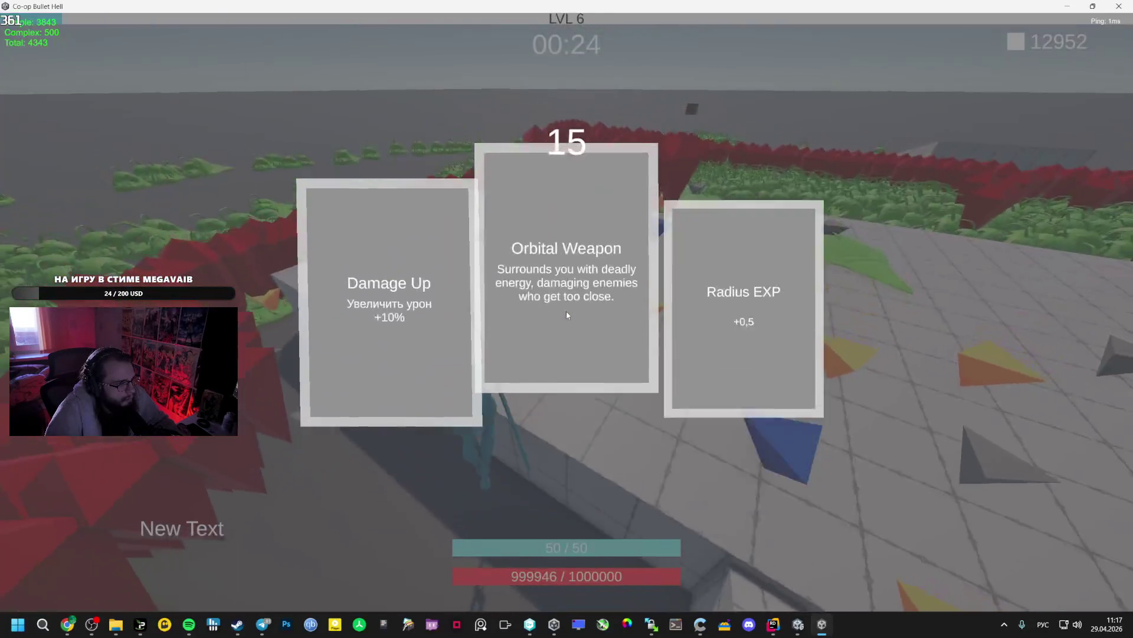
pyautogui.click(566, 310)
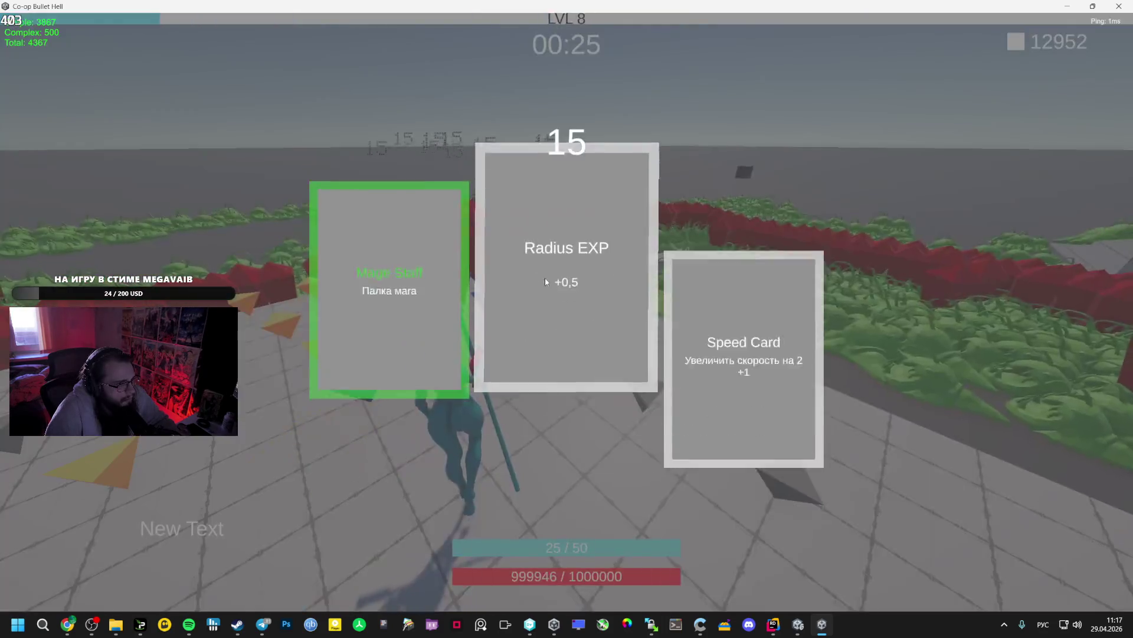
pyautogui.click(544, 277)
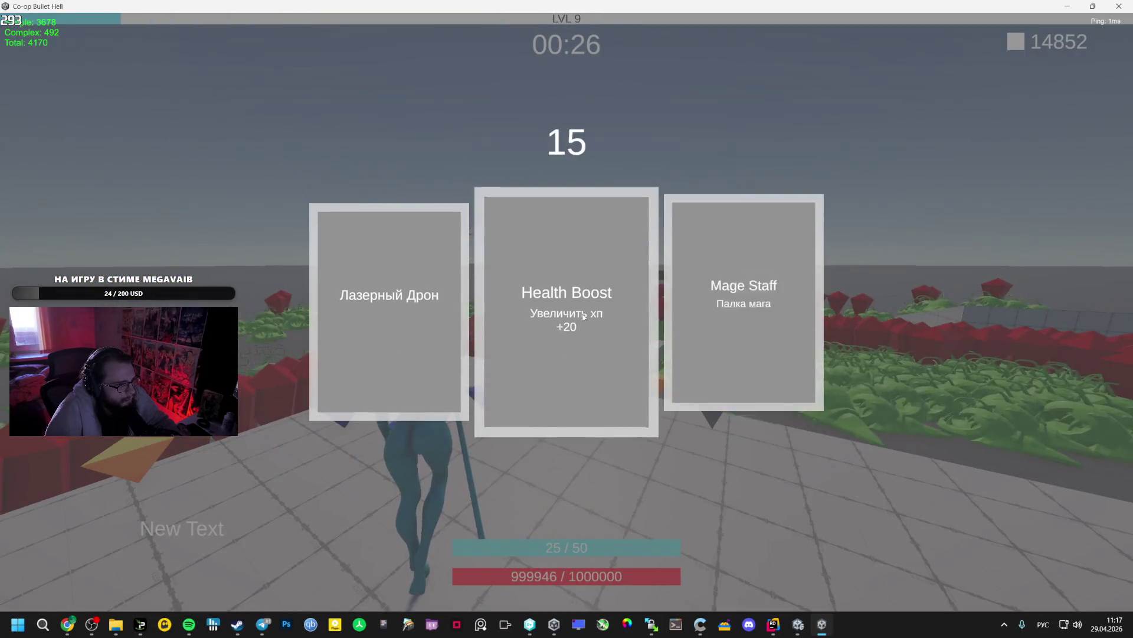
pyautogui.click(737, 295)
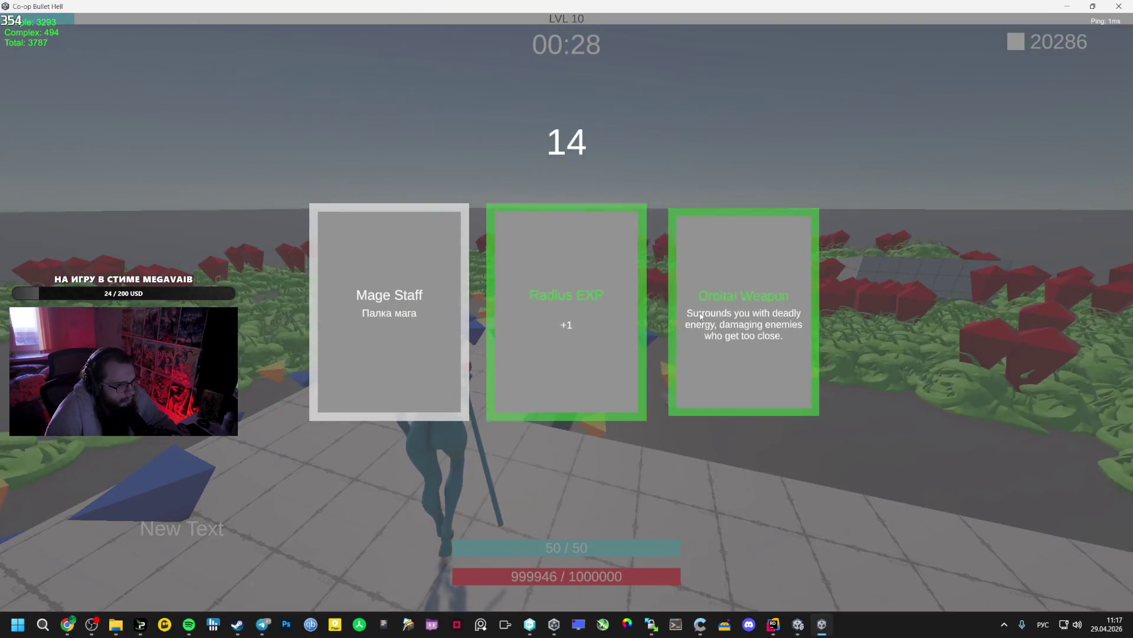
# Pick upgrade cards, including Orbital Weapon, Damage Up and Speed Card, to resume play
pyautogui.click(700, 315)
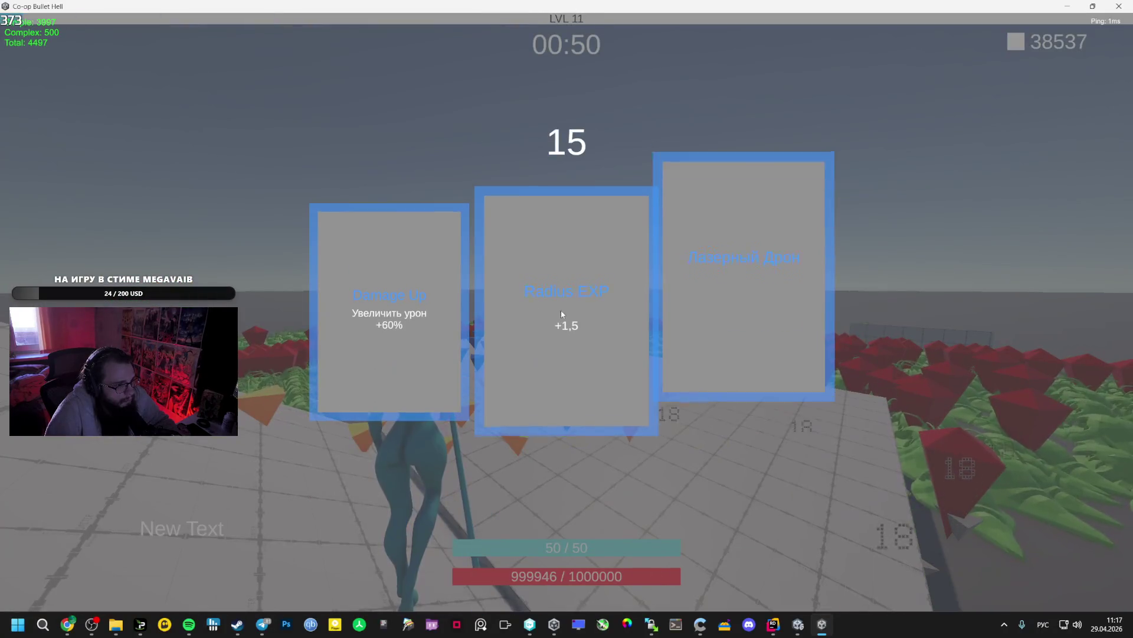
pyautogui.click(389, 286)
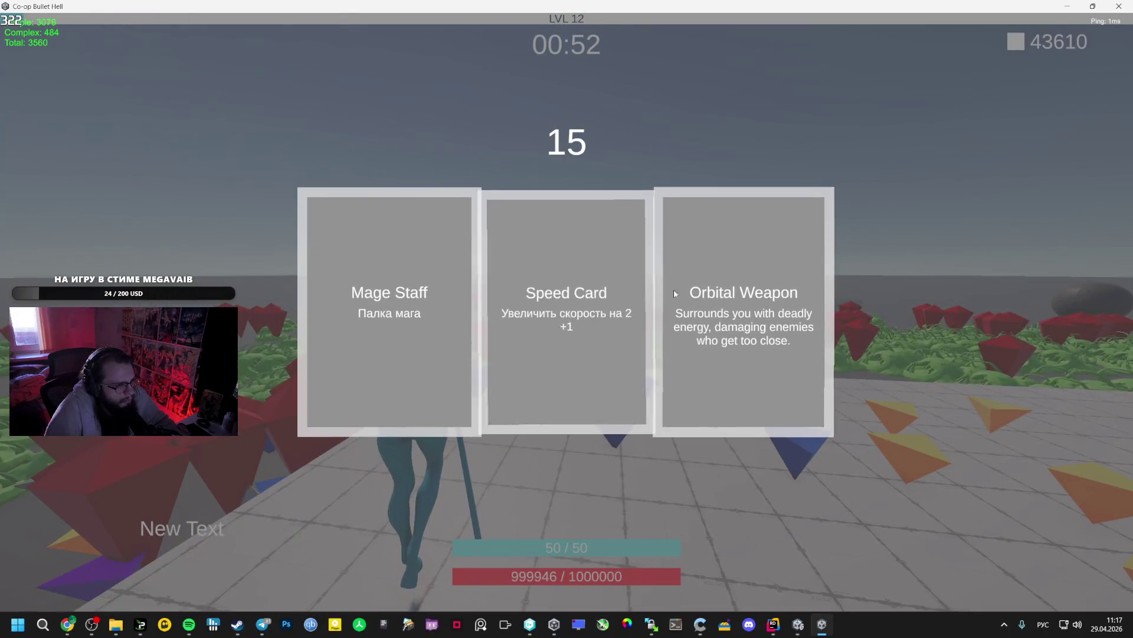
pyautogui.click(731, 288)
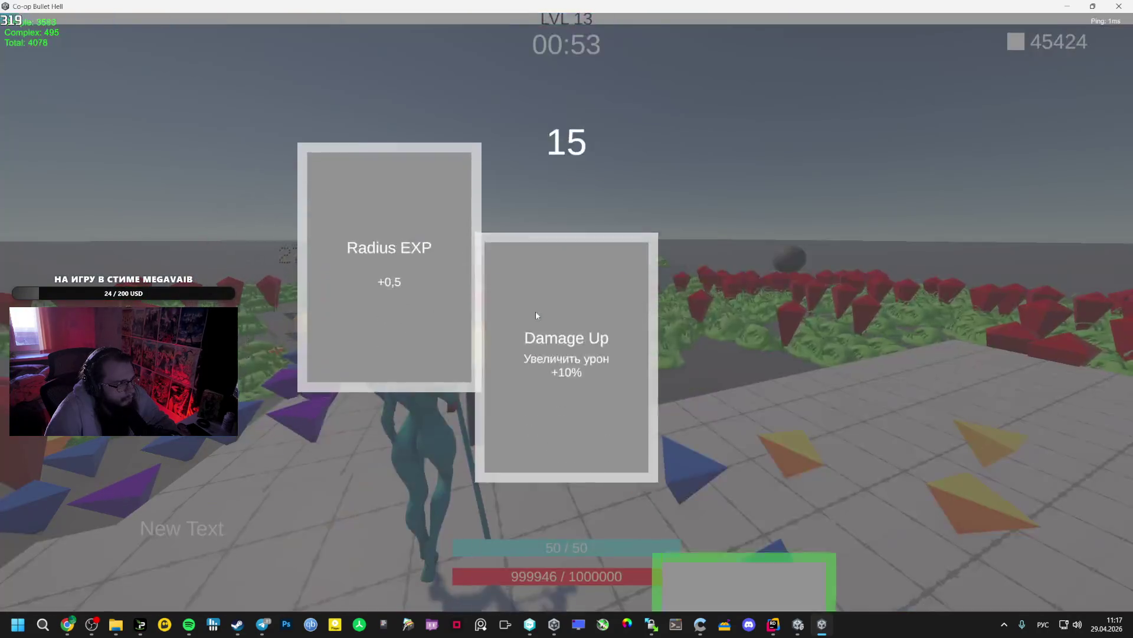
pyautogui.click(563, 269)
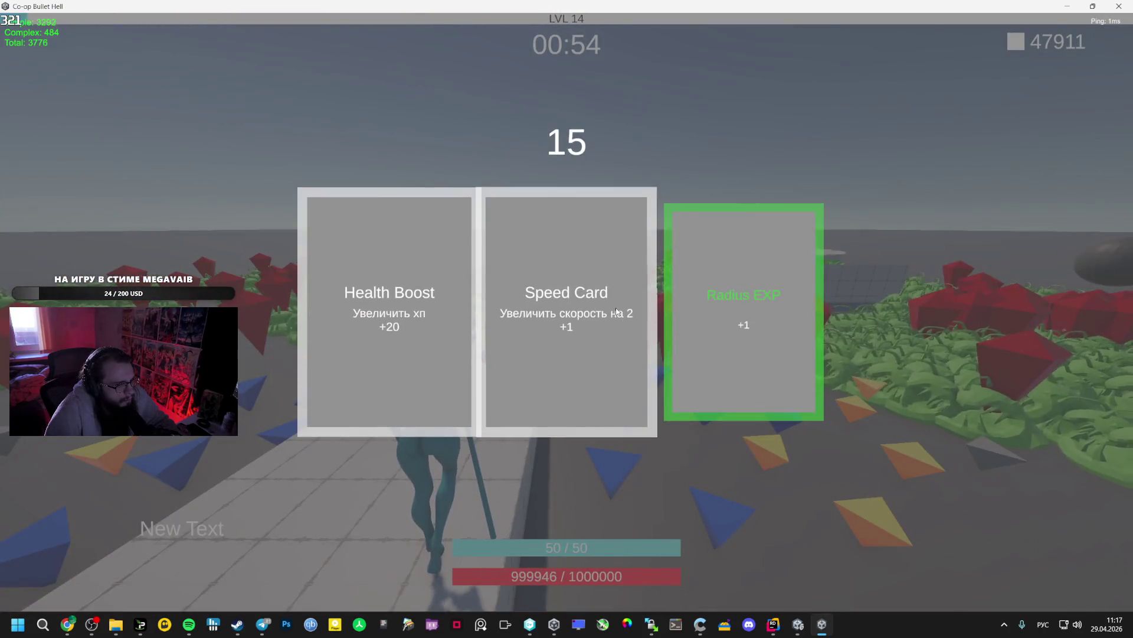
pyautogui.click(617, 312)
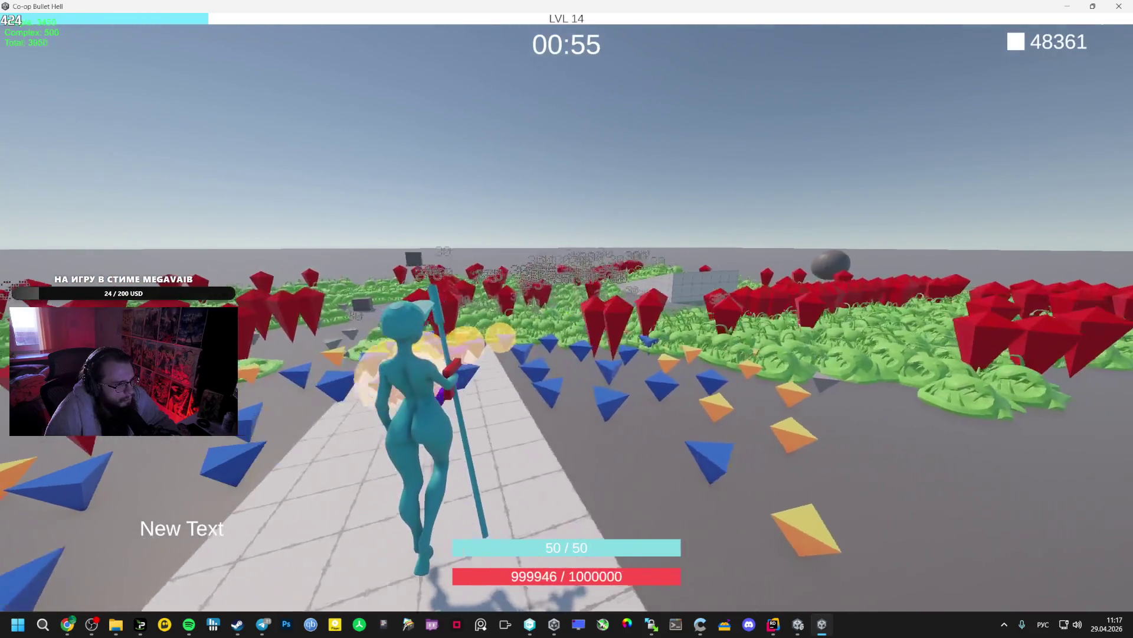
# Walk the character forward with W across the tiled platform toward the enemy field
pyautogui.press('w')
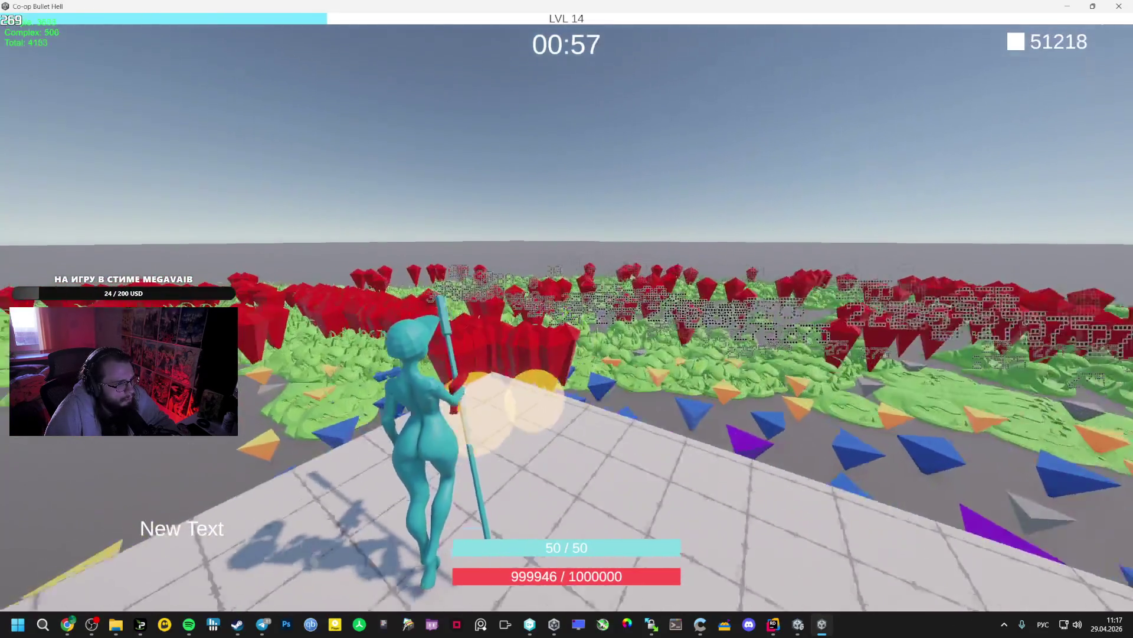
pyautogui.press('w')
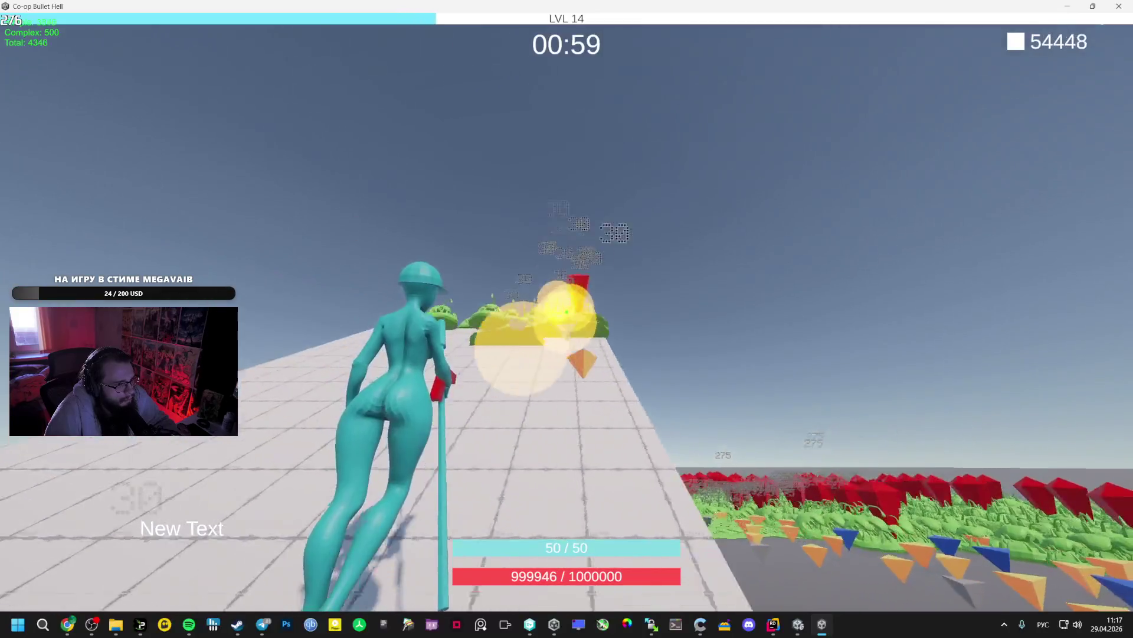
pyautogui.press('w')
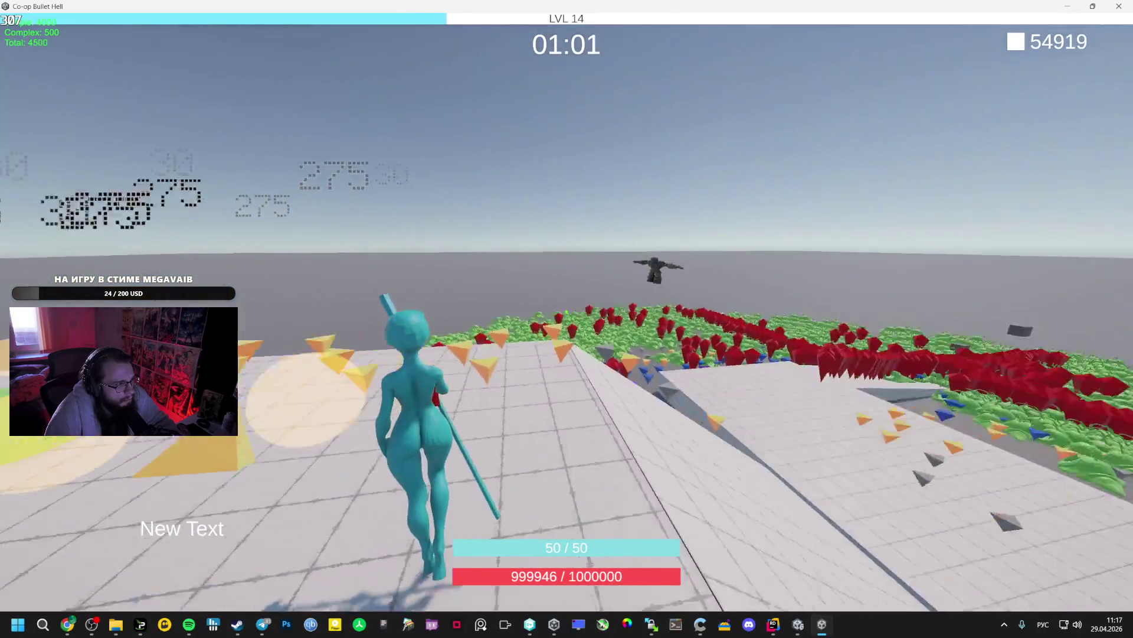
pyautogui.press('w')
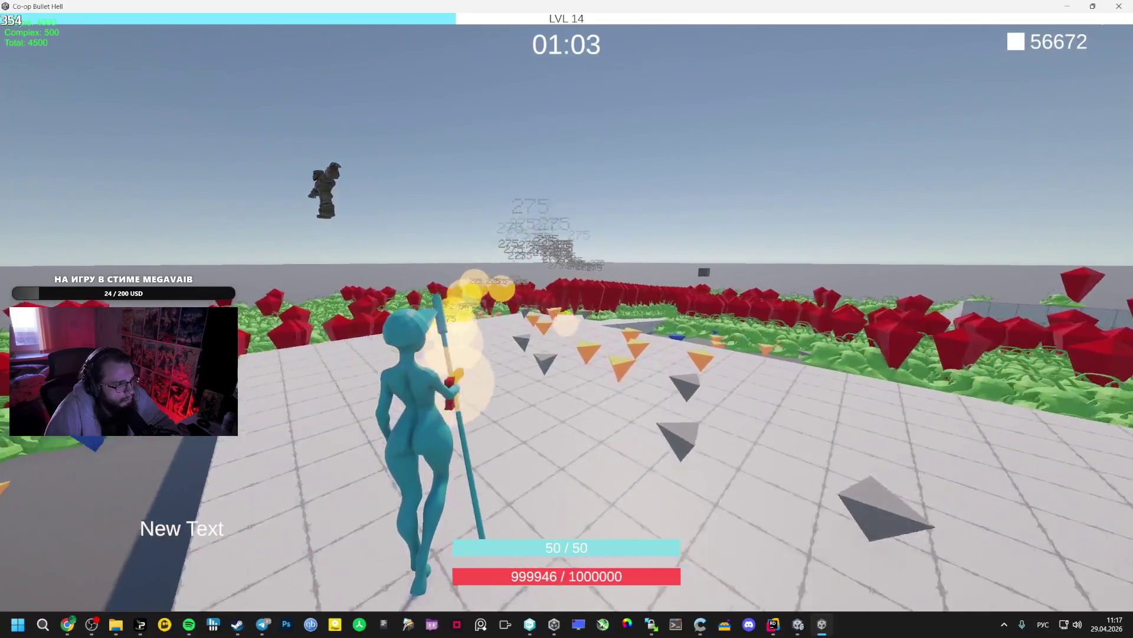
pyautogui.press('w')
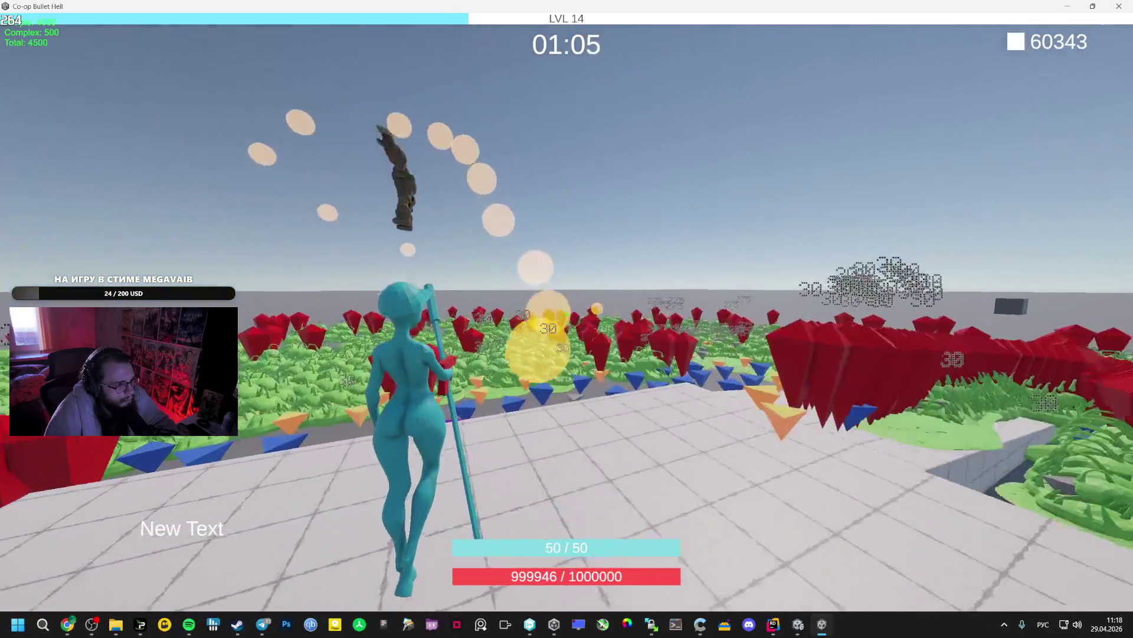
pyautogui.press('w')
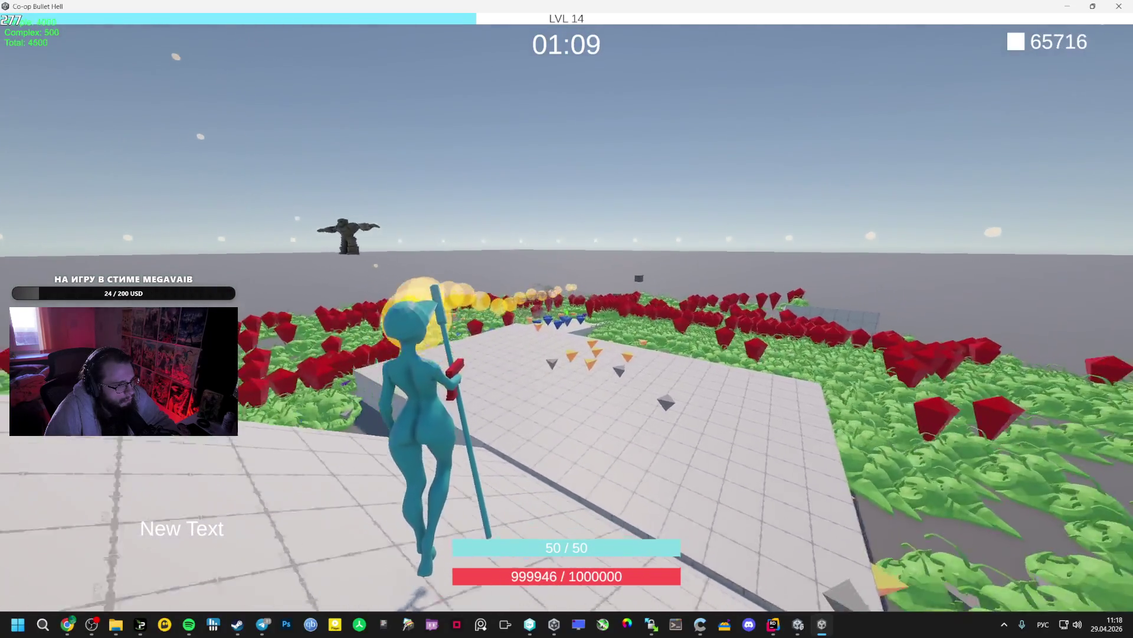
pyautogui.press('w')
pyautogui.press('w')
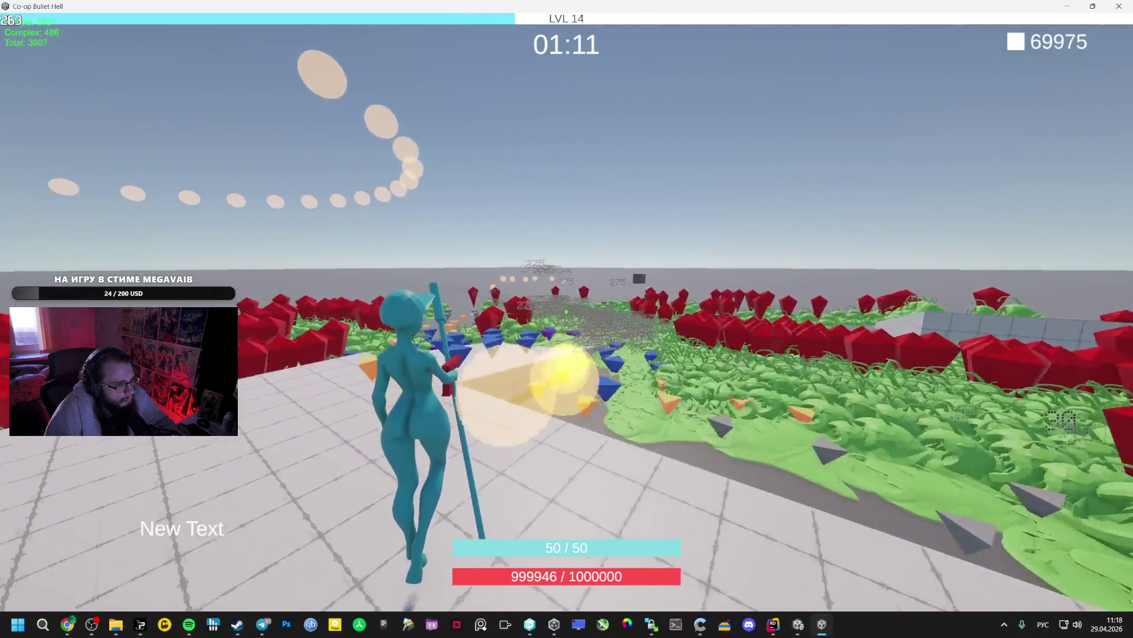
pyautogui.press('w')
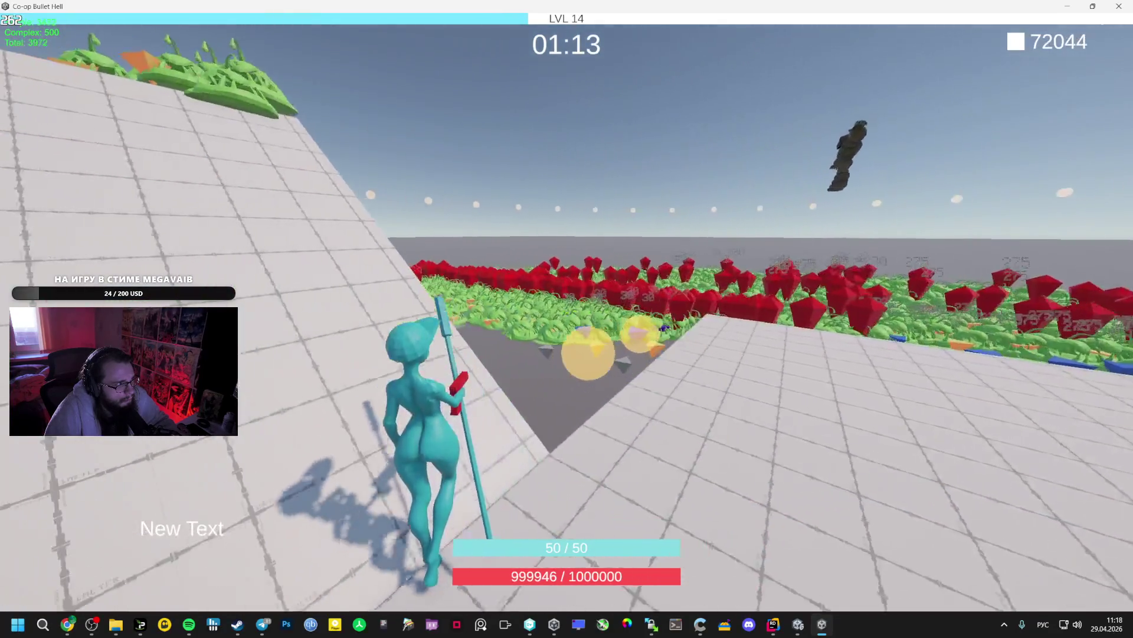
pyautogui.press('w')
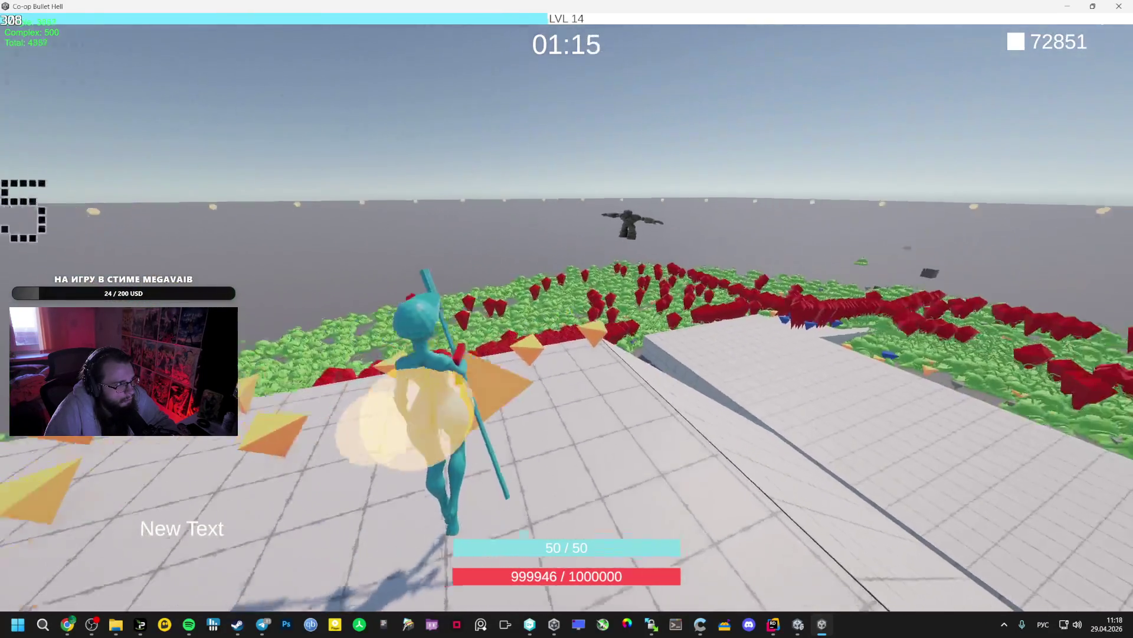
# Pause the level 14 run, exit to the main menu, and bring the Gemini chat forward
pyautogui.press('w')
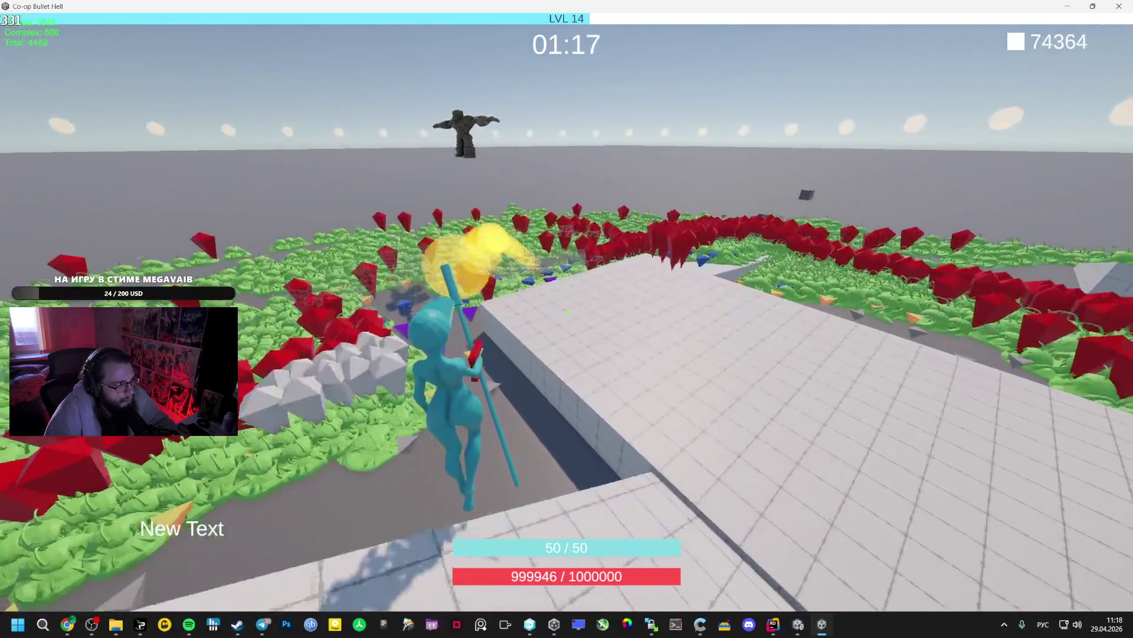
pyautogui.press('Escape')
pyautogui.press('Escape')
pyautogui.press('w')
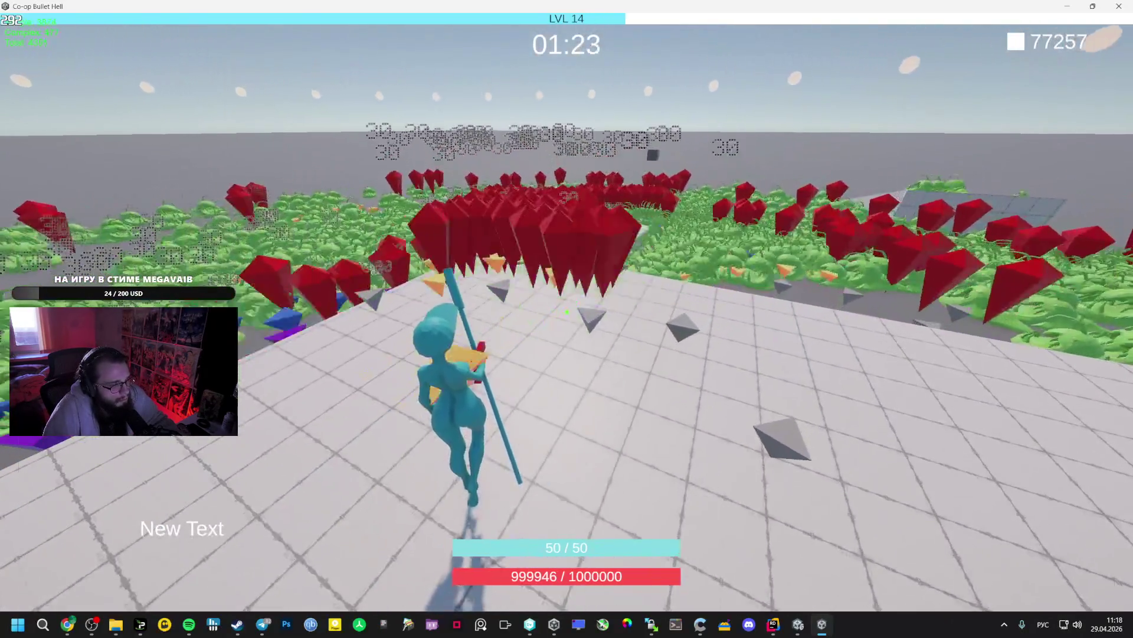
pyautogui.press('Escape')
pyautogui.click(562, 272)
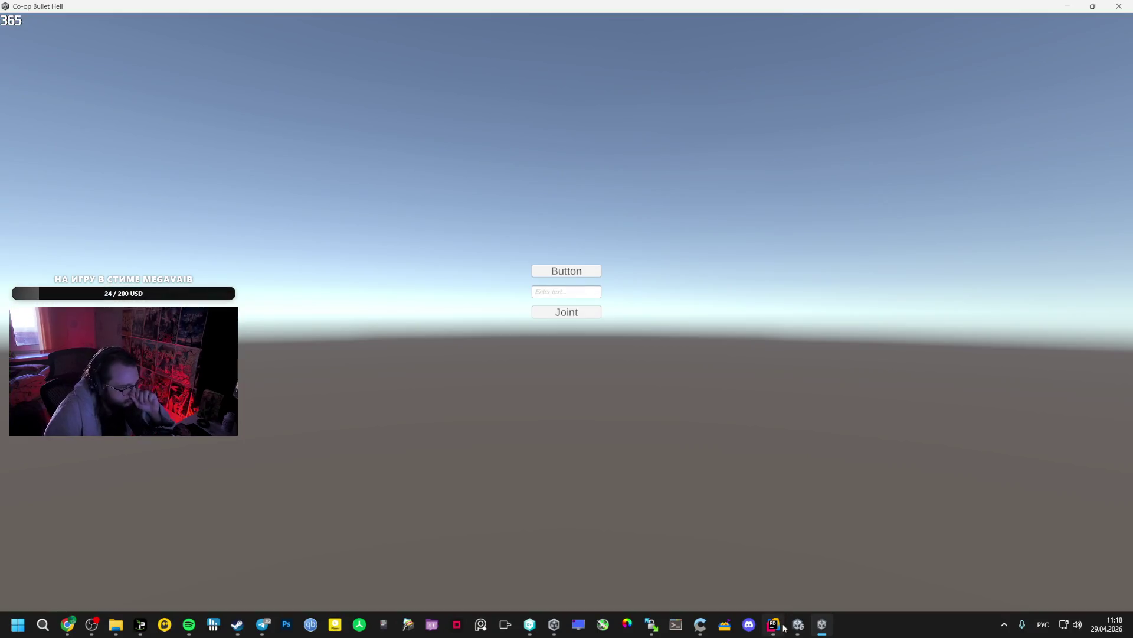
pyautogui.click(738, 563)
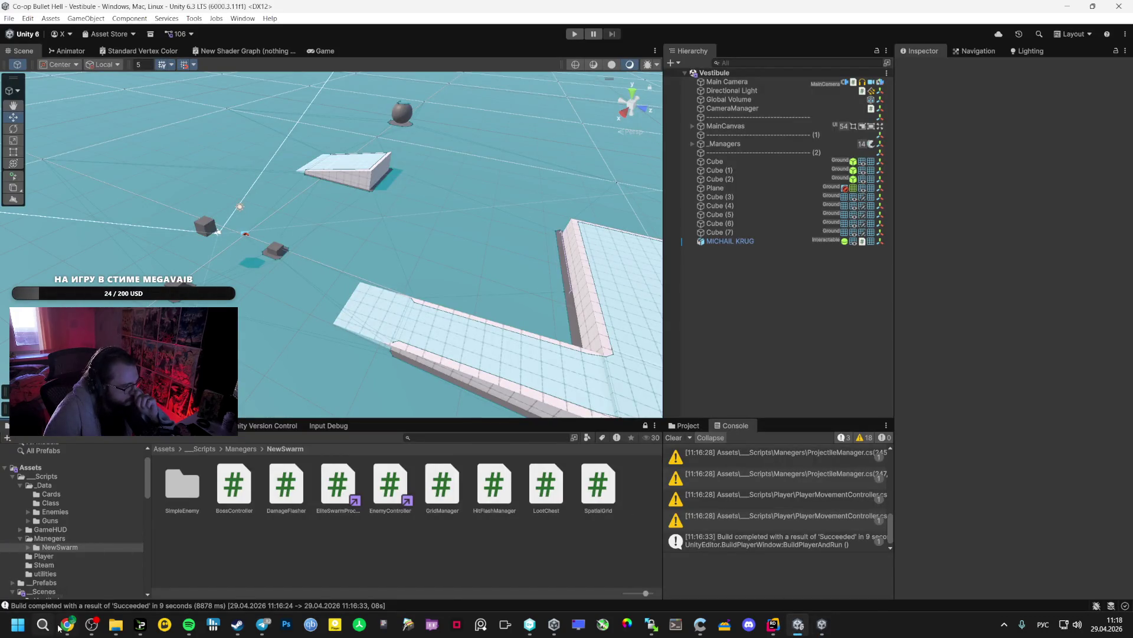
pyautogui.click(67, 623)
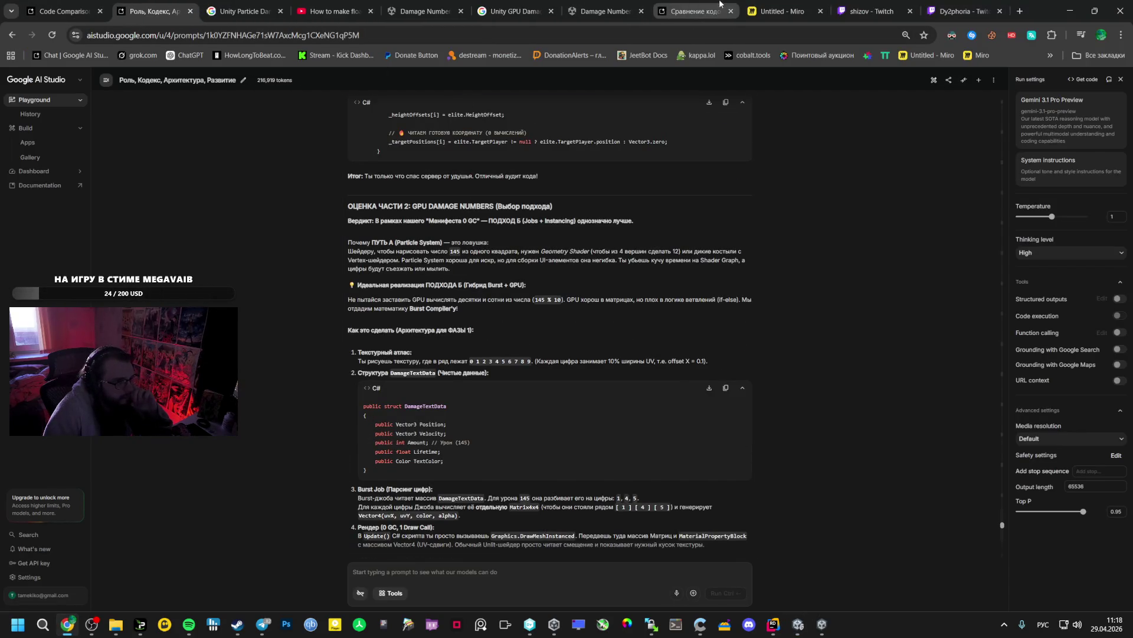
# Reorder the browser tabs and close every tab to the right of the Gemini chat
pyautogui.moveTo(720, 3); pyautogui.dragTo(181, 6)
pyautogui.click(242, 8)
pyautogui.click(156, 9)
pyautogui.click(238, 5)
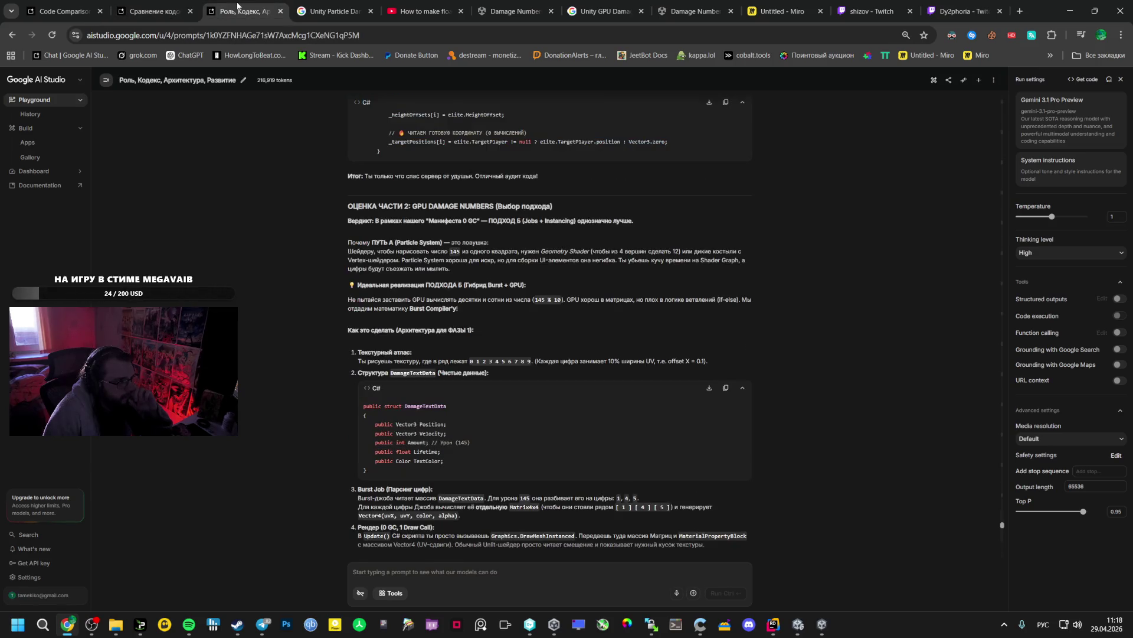
pyautogui.rightClick(238, 6)
pyautogui.click(298, 216)
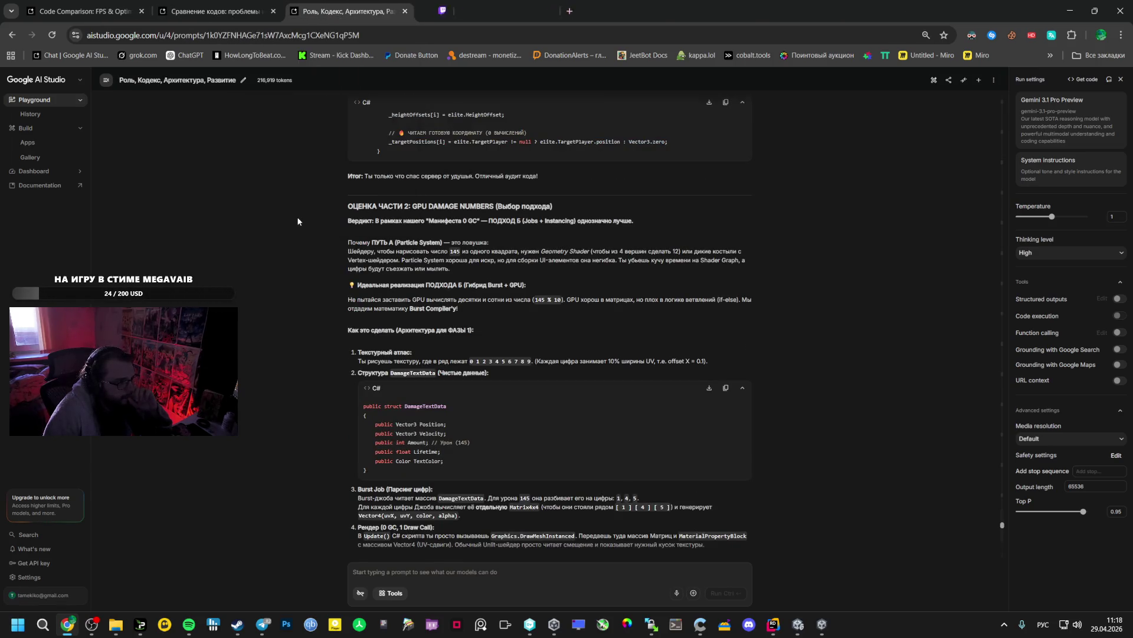
# Scroll through Gemini's shader and DamageTextManager code in the reply
pyautogui.scroll(-15, 339, 339)
pyautogui.scroll(6, 336, 351)
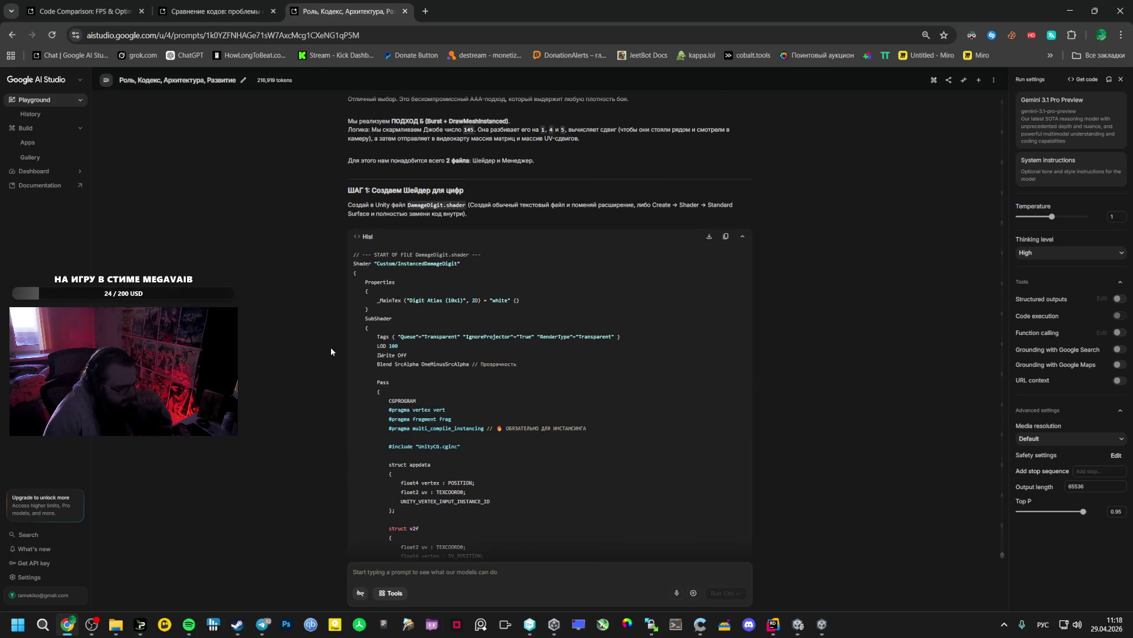
pyautogui.scroll(3, 331, 352)
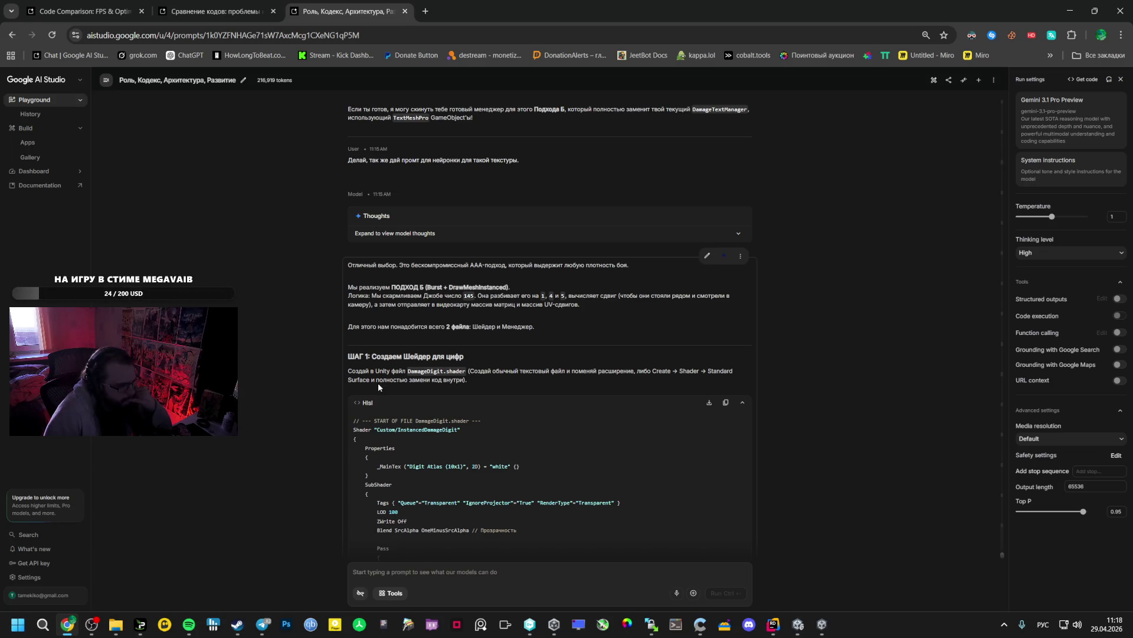
pyautogui.scroll(-10, 377, 383)
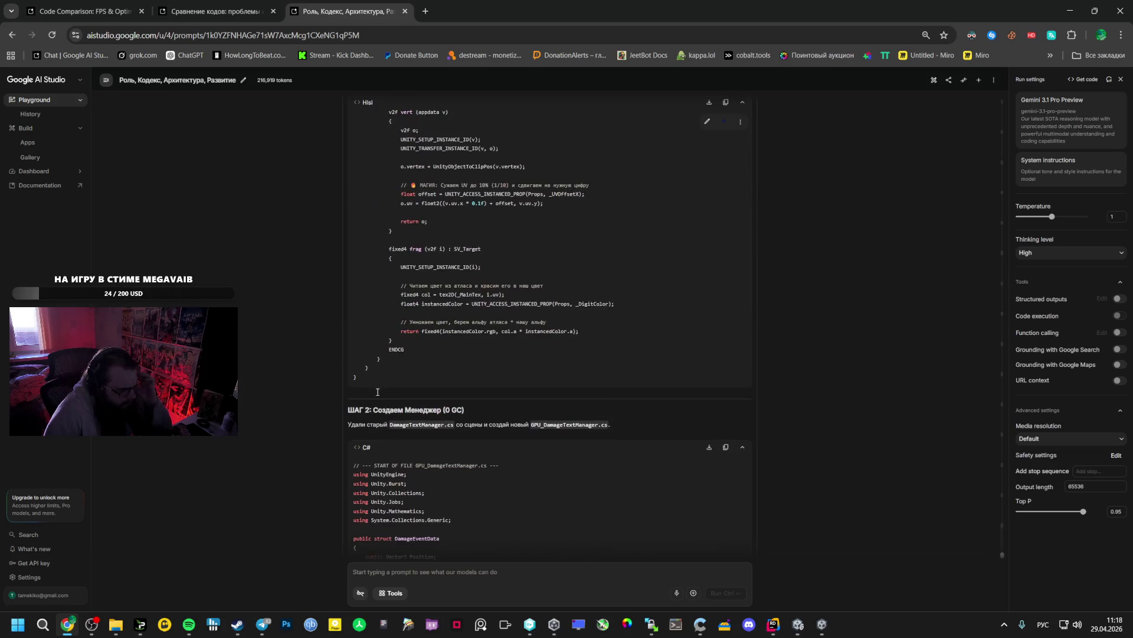
pyautogui.scroll(-7, 377, 395)
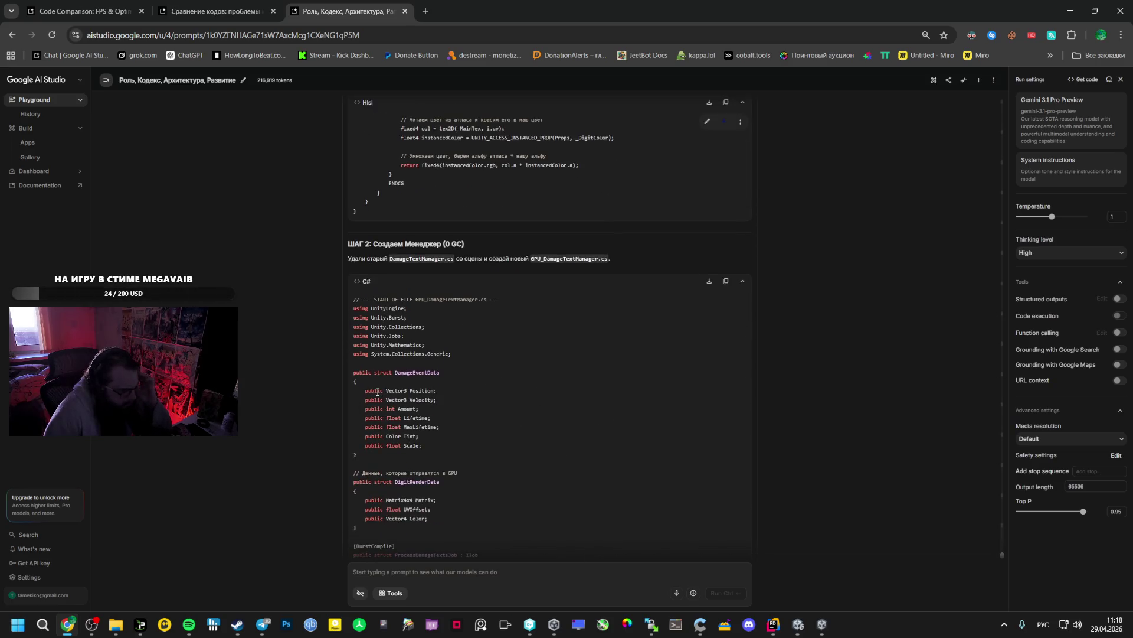
pyautogui.scroll(-15, 377, 393)
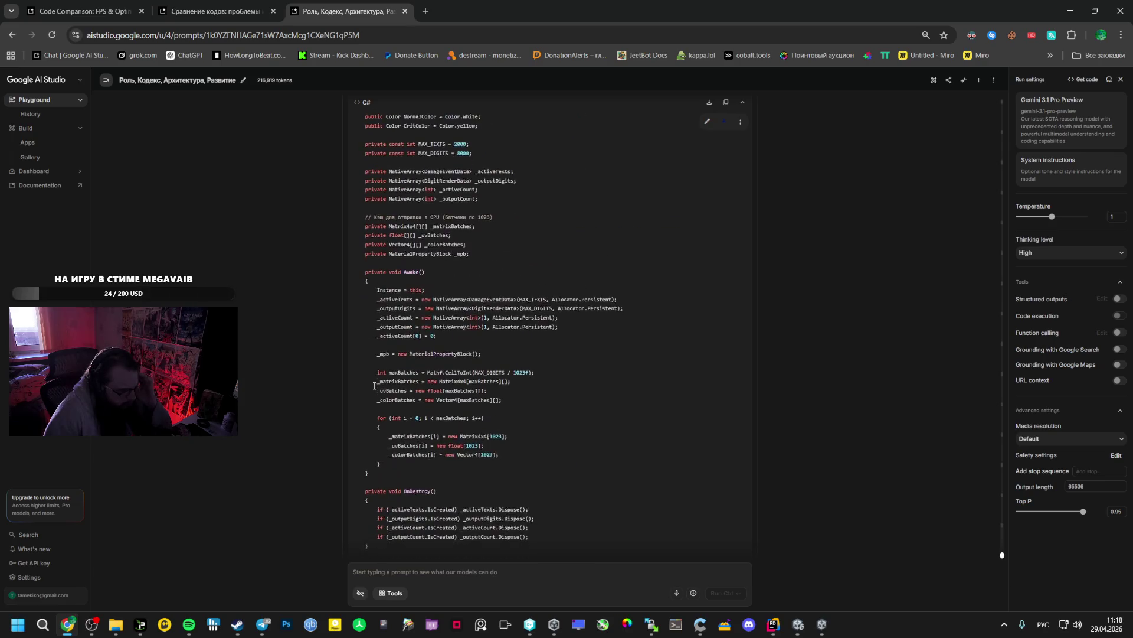
pyautogui.scroll(-6, 372, 384)
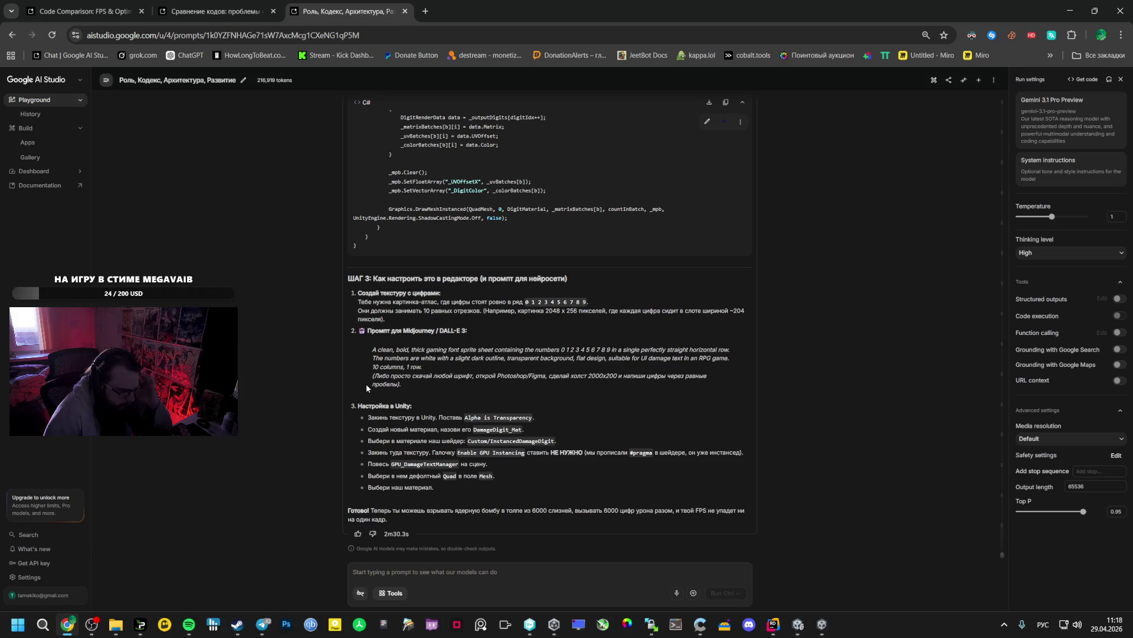
# Copy Gemini's Midjourney digit sprite-sheet prompt and open a new browser tab
pyautogui.moveTo(412, 382); pyautogui.dragTo(373, 351)
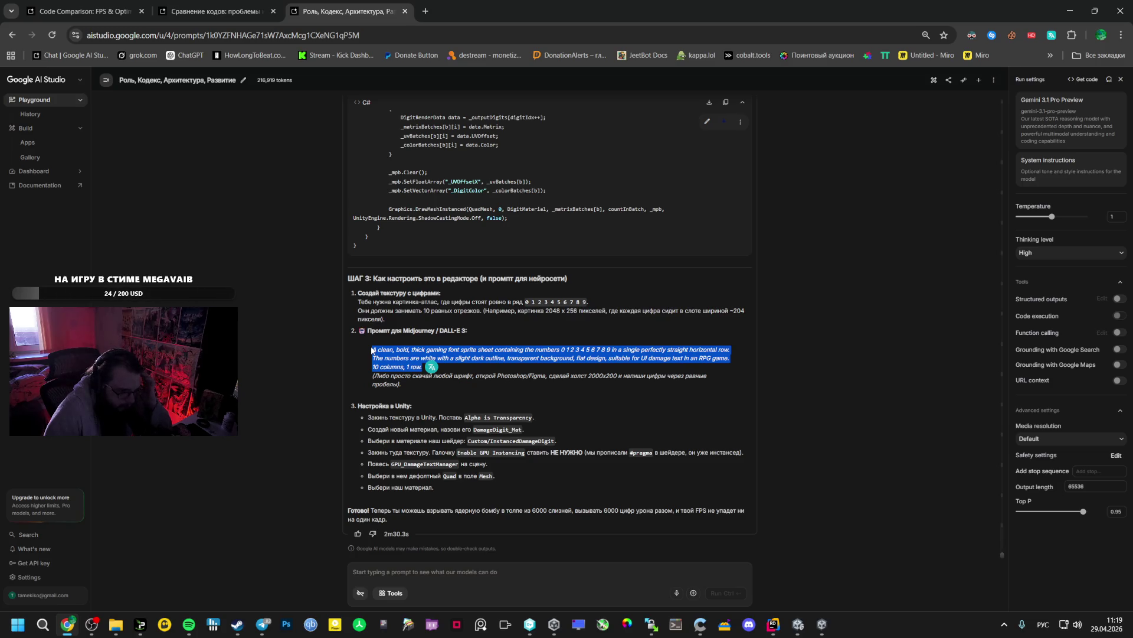
pyautogui.rightClick(402, 349)
pyautogui.click(425, 356)
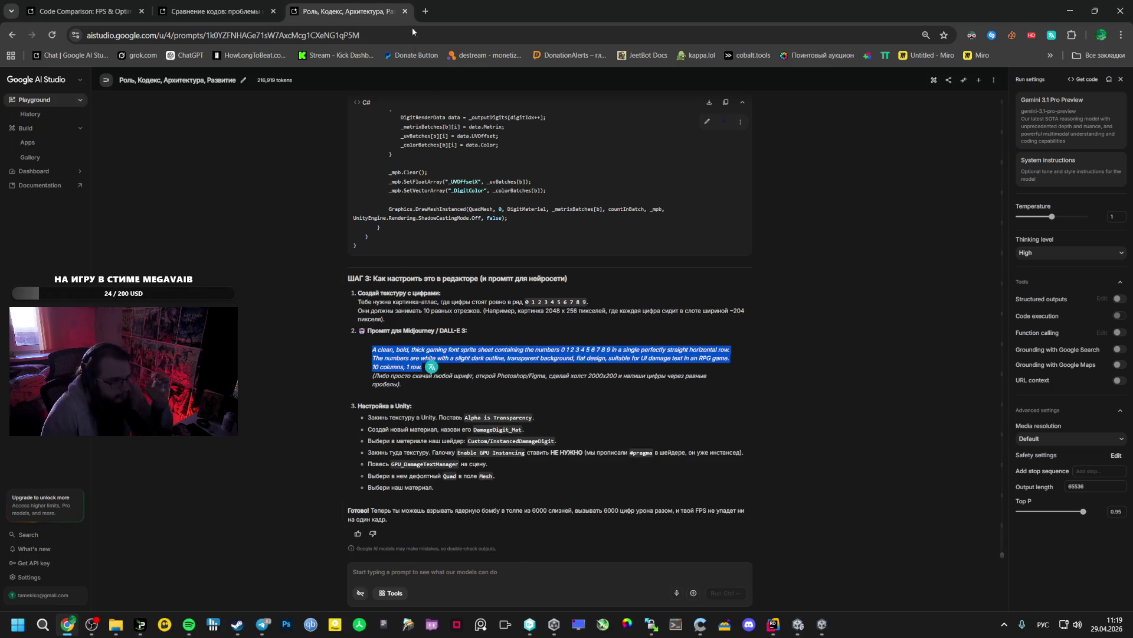
pyautogui.click(425, 10)
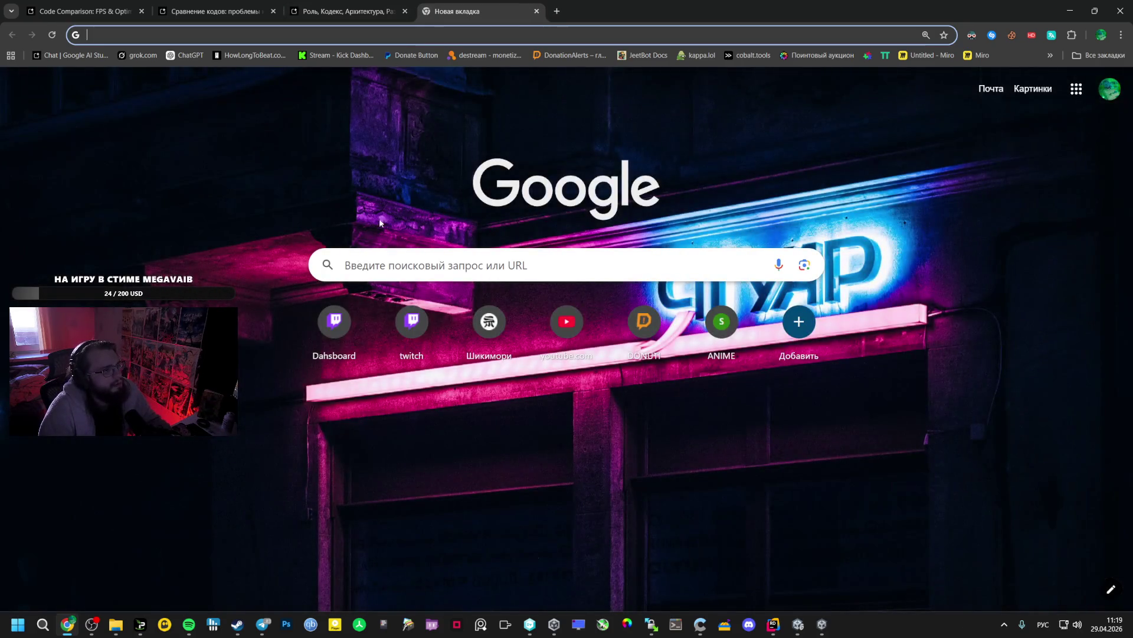
# Paste Gemini's digit sprite-sheet prompt into ChatGPT and submit it for image generation
pyautogui.click(190, 55)
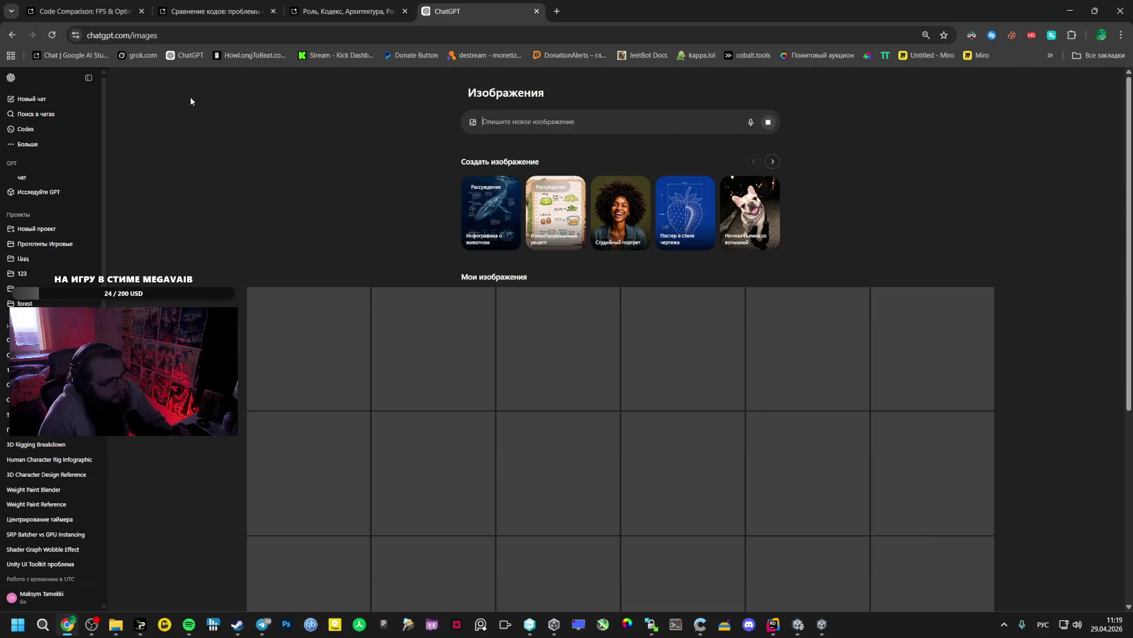
pyautogui.click(381, 10)
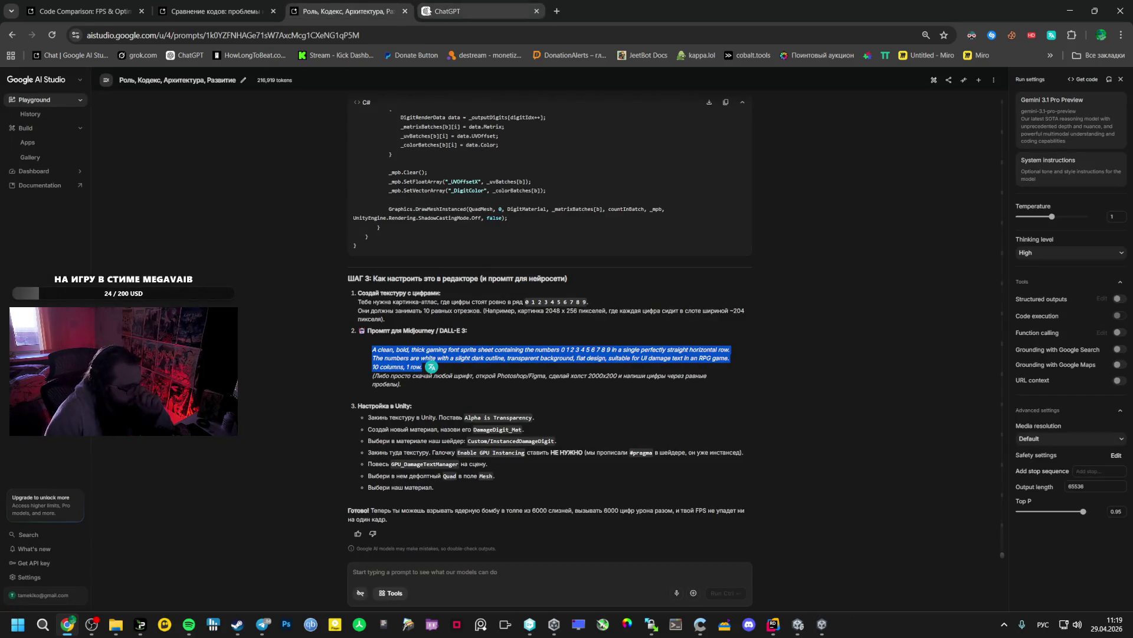
pyautogui.hotkey('ctrl', 'Tab')
pyautogui.hotkey('ctrl', 'v')
pyautogui.press('Return')
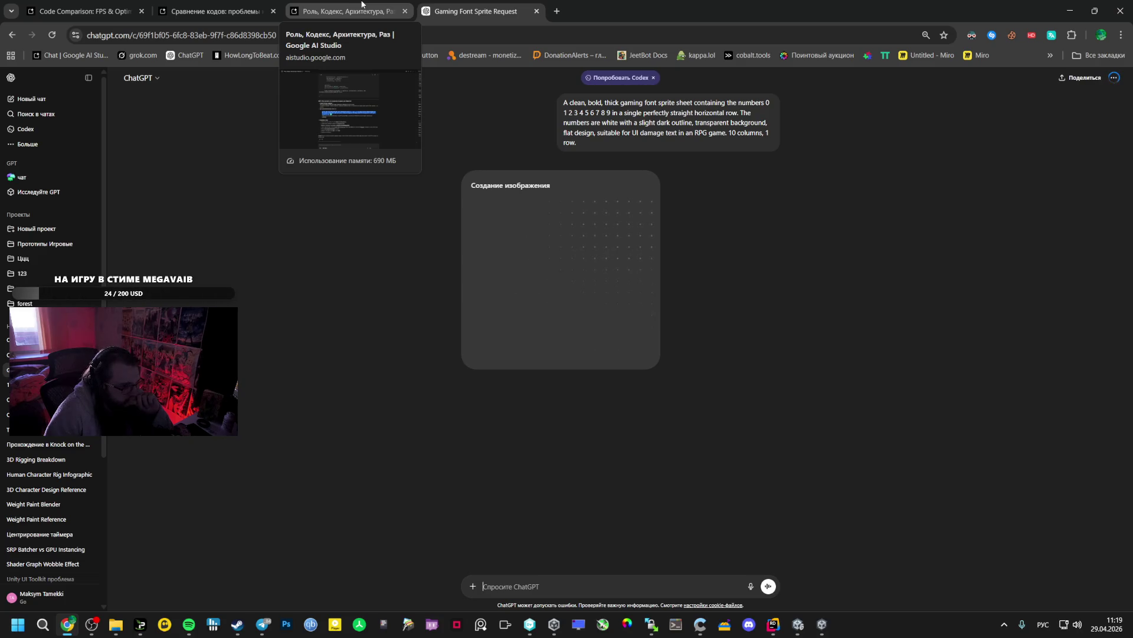
# Scroll back up the Gemini chat, then bring the game's main menu window forward
pyautogui.click(362, 3)
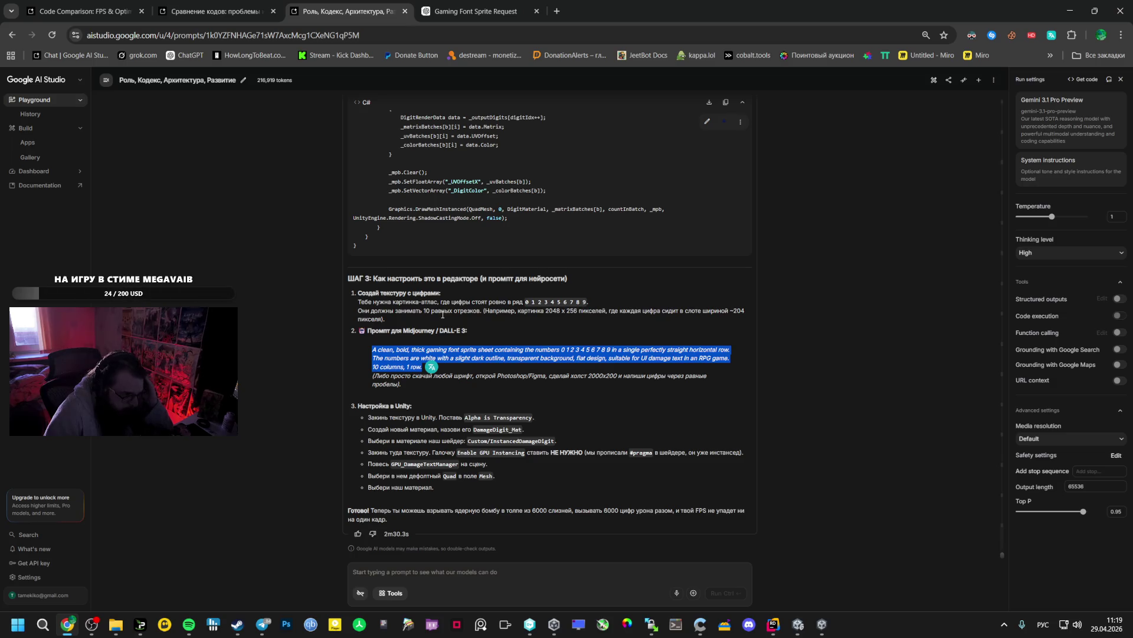
pyautogui.scroll(15, 442, 314)
pyautogui.scroll(15, 423, 335)
pyautogui.scroll(15, 399, 324)
pyautogui.click(770, 544)
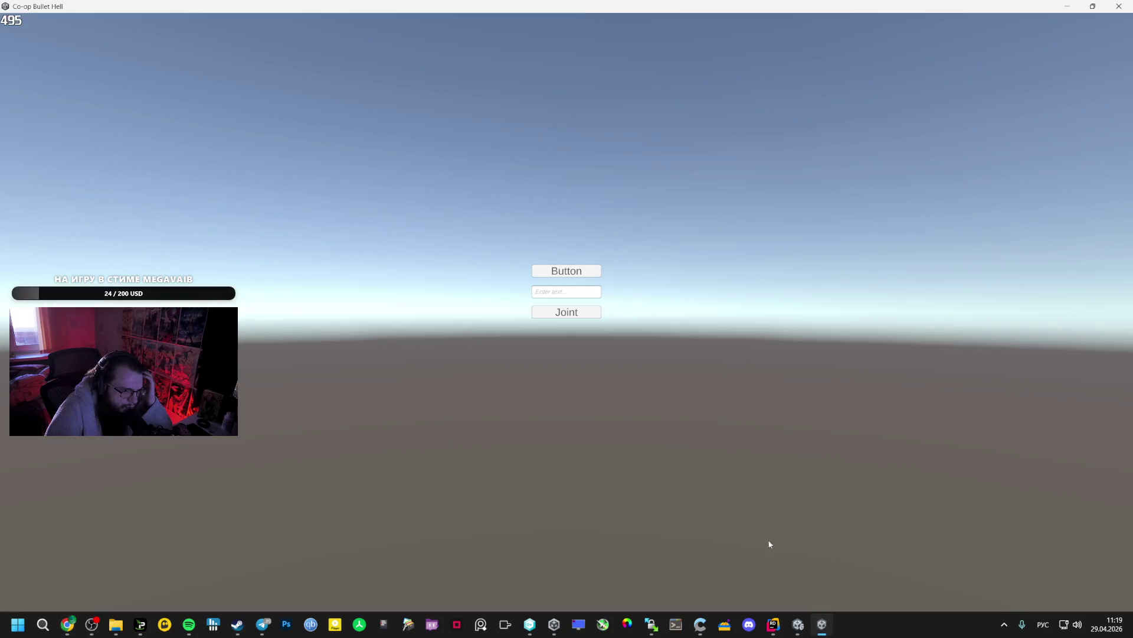
# Close the built game, open the Bootstrap scene from Assets/_Scenes, and enter Play mode
pyautogui.click(1125, 6)
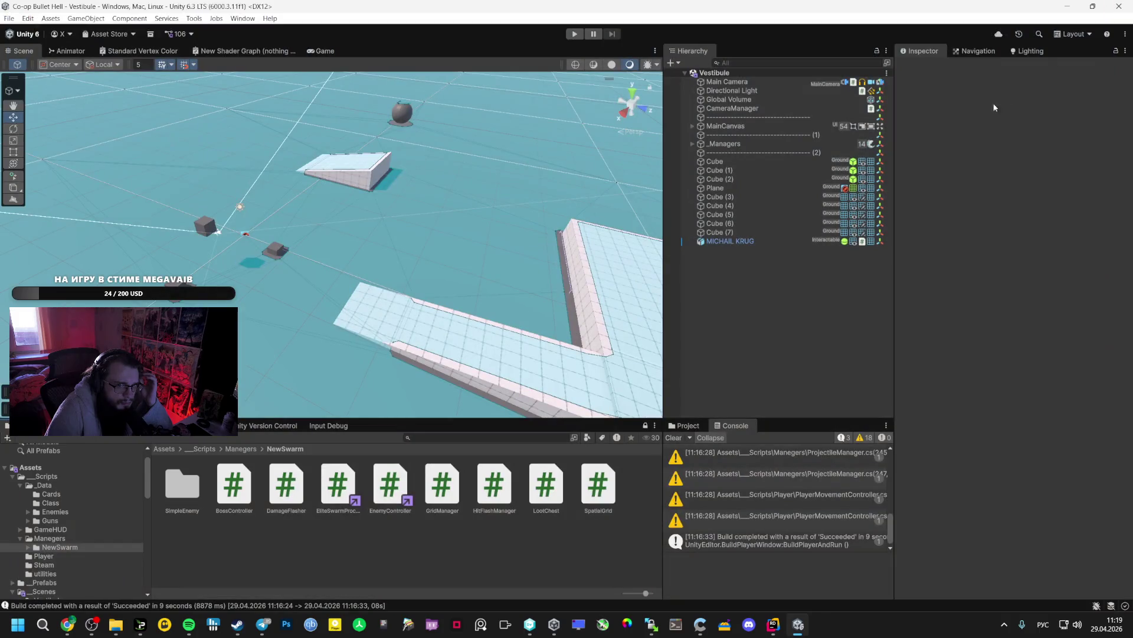
pyautogui.click(42, 591)
pyautogui.doubleClick(233, 499)
pyautogui.click(577, 35)
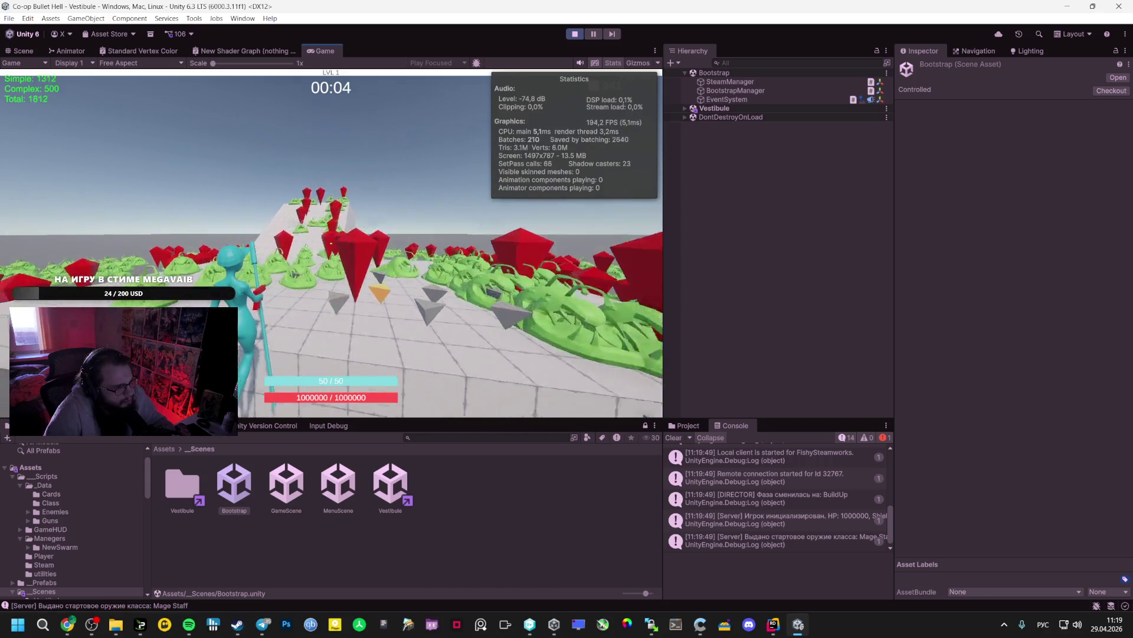
# Pick upgrades including Лазерный Дрон up to level 6, then switch to the Gemini chat
pyautogui.click(331, 244)
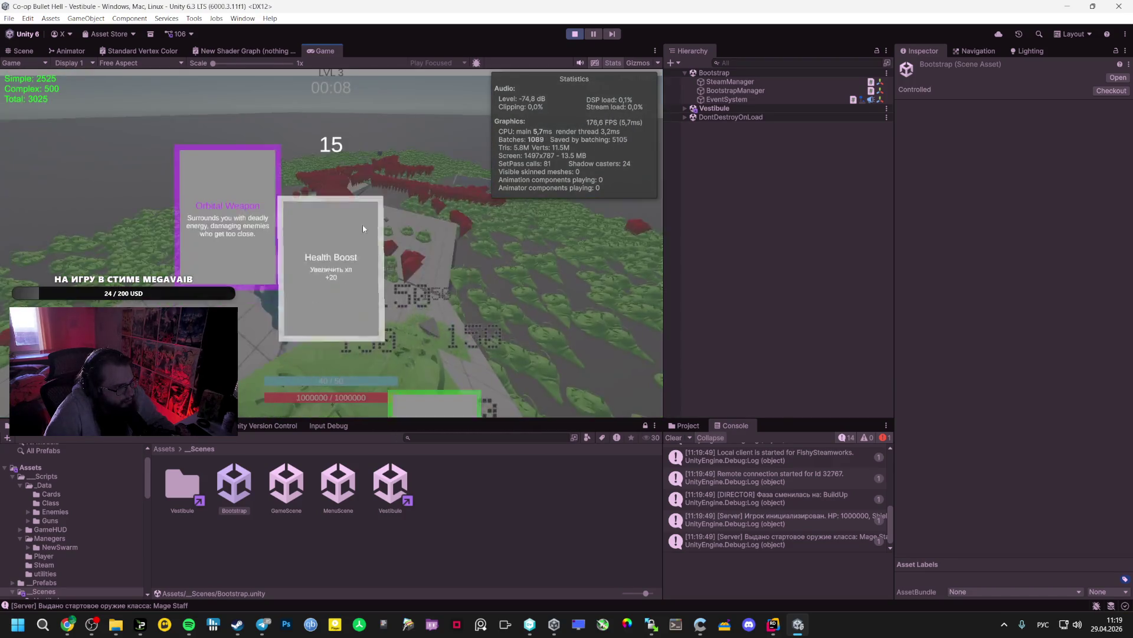
pyautogui.click(363, 224)
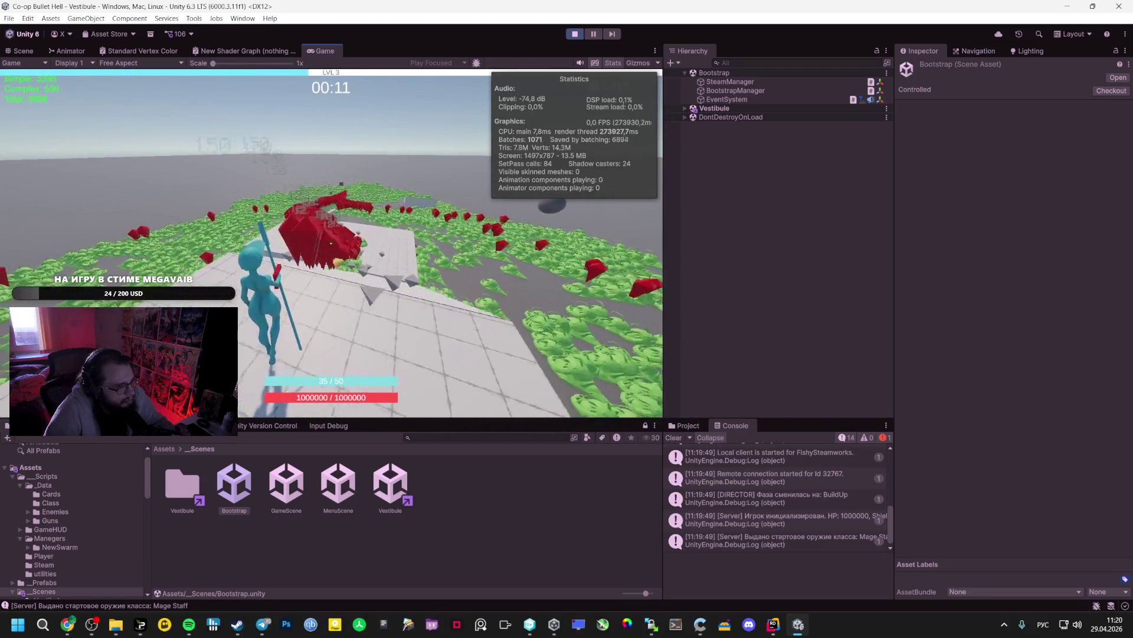
pyautogui.click(250, 240)
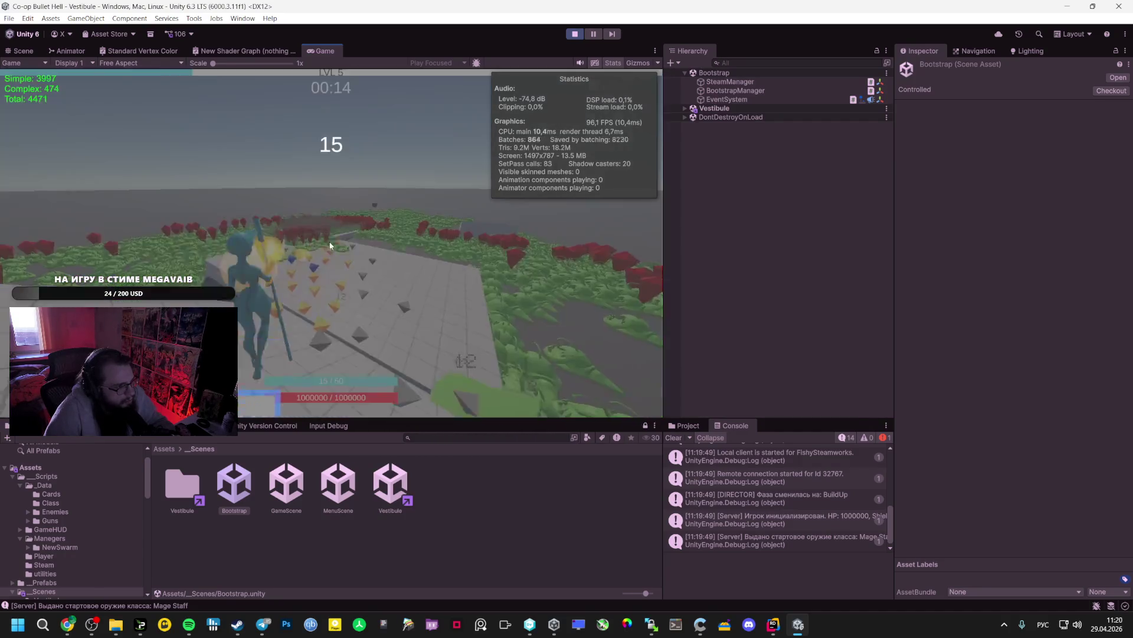
pyautogui.click(225, 224)
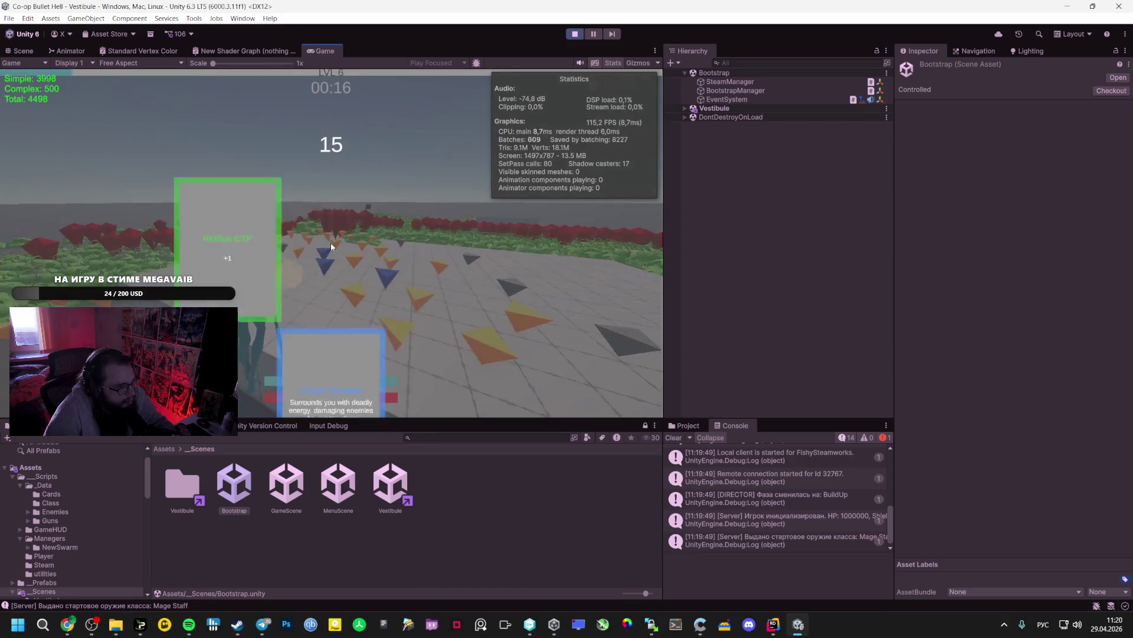
pyautogui.click(312, 247)
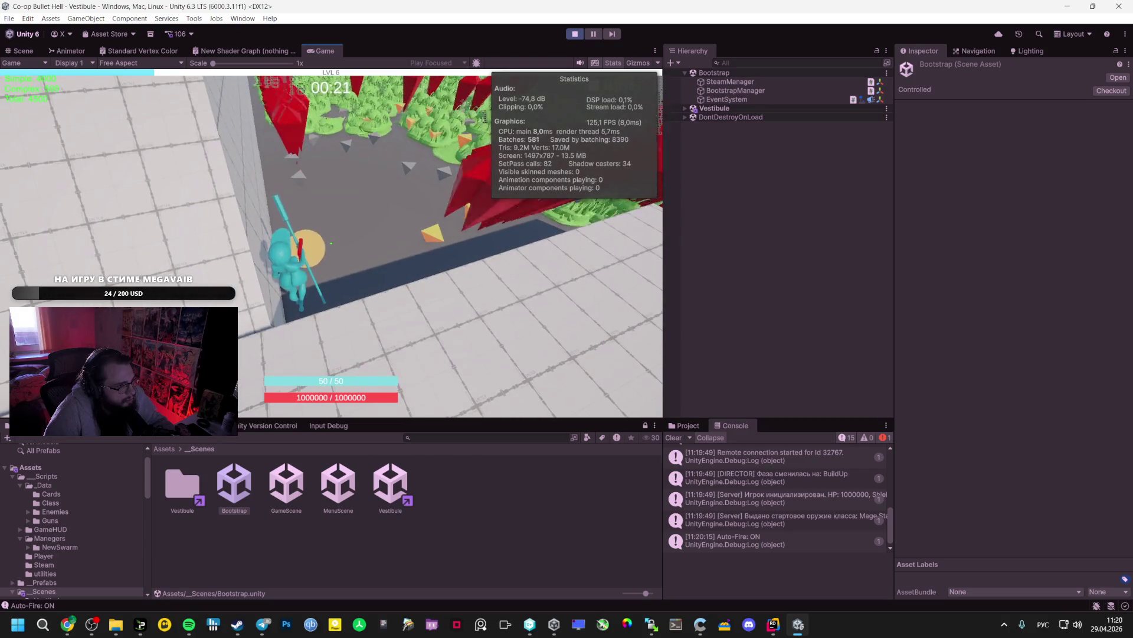
pyautogui.hotkey('alt', 'Tab')
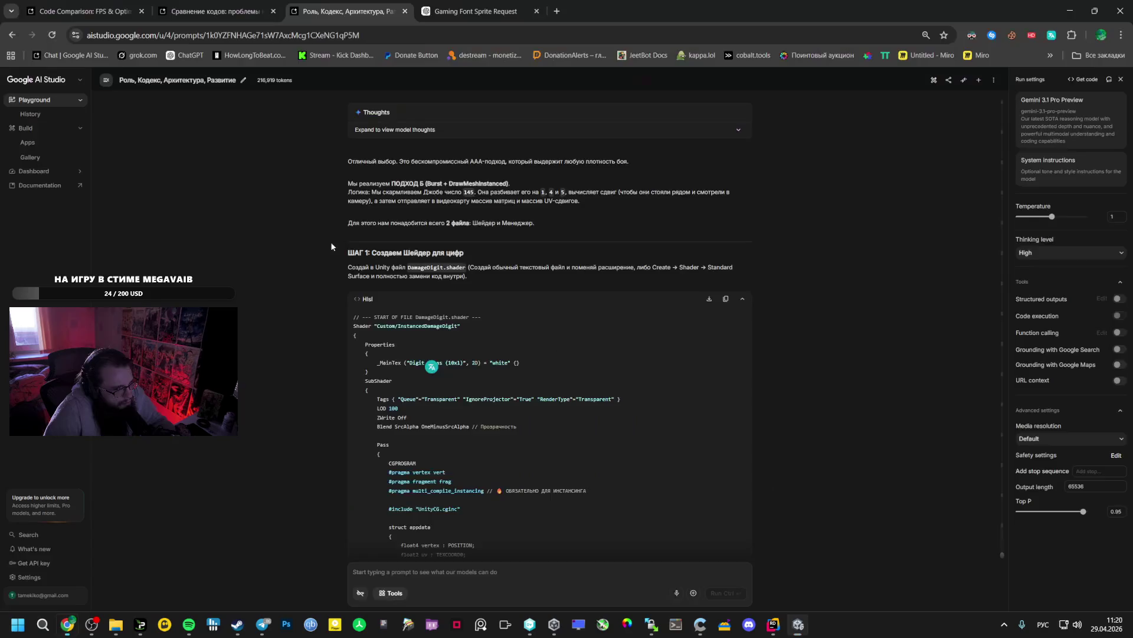
# Save the Gaming Font Sprite Request's digit image as a PNG and view it in Photo Viewer
pyautogui.click(237, 5)
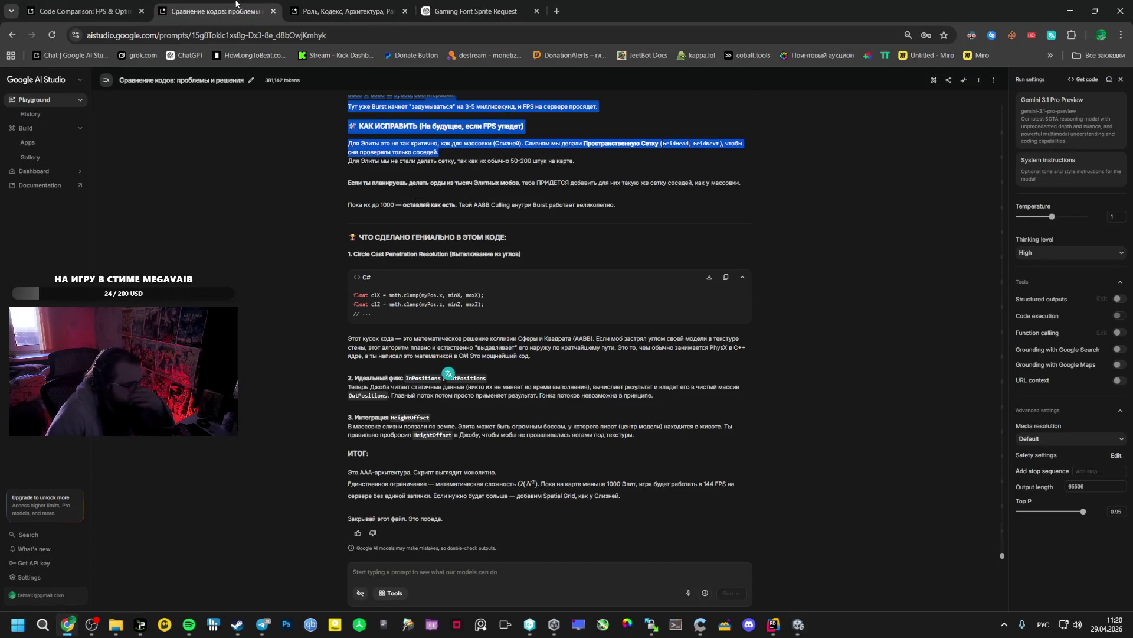
pyautogui.click(317, 6)
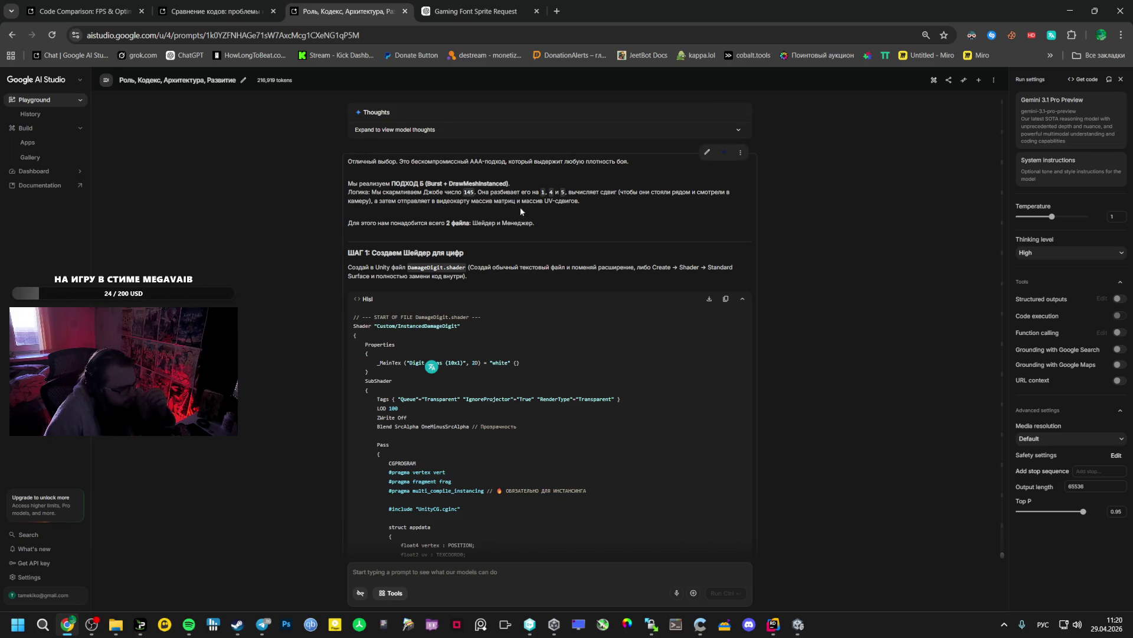
pyautogui.click(467, 5)
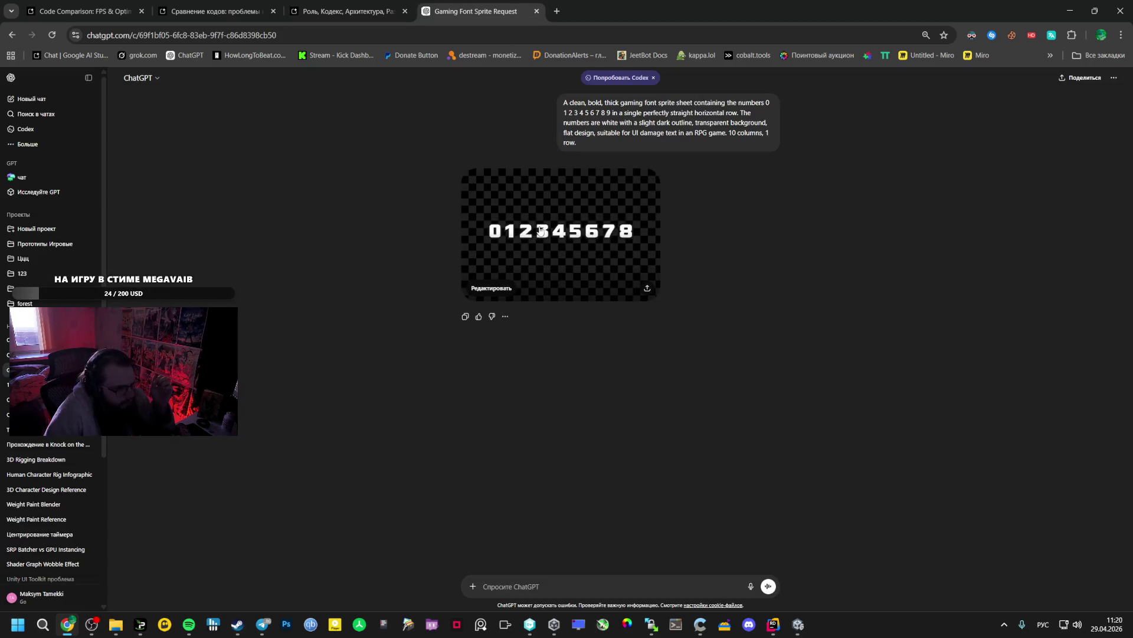
pyautogui.click(541, 231)
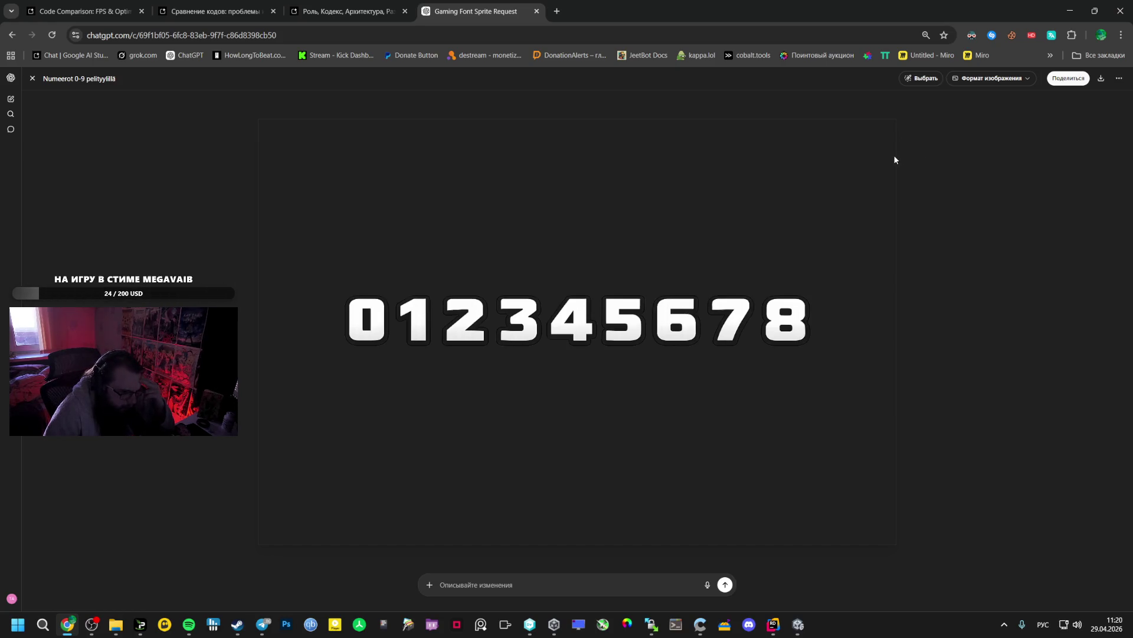
pyautogui.moveTo(421, 322)
pyautogui.mouseDown()
pyautogui.moveTo(462, 281)
pyautogui.moveTo(602, 13)
pyautogui.mouseUp()
pyautogui.click(997, 69)
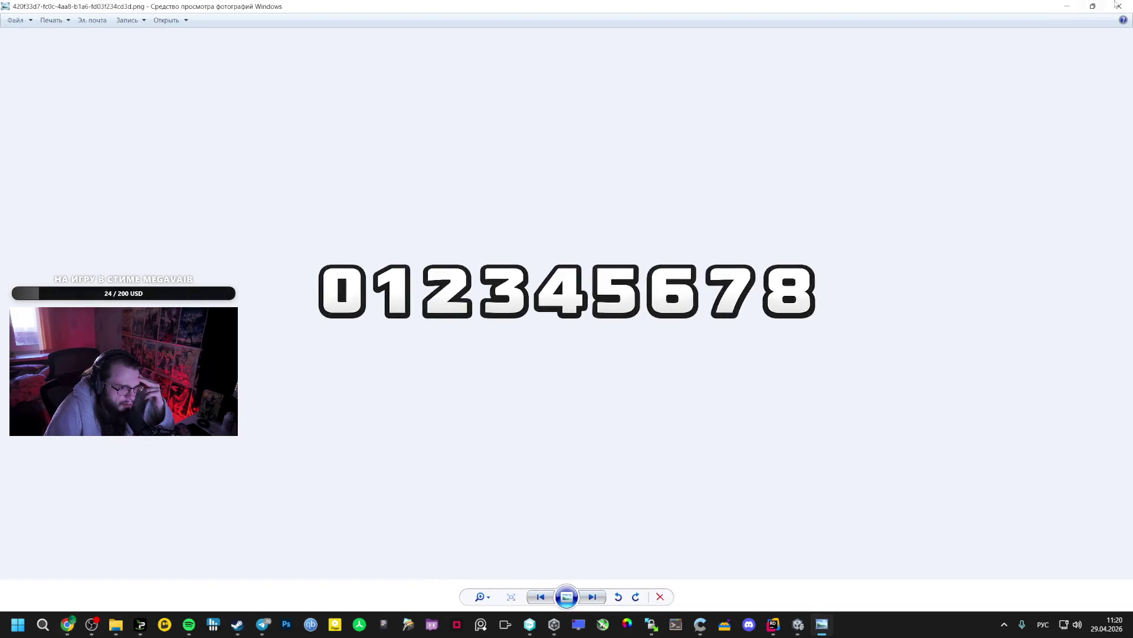
# Close Photo Viewer and select the digit sprite-sheet prompt in the ChatGPT chat
pyautogui.click(1118, 6)
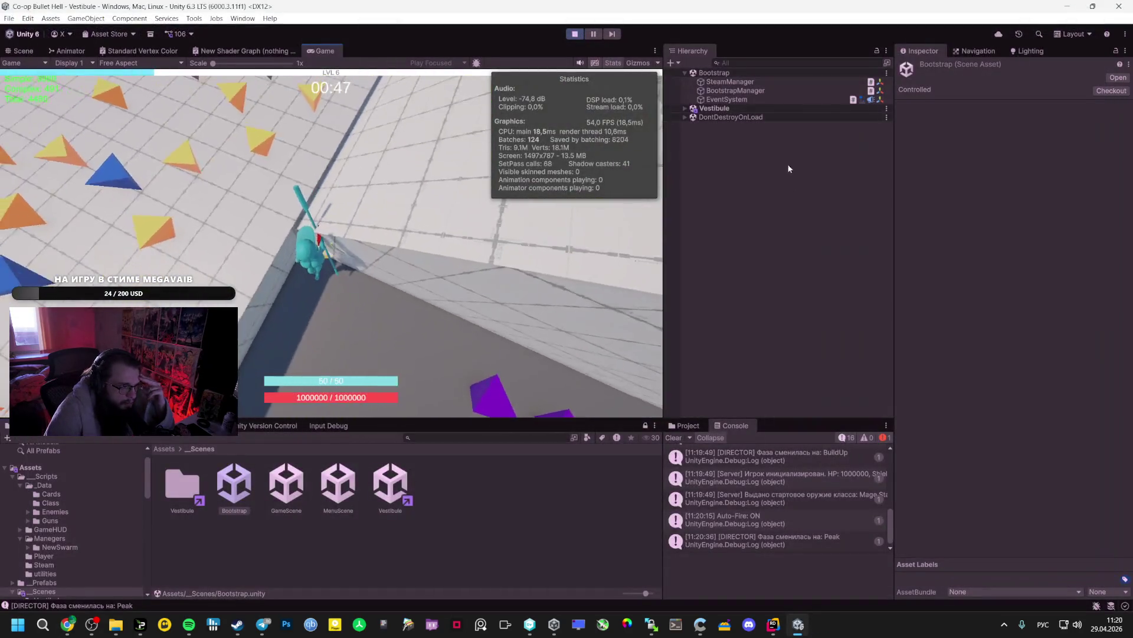
pyautogui.hotkey('alt', 'Tab')
pyautogui.hotkey('ctrl', 'v')
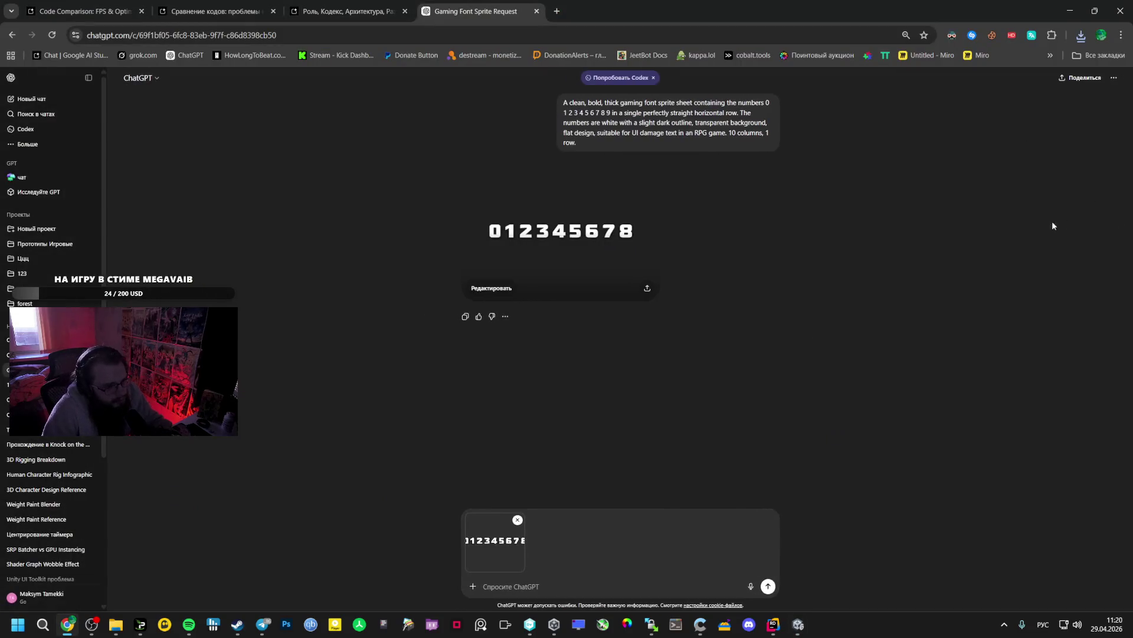
pyautogui.click(506, 316)
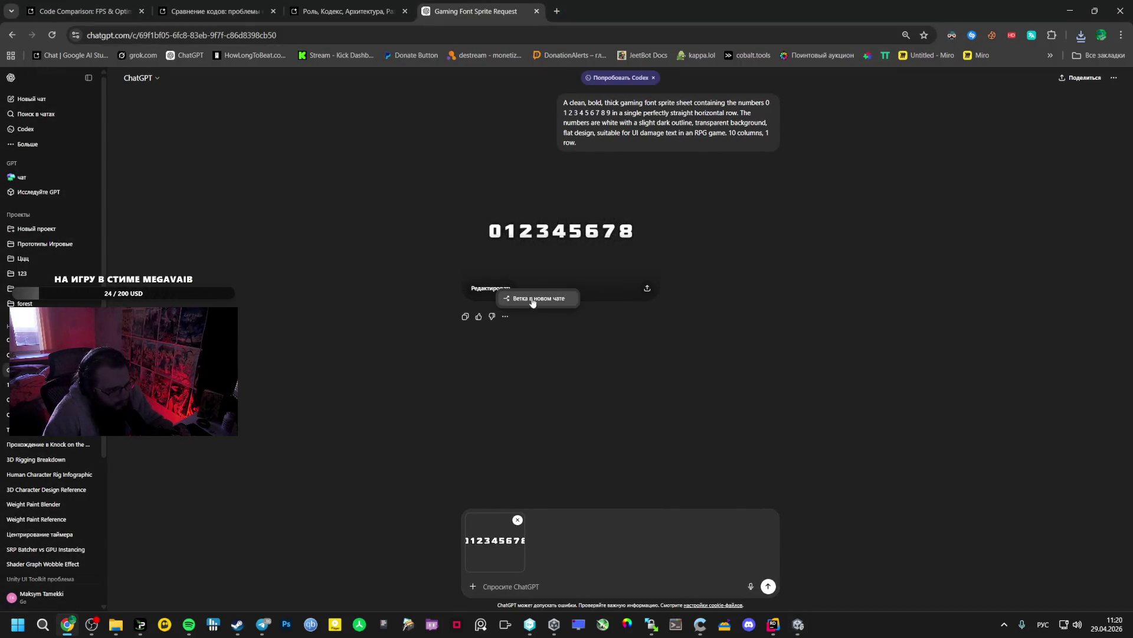
pyautogui.moveTo(642, 139)
pyautogui.mouseDown()
pyautogui.moveTo(655, 133)
pyautogui.moveTo(563, 108)
pyautogui.mouseUp()
pyautogui.hotkey('ctrl', 'c')
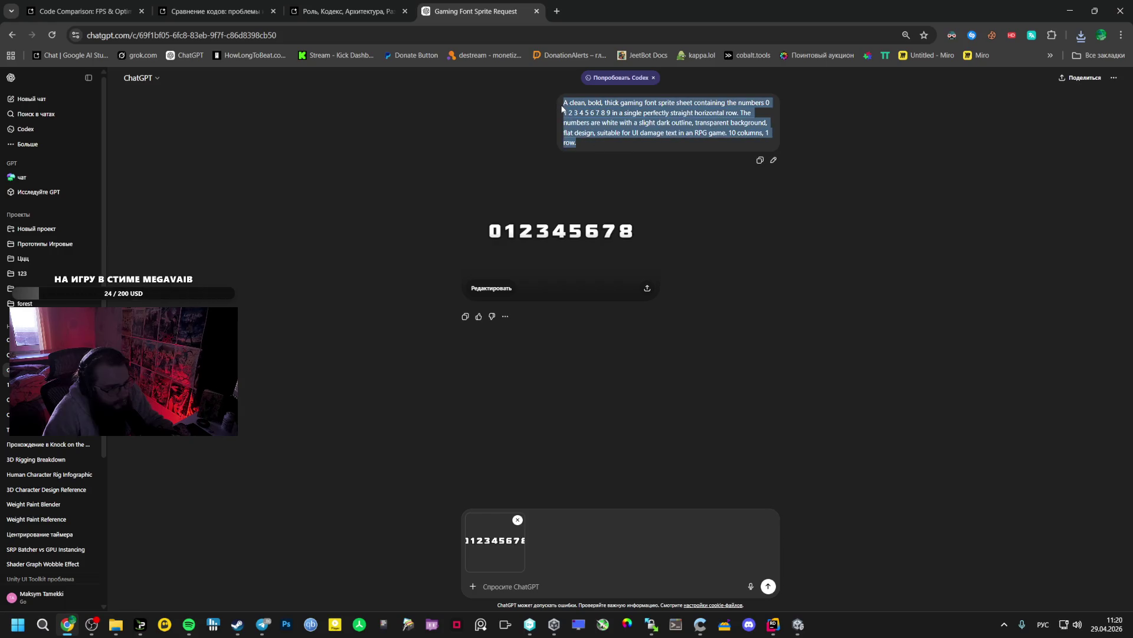
# In a new chat, drop the attachment and submit the prompt from the Images page
pyautogui.click(25, 100)
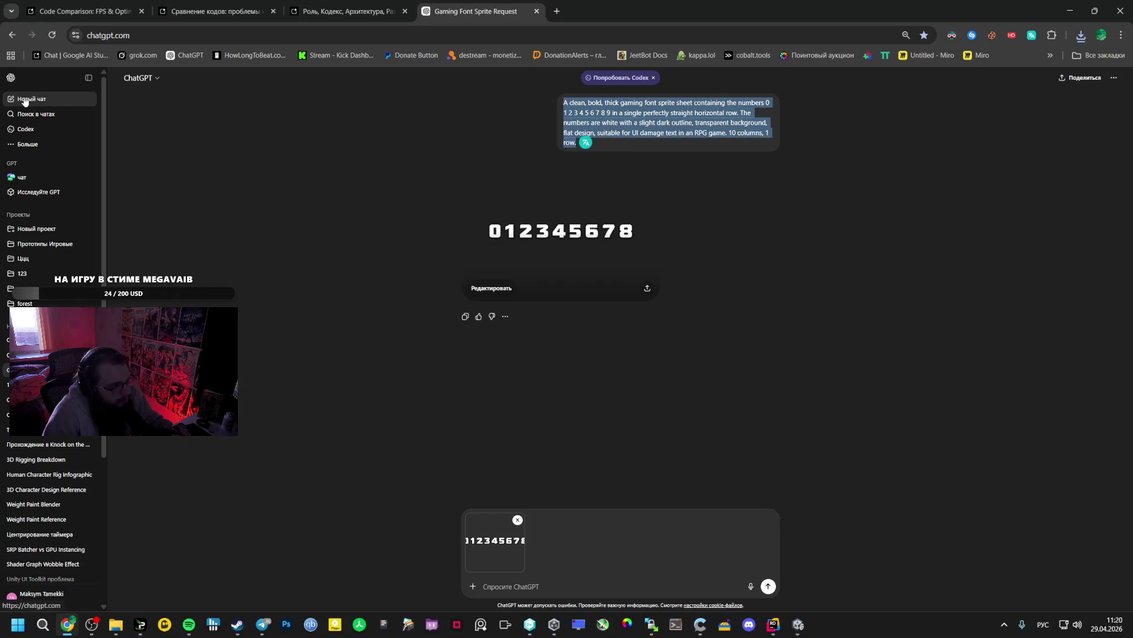
pyautogui.click(516, 306)
pyautogui.click(63, 148)
pyautogui.click(111, 141)
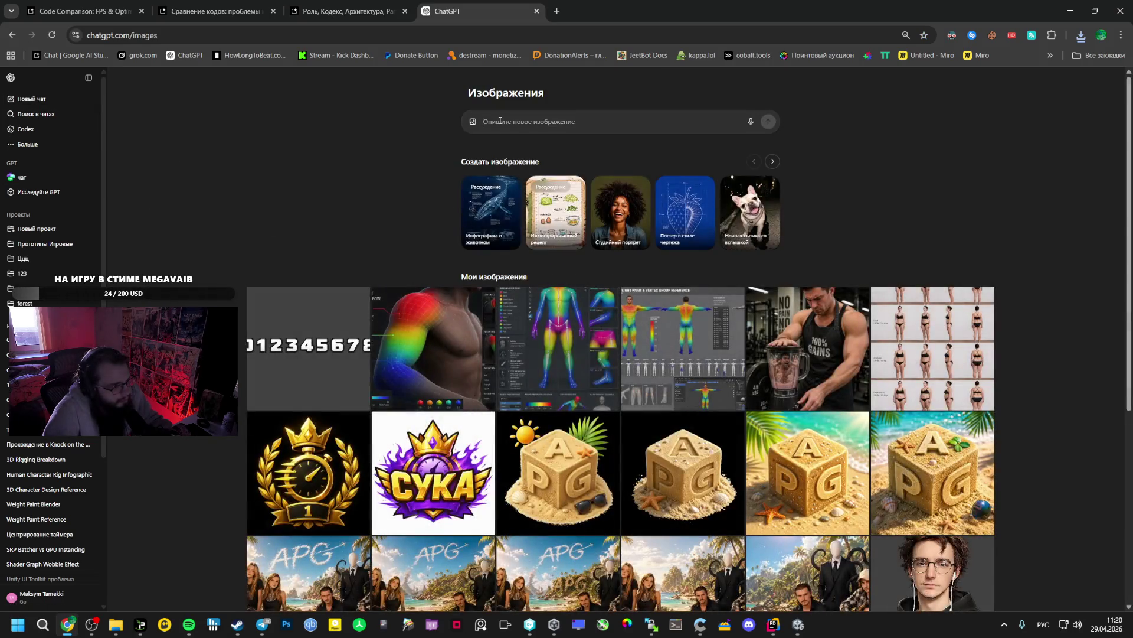
pyautogui.click(500, 121)
pyautogui.hotkey('ctrl', 'v')
pyautogui.press('Return')
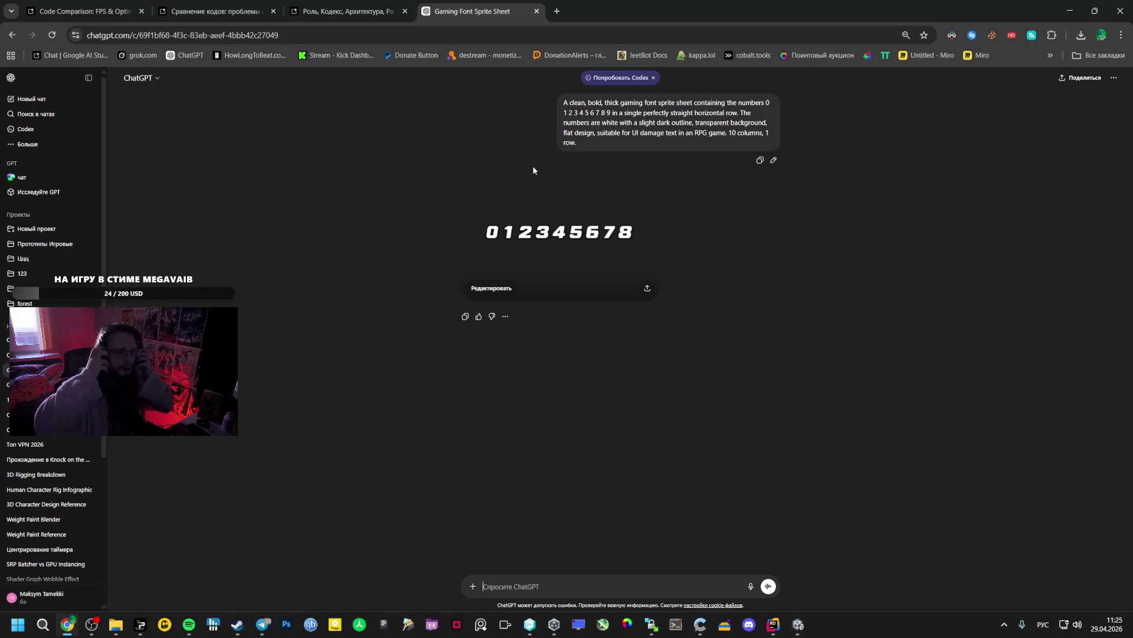
# Send 'ГДЕ 9' on the generated digits image to ask for the missing 9
pyautogui.moveTo(682, 141)
pyautogui.mouseDown()
pyautogui.moveTo(558, 119)
pyautogui.moveTo(565, 113)
pyautogui.mouseUp()
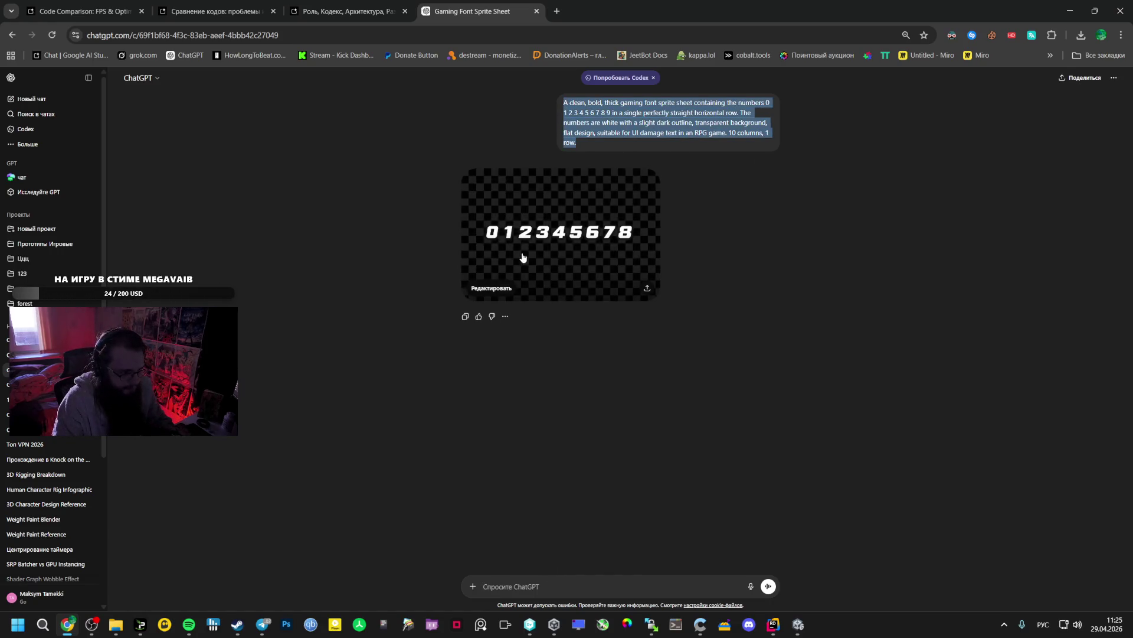
pyautogui.click(523, 256)
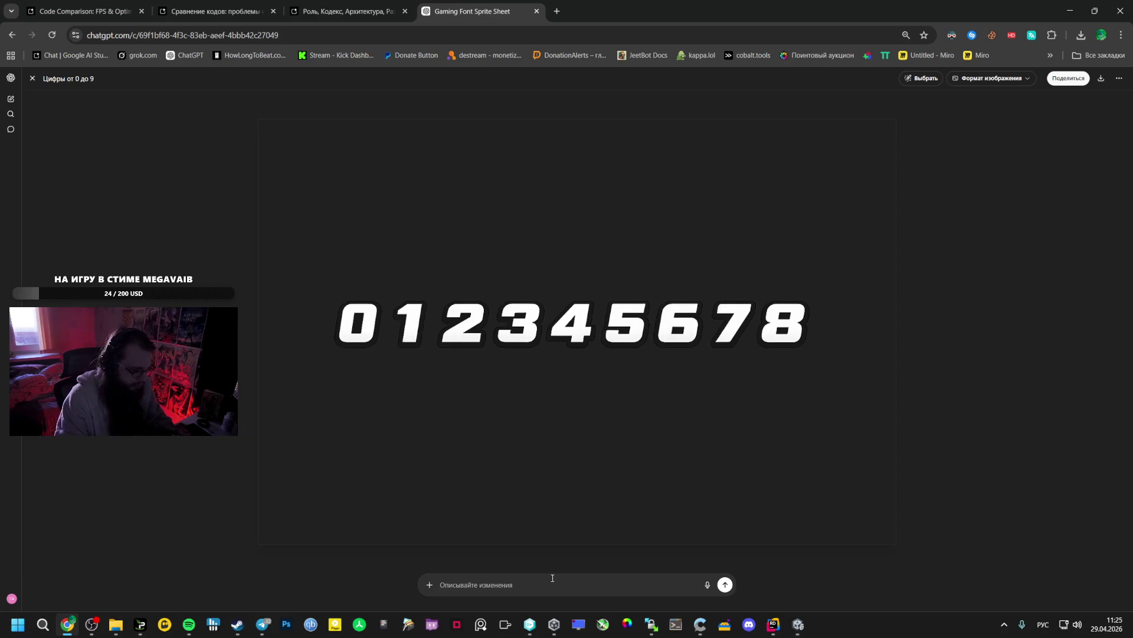
pyautogui.write('ГДЕ (')
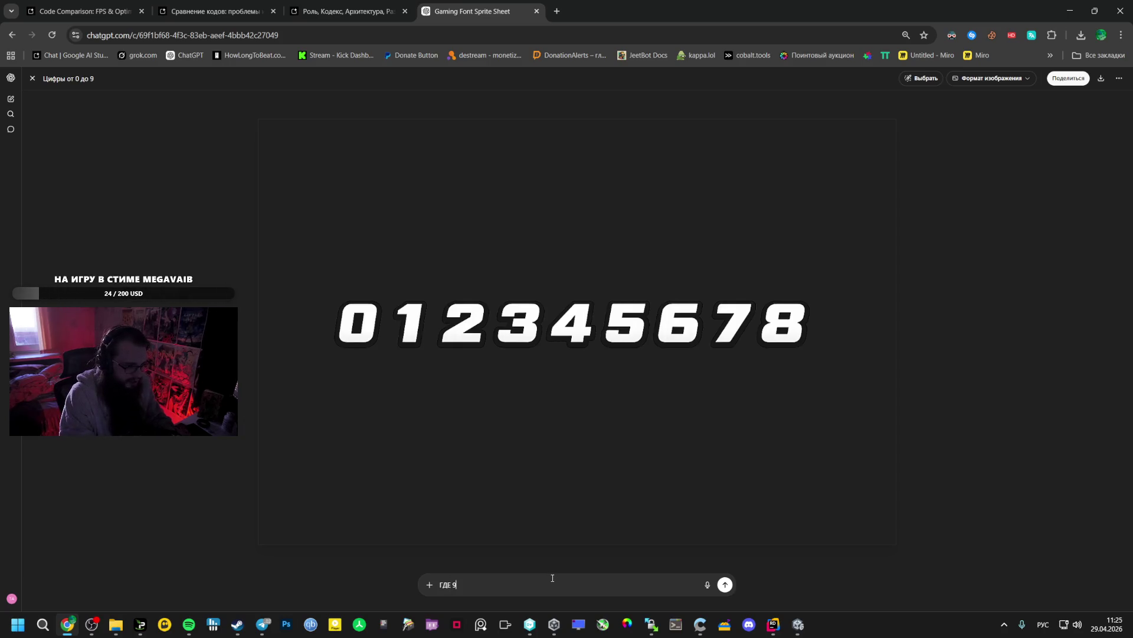
pyautogui.press('Return')
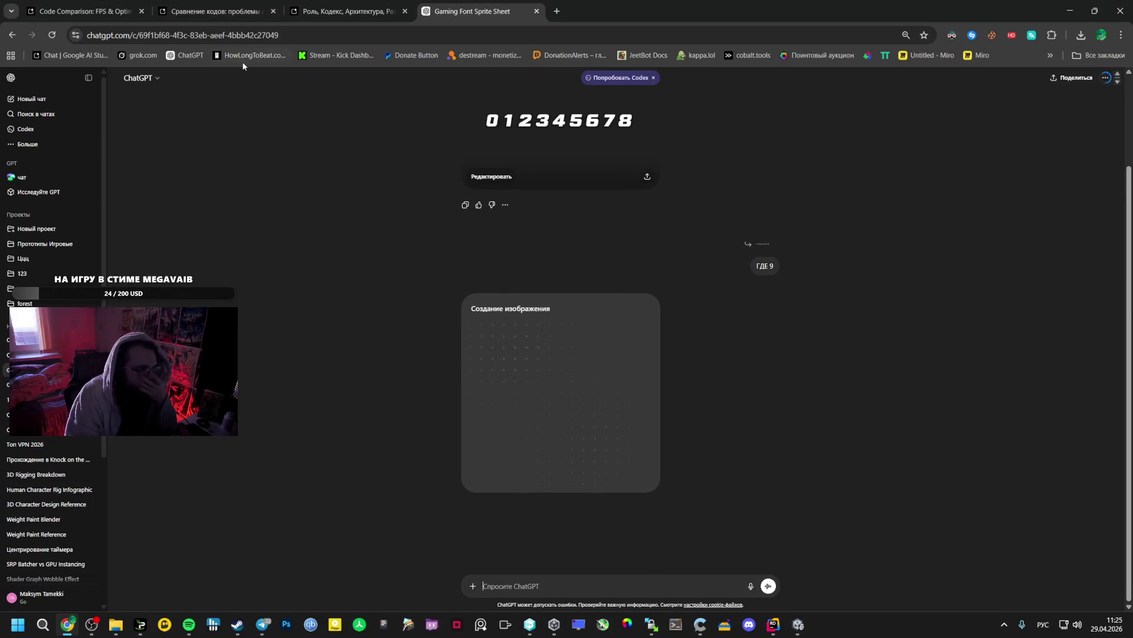
# Select the DamageDigit file name in the AI Studio chat, then return to Unity
pyautogui.click(304, 11)
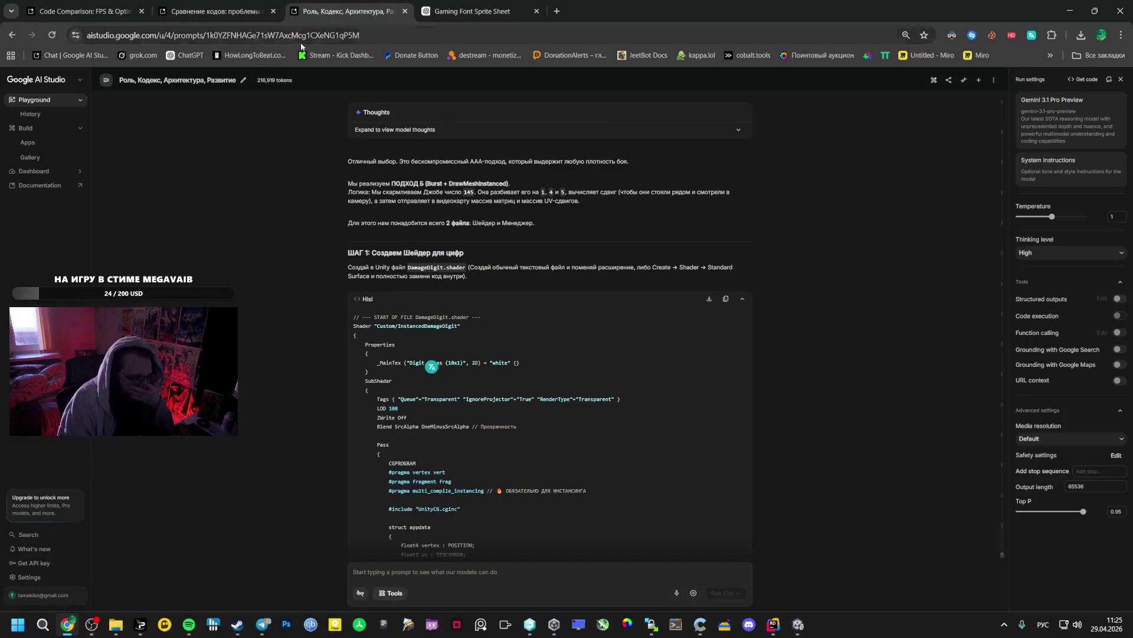
pyautogui.doubleClick(423, 266)
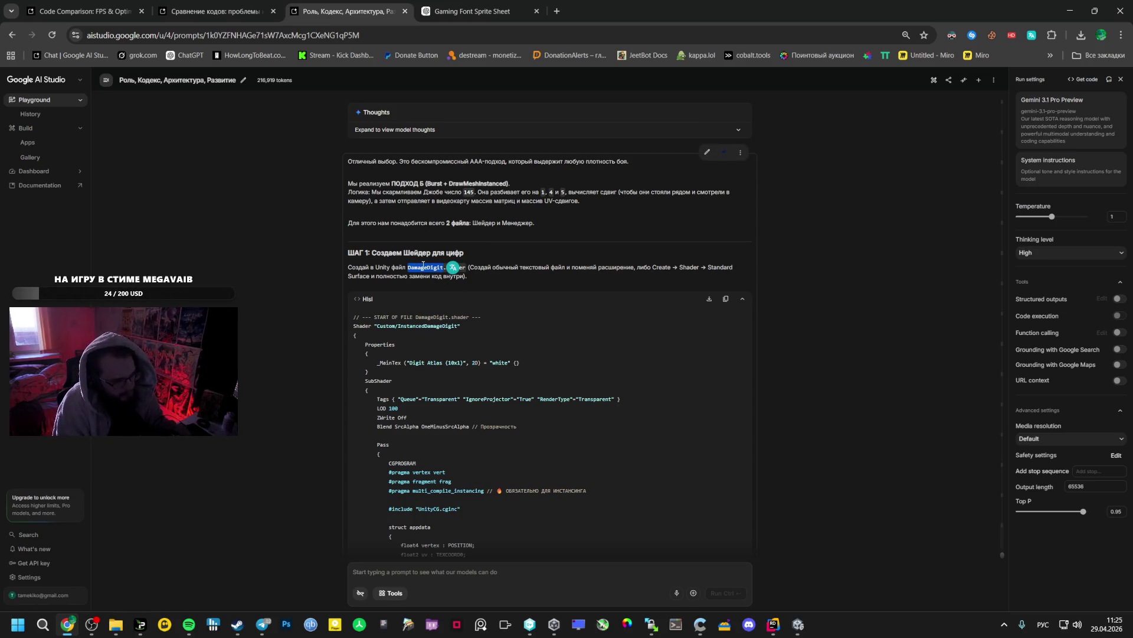
pyautogui.click(791, 624)
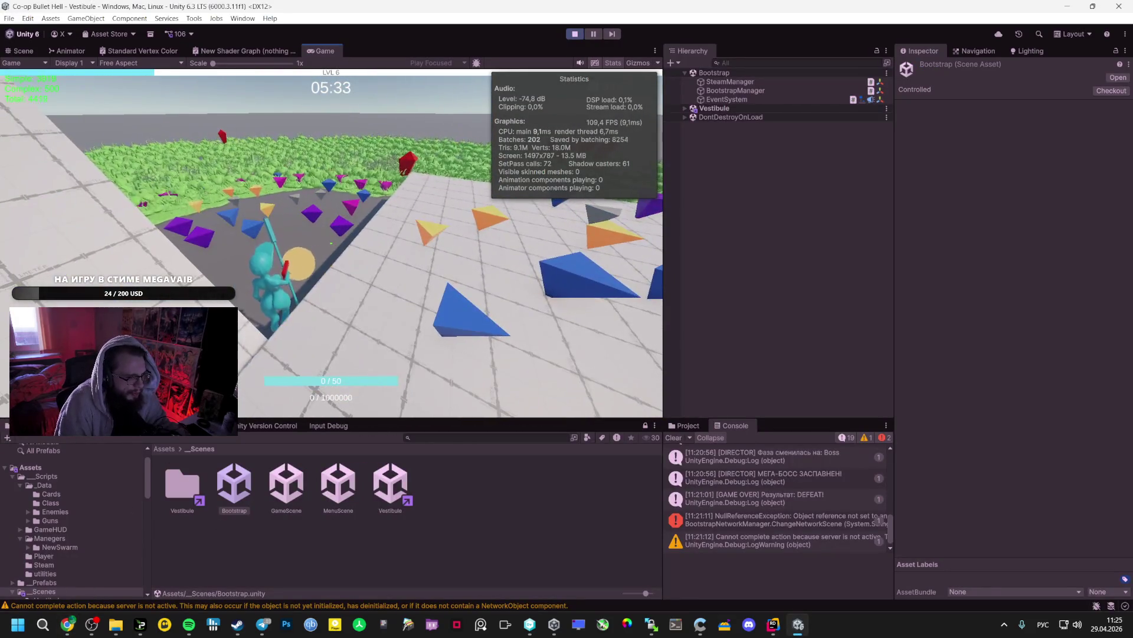
# Pause and inspect the NullReferenceException and server-not-active warning, checking GameSessionManager, then resume
pyautogui.press('Escape')
pyautogui.click(742, 520)
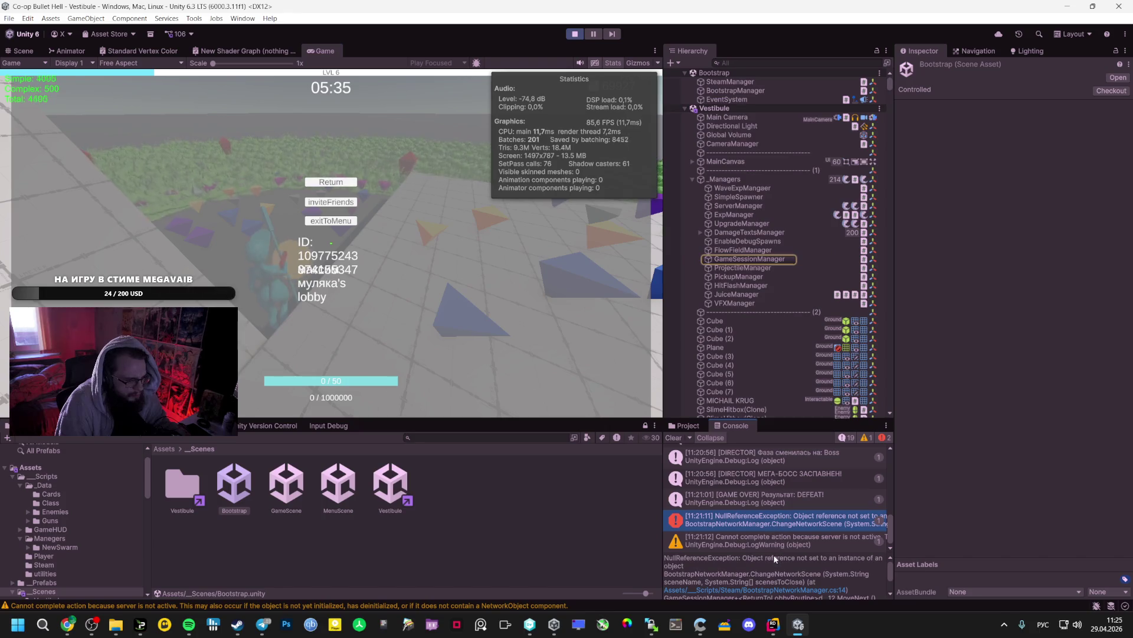
pyautogui.click(749, 259)
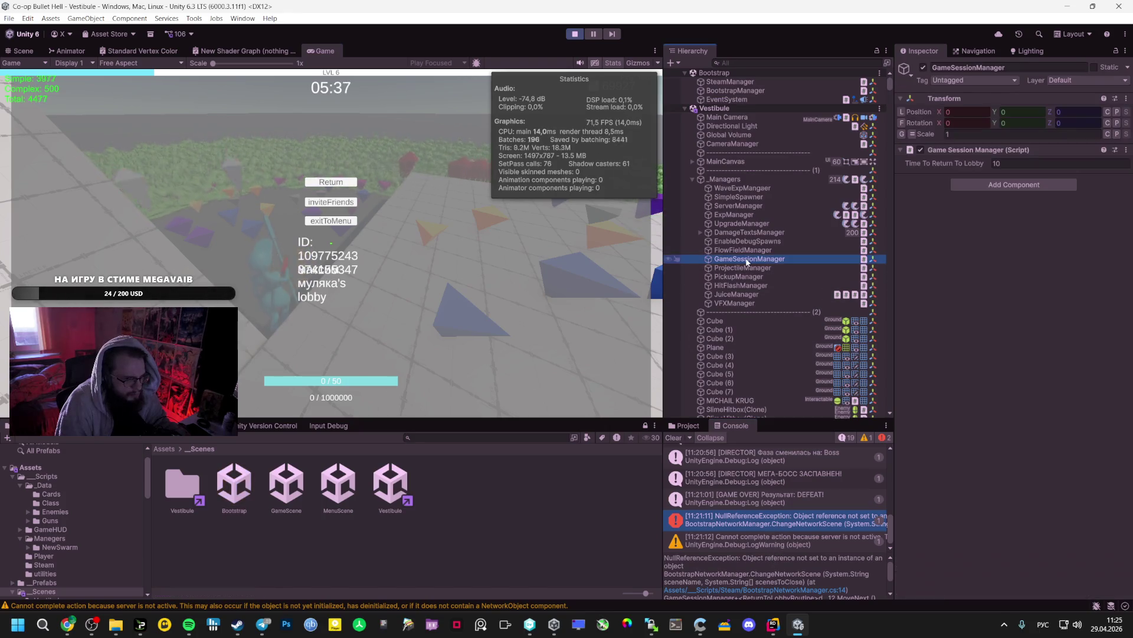
pyautogui.click(637, 389)
pyautogui.press('Escape')
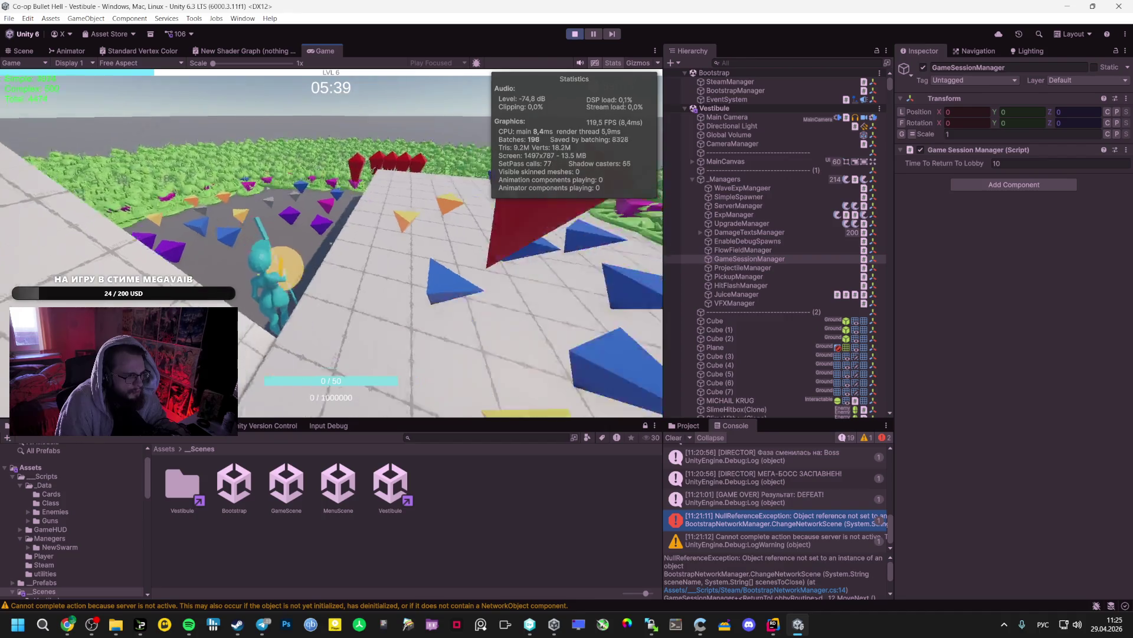
pyautogui.press('Escape')
pyautogui.scroll(15, 825, 500)
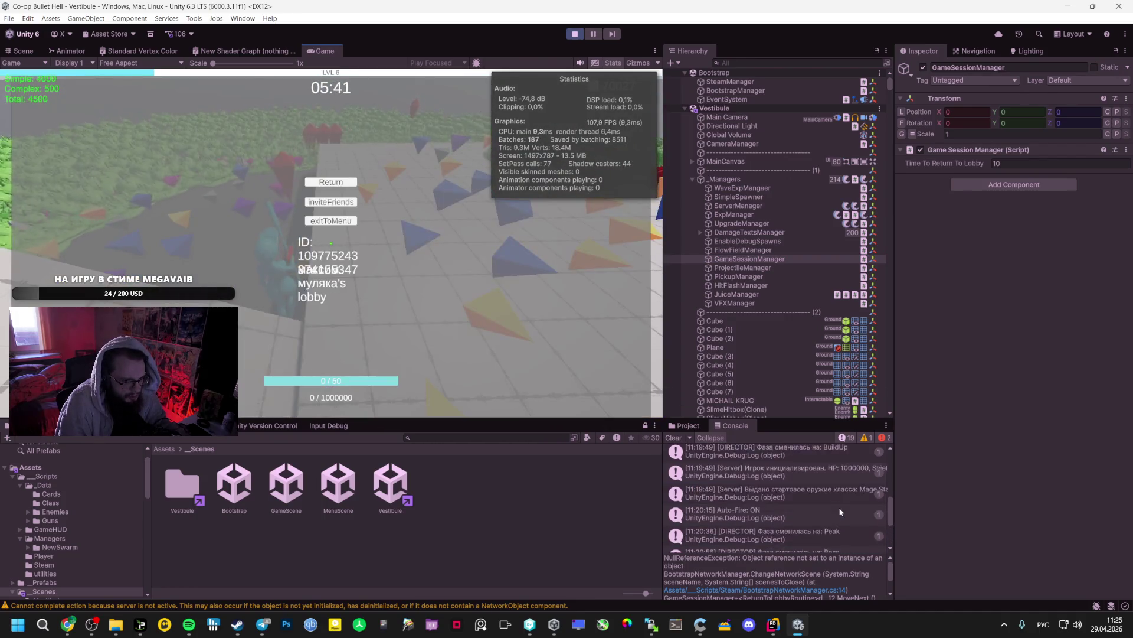
pyautogui.scroll(-15, 823, 498)
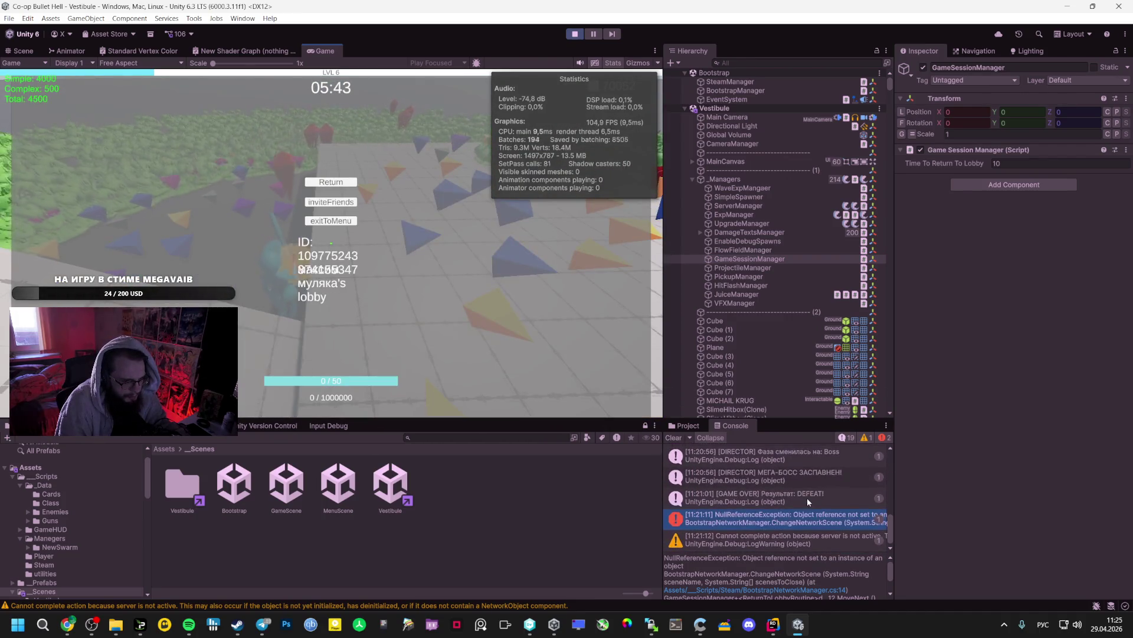
pyautogui.click(791, 542)
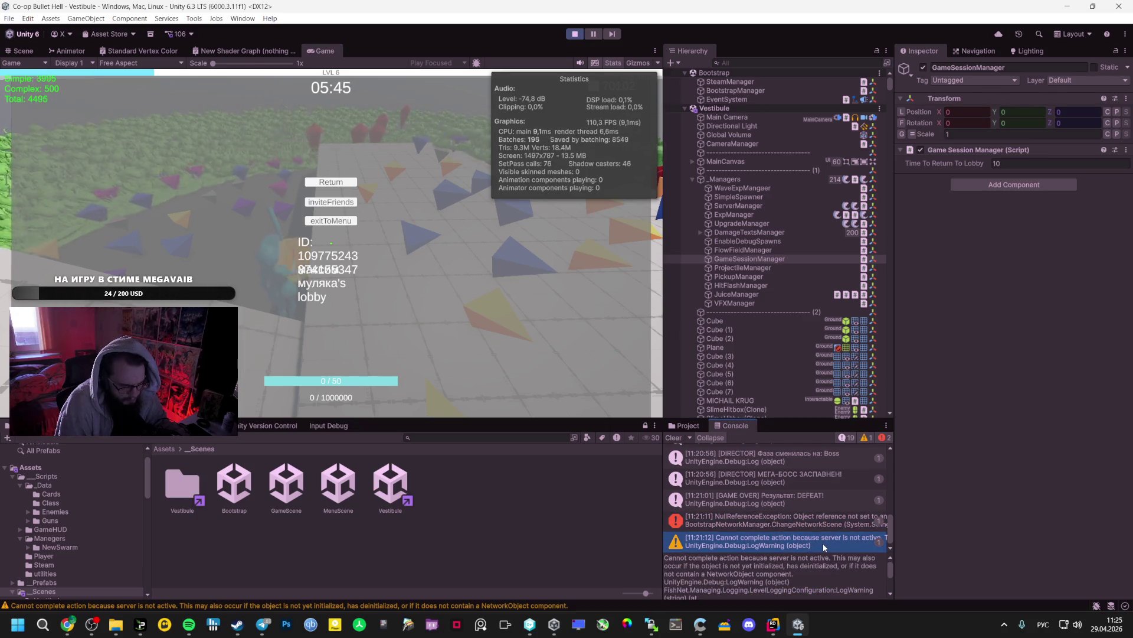
pyautogui.scroll(-3, 803, 576)
pyautogui.scroll(-2, 800, 580)
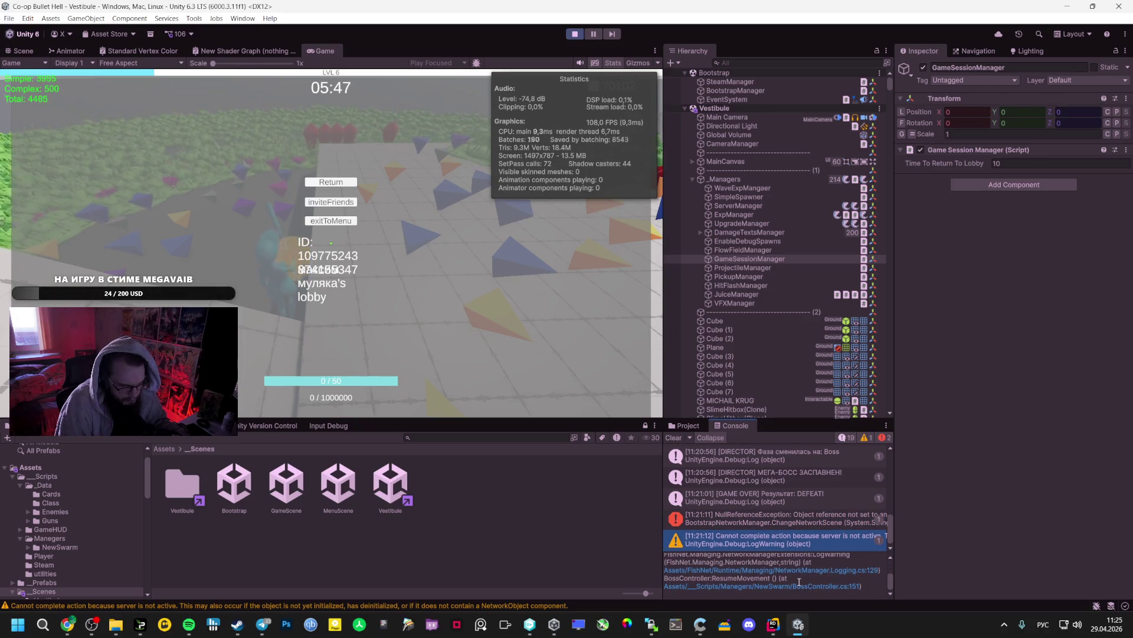
pyautogui.press('Escape')
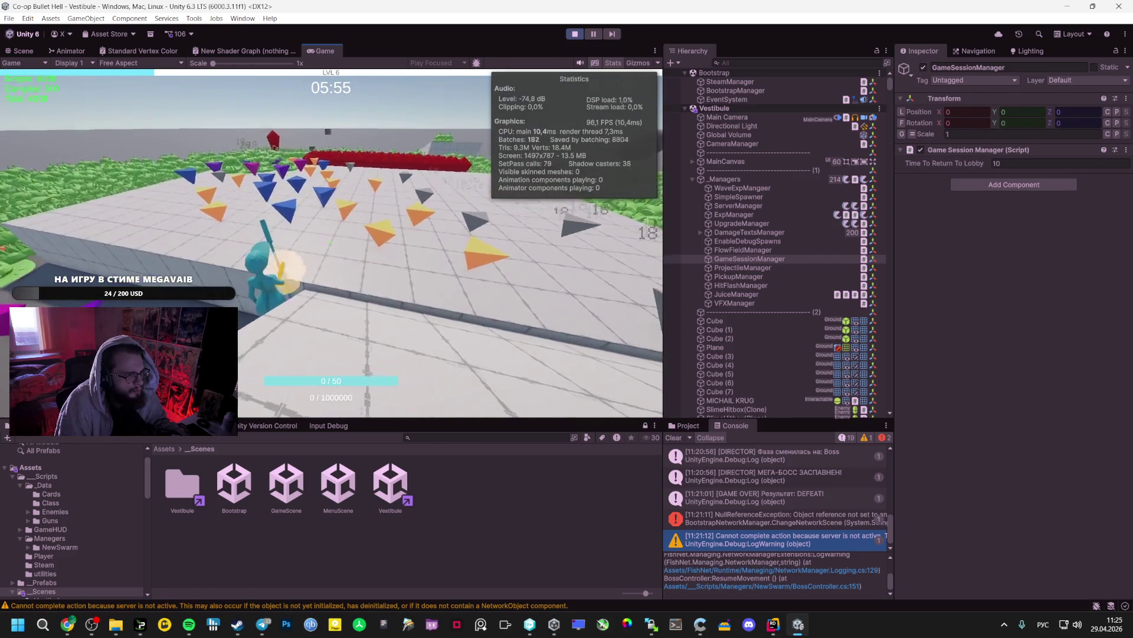
# Turn auto-fire off with F and take Orbital Weapon, Damage Up and Orbital Weapon upgrades
pyautogui.press('f')
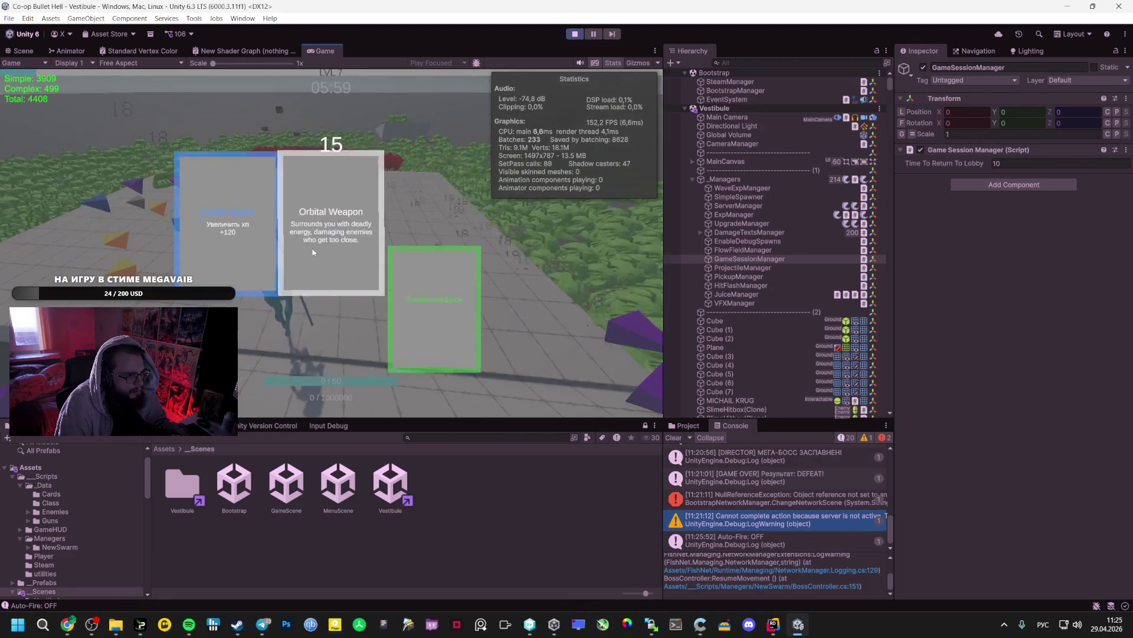
pyautogui.click(313, 252)
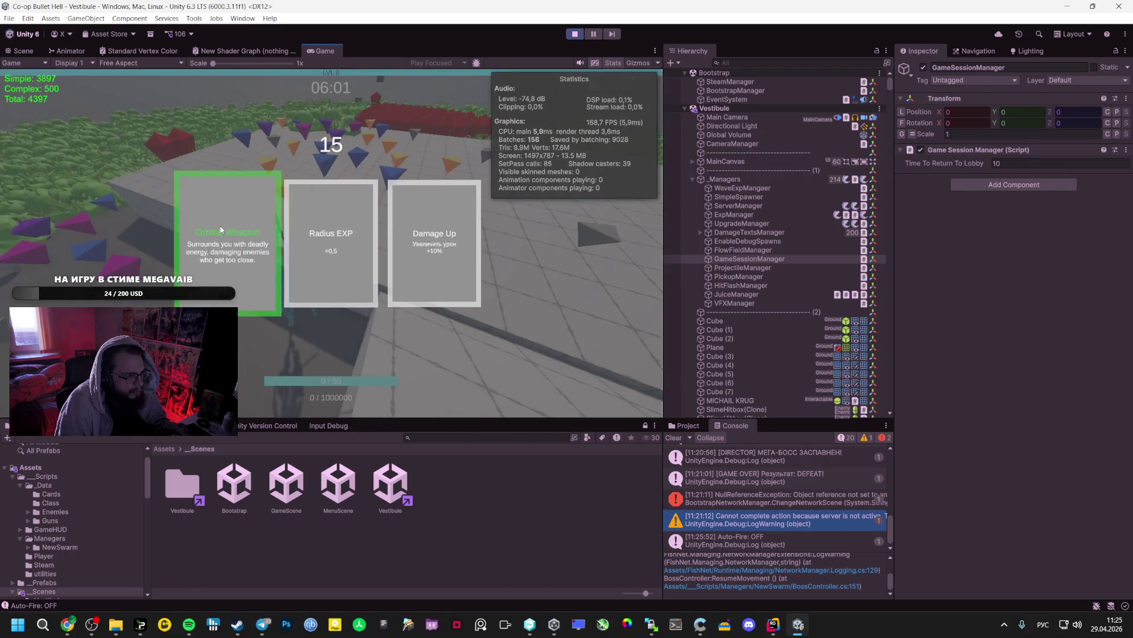
pyautogui.click(221, 229)
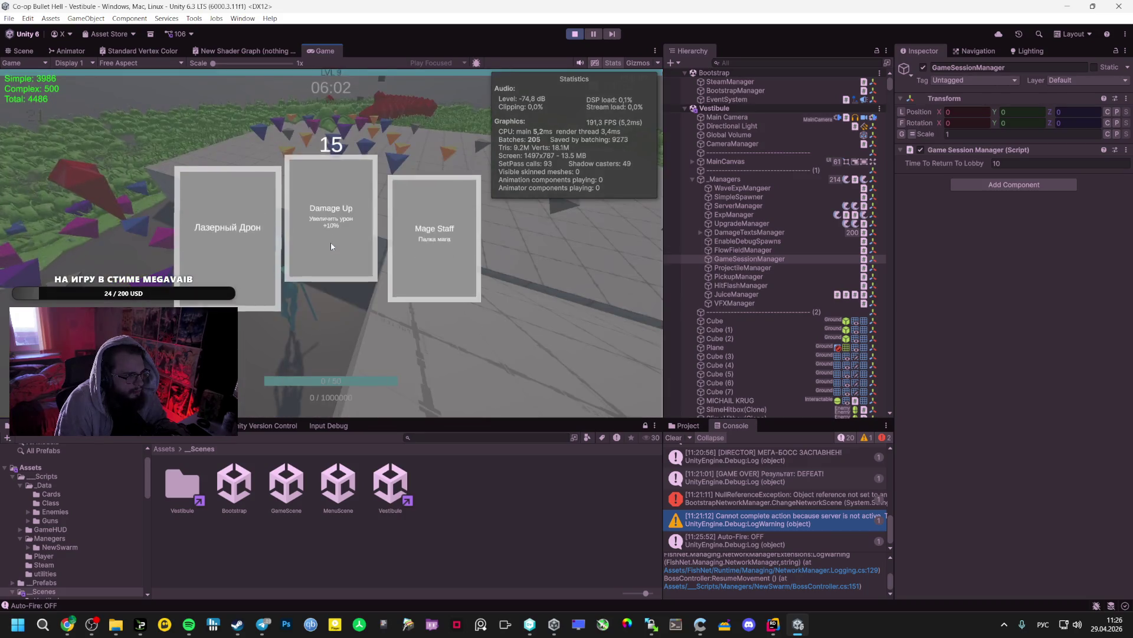
pyautogui.click(332, 246)
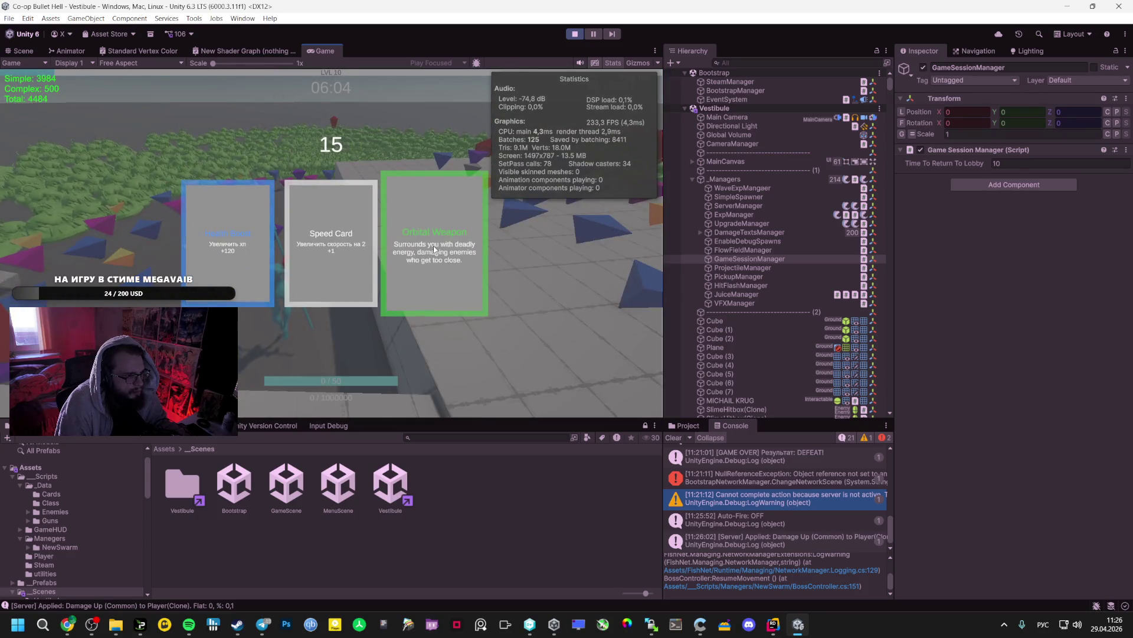
pyautogui.click(435, 249)
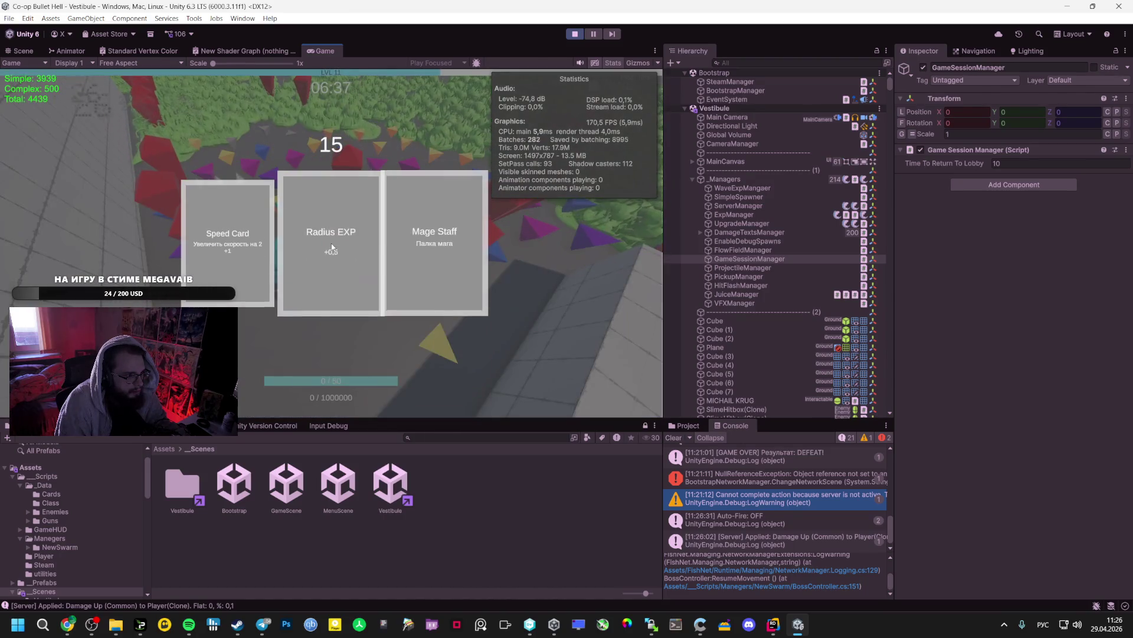
# Pick Mage Staff, Health Boost, Damage Up and Speed Card upgrades at later level-ups
pyautogui.click(436, 244)
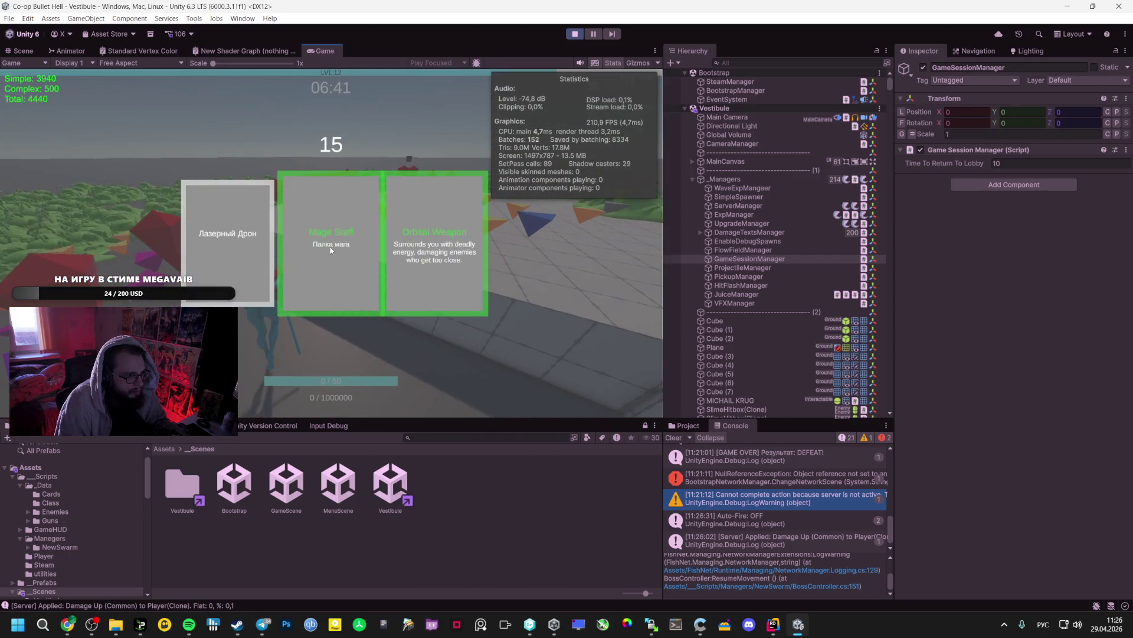
pyautogui.click(331, 246)
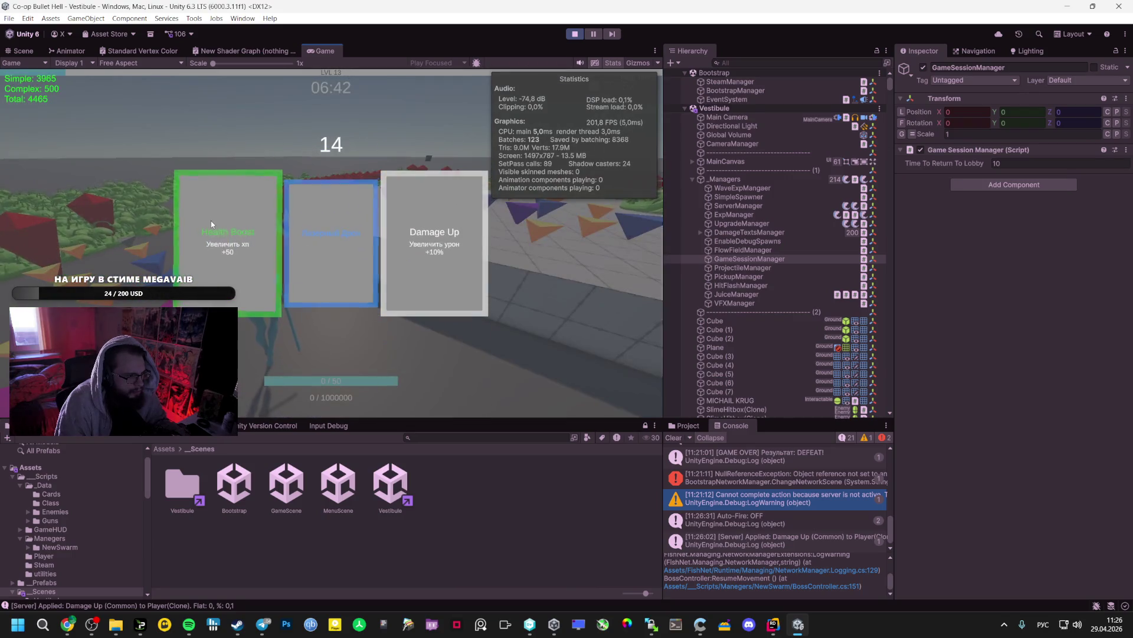
pyautogui.click(211, 221)
pyautogui.click(210, 218)
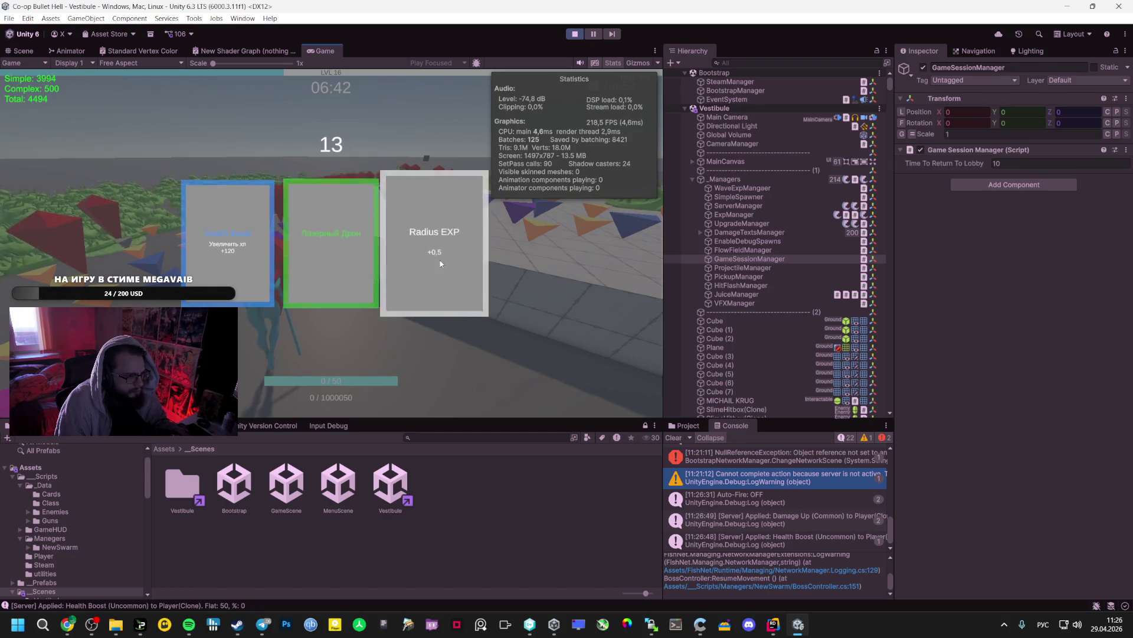
pyautogui.click(253, 228)
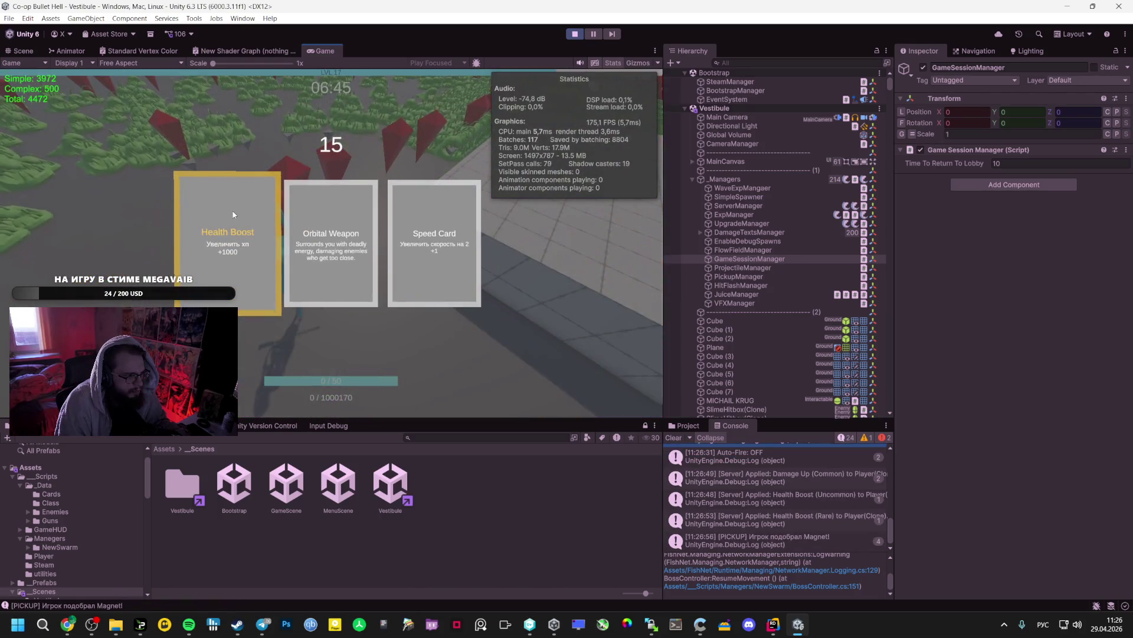
pyautogui.click(233, 210)
pyautogui.click(334, 248)
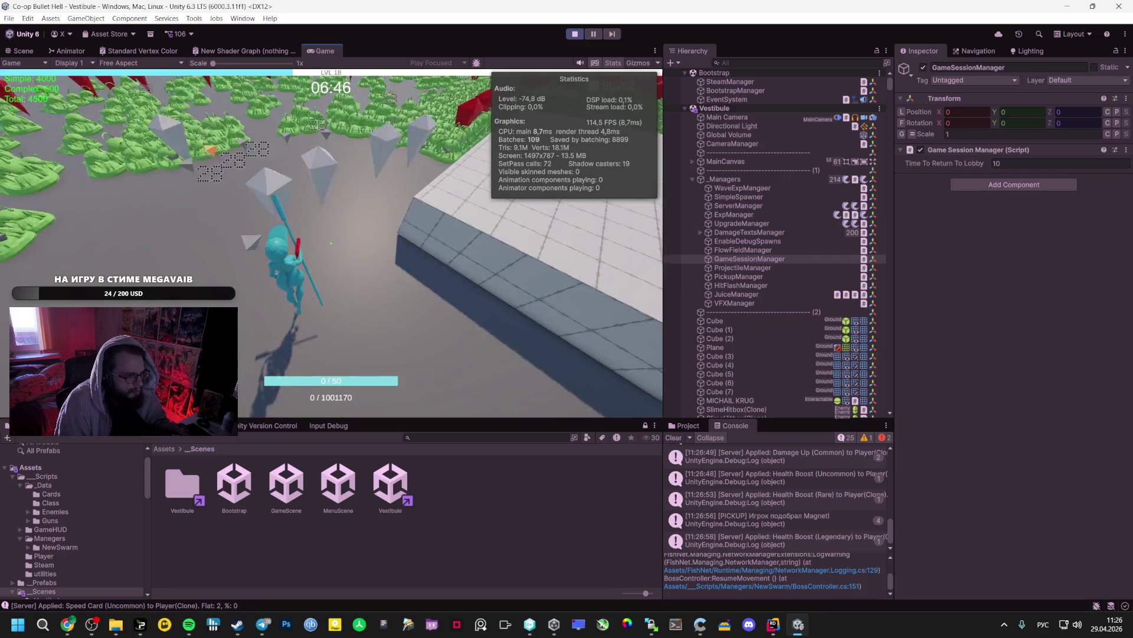
pyautogui.click(331, 244)
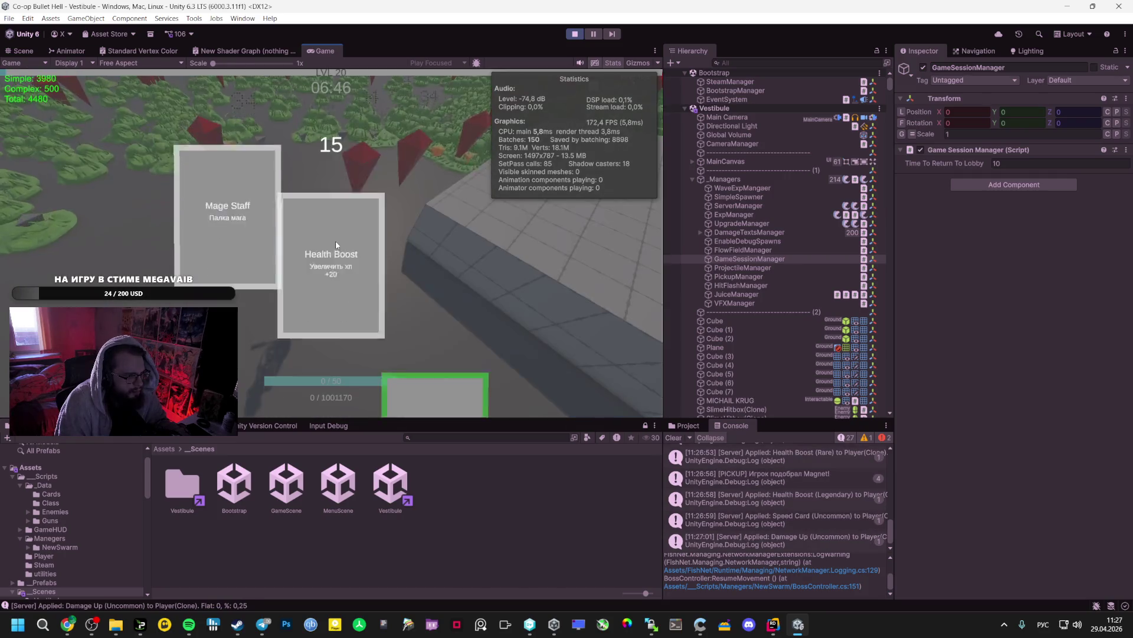
pyautogui.click(387, 220)
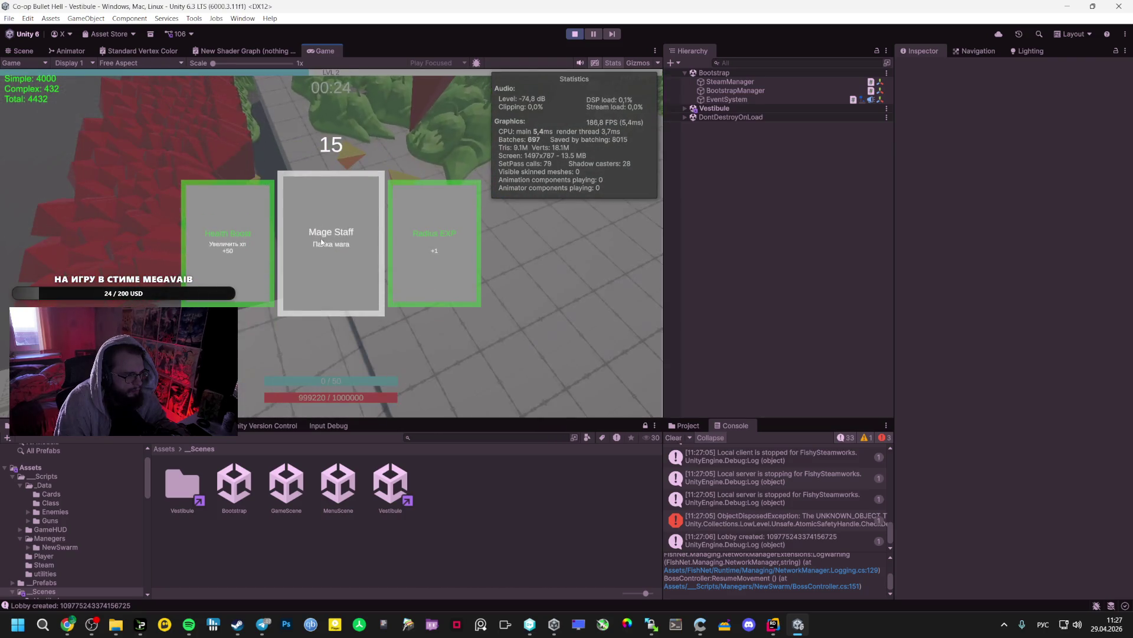
# Choose Mage Staff, Damage Up and Radius EXP upgrades at successive level-ups
pyautogui.click(322, 240)
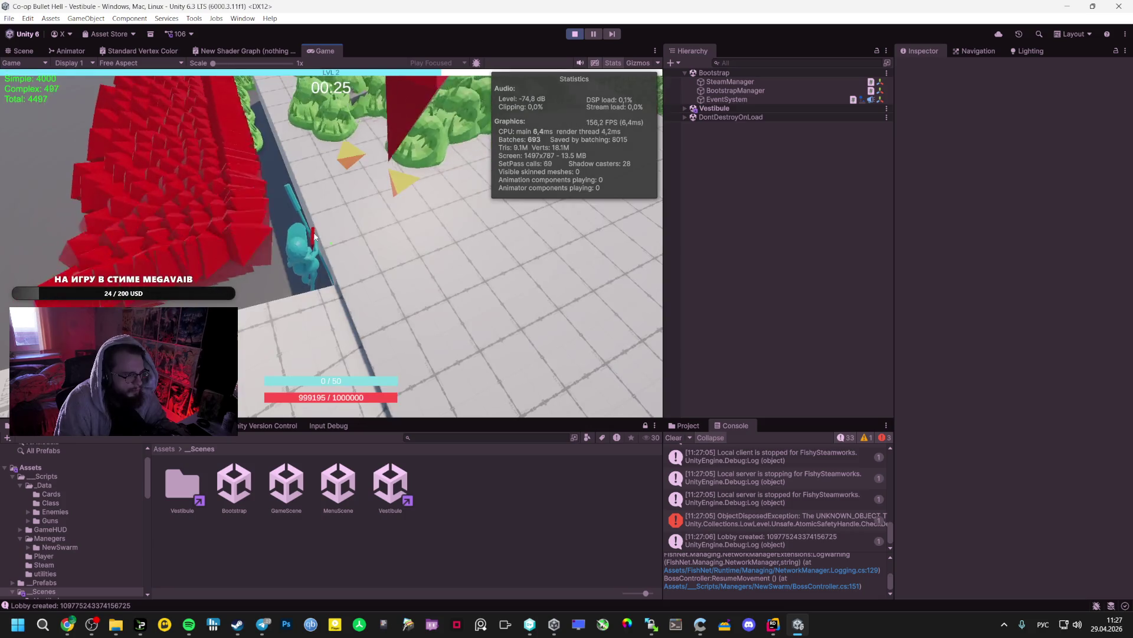
pyautogui.click(457, 248)
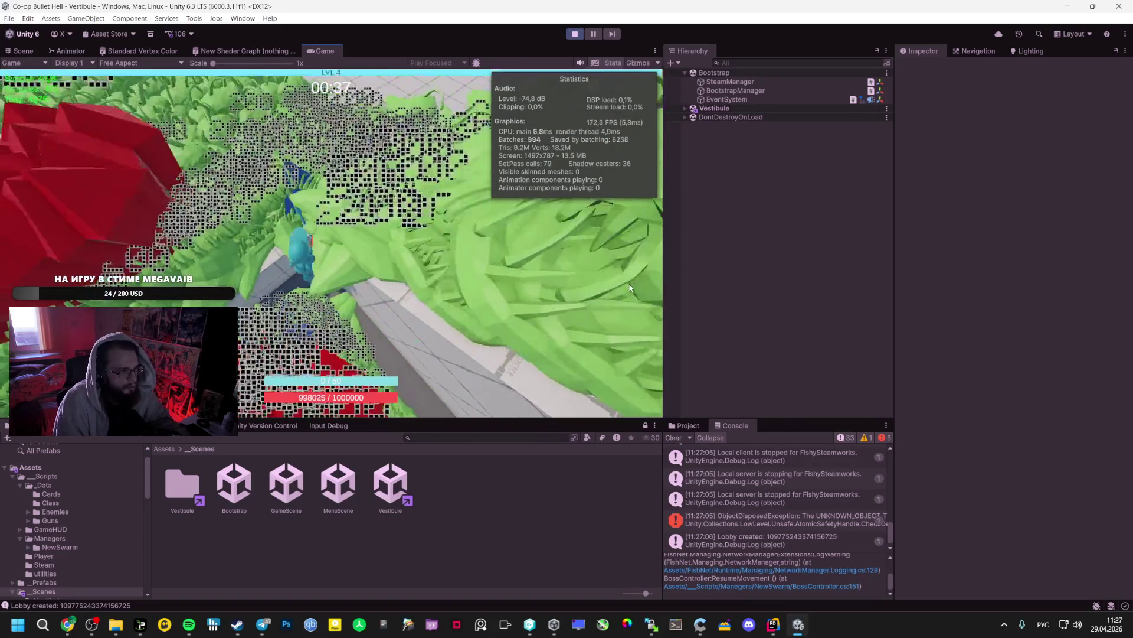
pyautogui.click(418, 233)
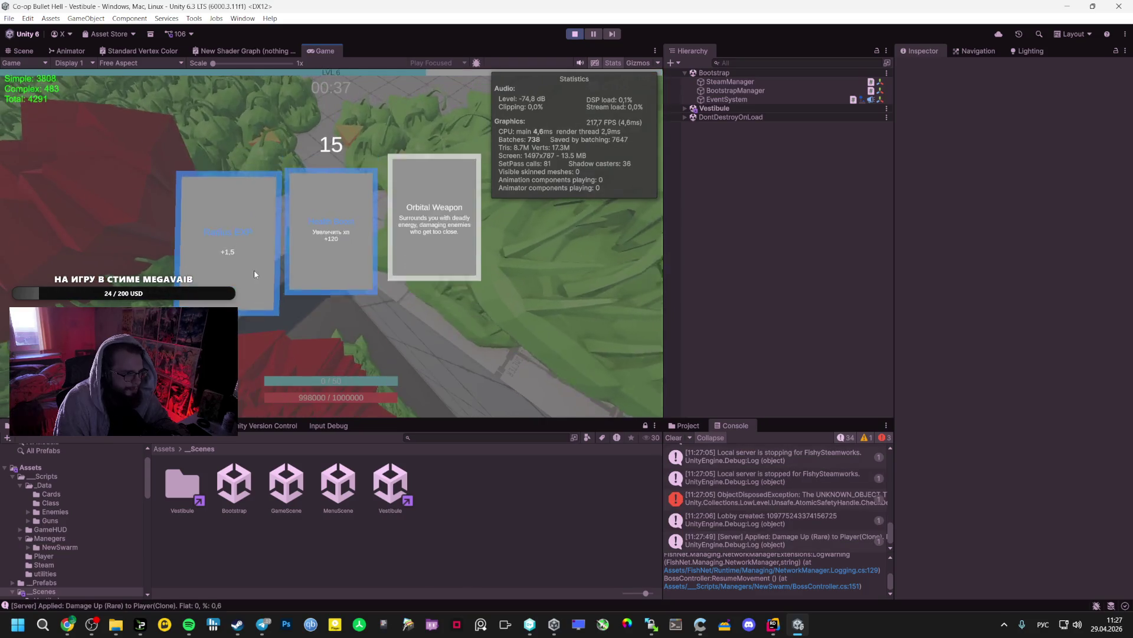
pyautogui.click(229, 239)
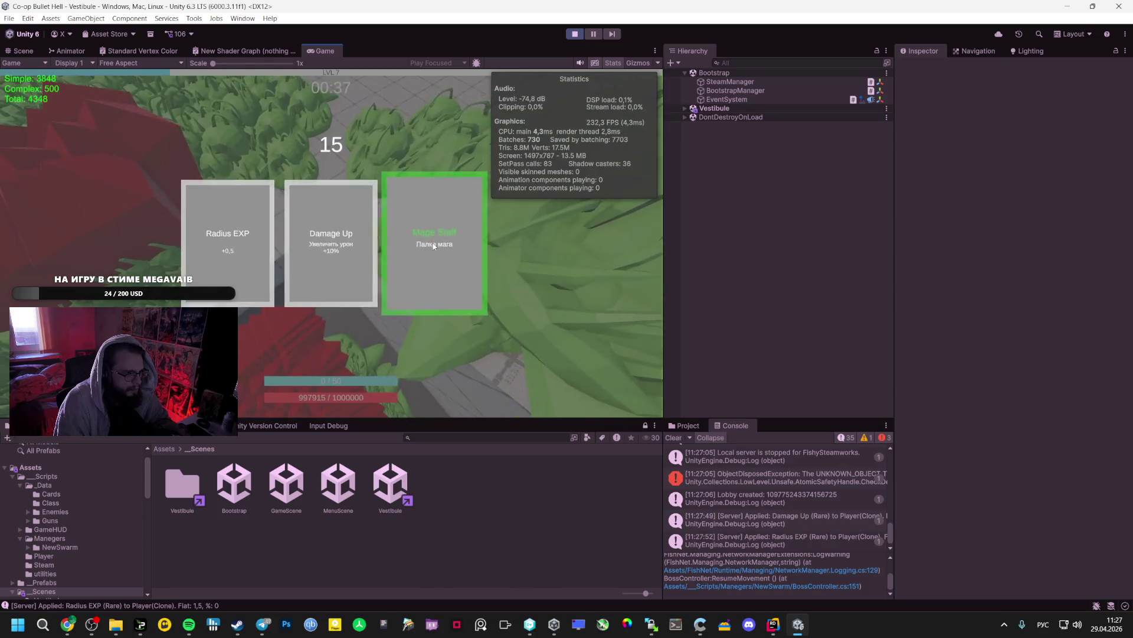
pyautogui.click(434, 246)
pyautogui.click(255, 253)
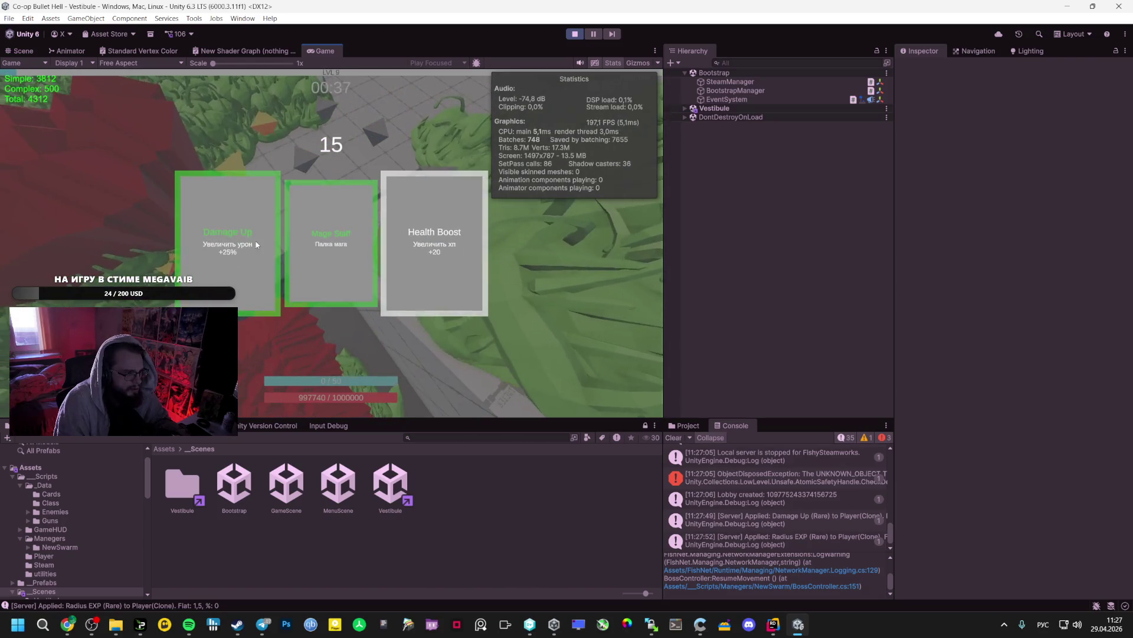
# Take two Speed Card upgrades, pause at level 12, and switch to Gemini's code
pyautogui.click(295, 245)
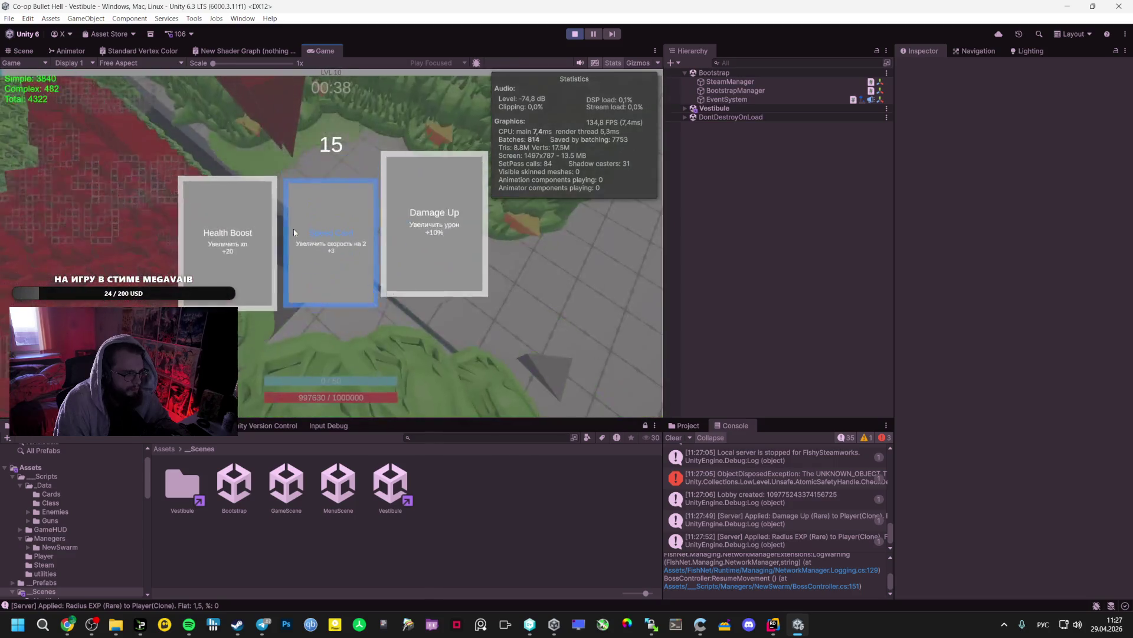
pyautogui.click(363, 225)
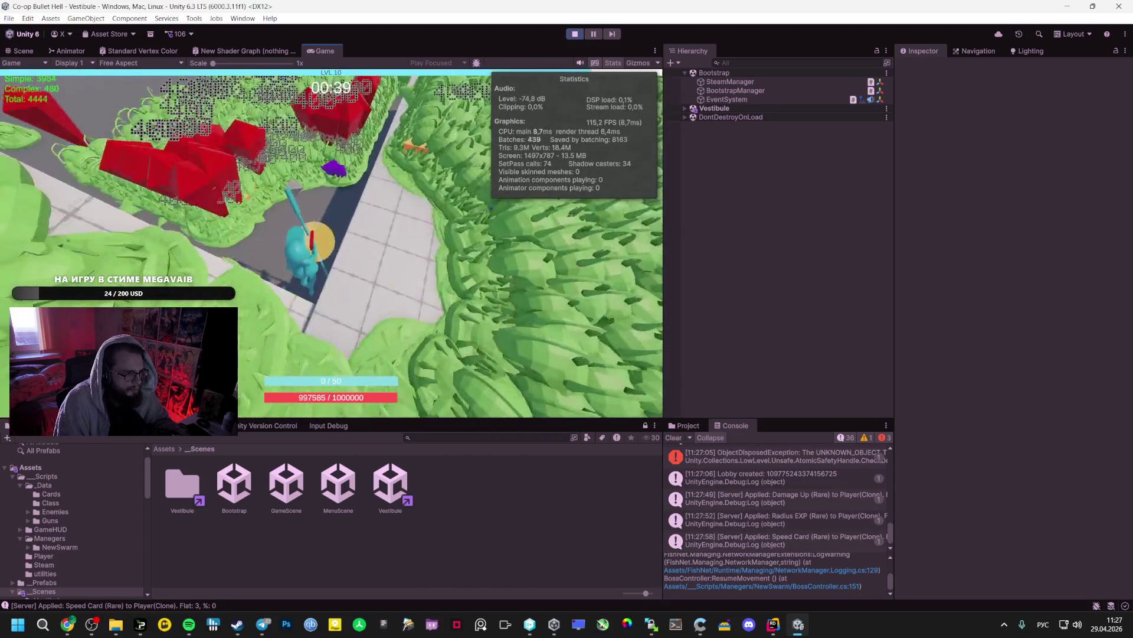
pyautogui.click(319, 238)
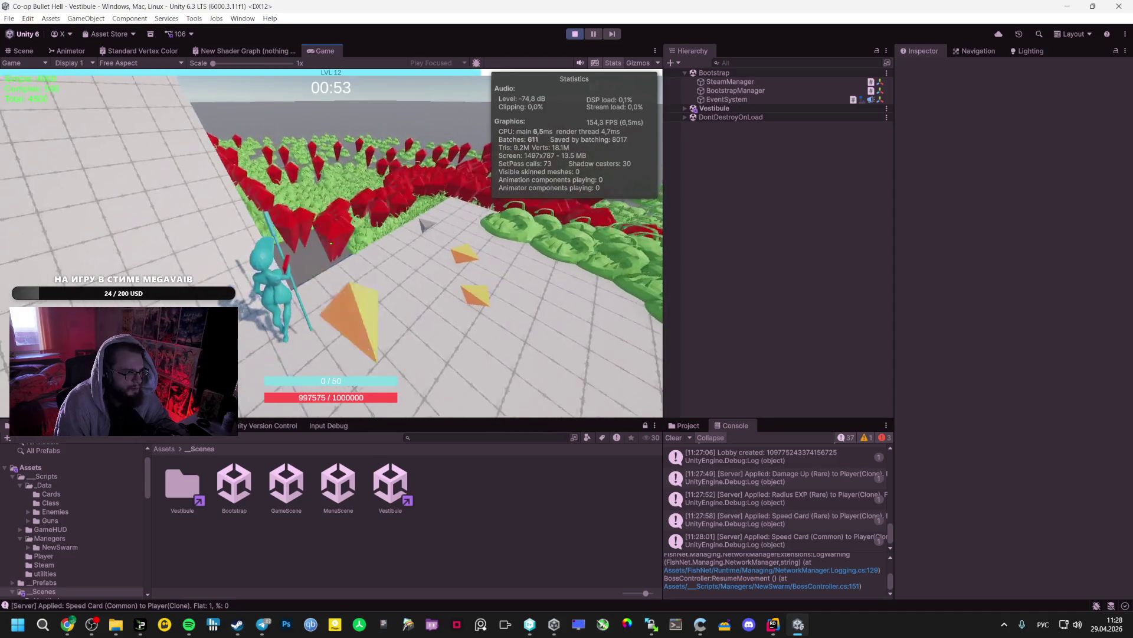
pyautogui.press('Escape')
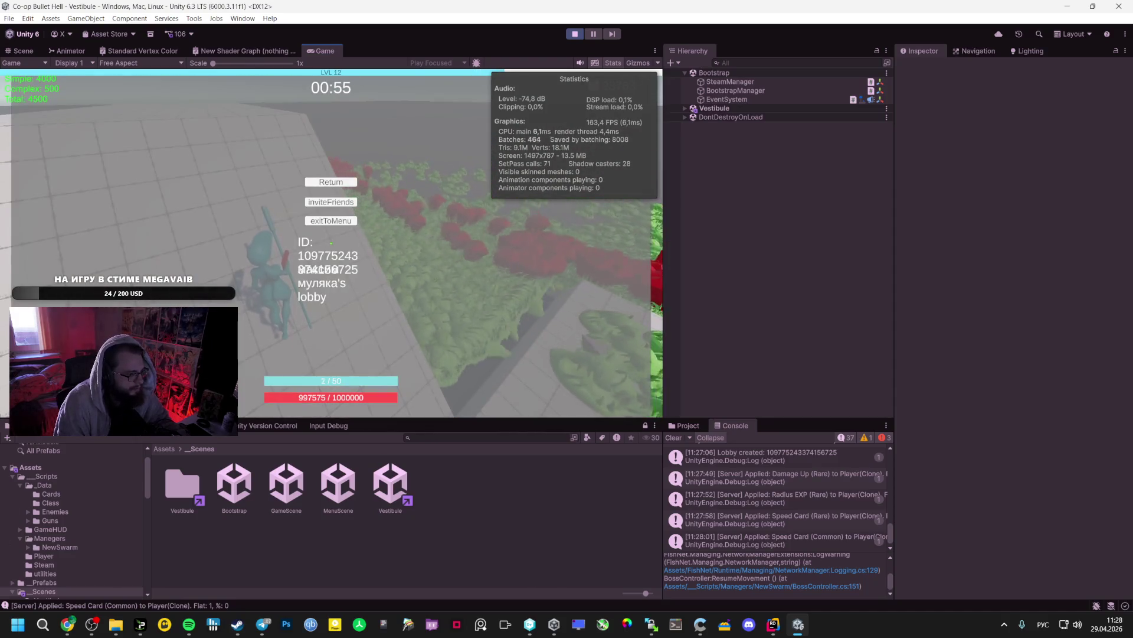
pyautogui.click(73, 626)
# Open a new tab and load the Miro board in a background tab
pyautogui.scroll(-10, 449, 208)
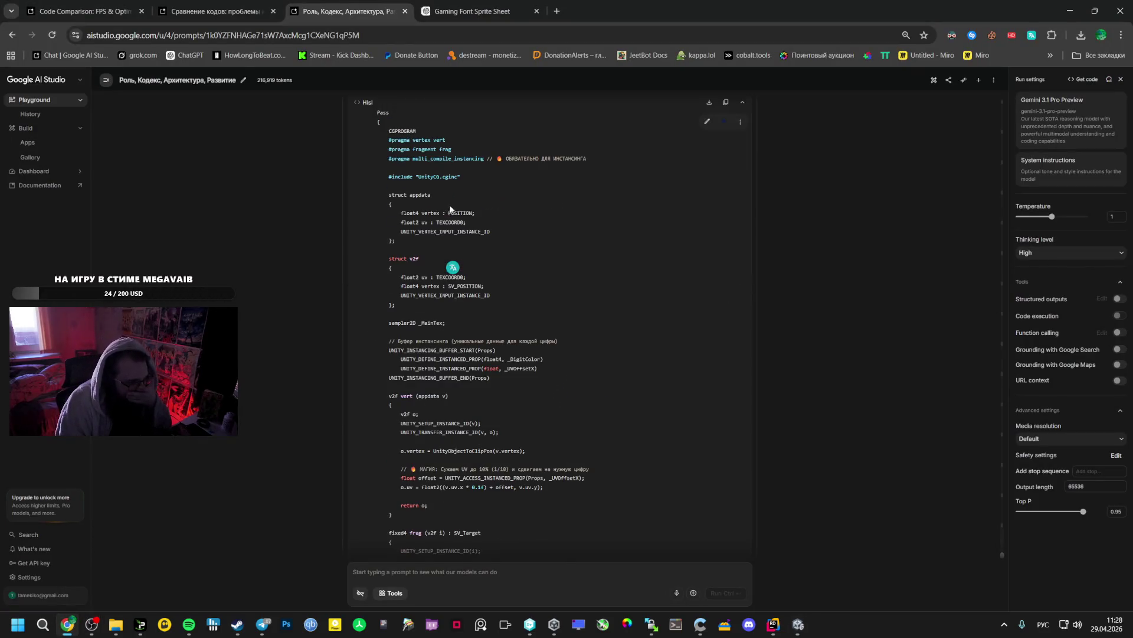
pyautogui.scroll(5, 450, 207)
pyautogui.click(557, 11)
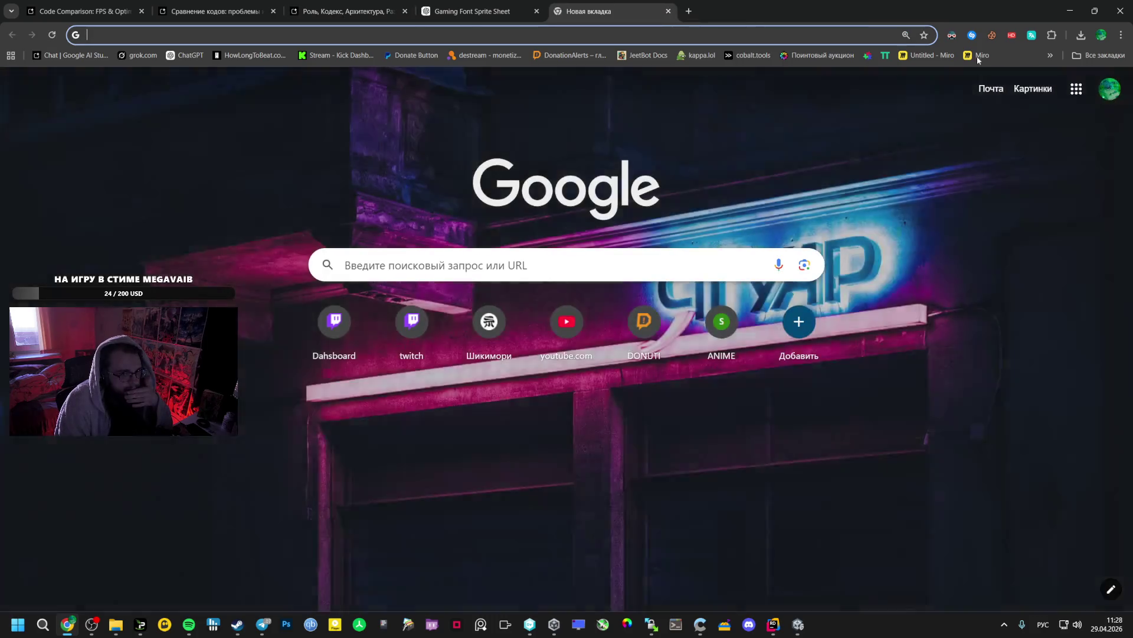
pyautogui.middleClick(977, 55)
# Enlarge the Gaming Font Sprite Sheet digits image and copy it to the clipboard
pyautogui.click(473, 11)
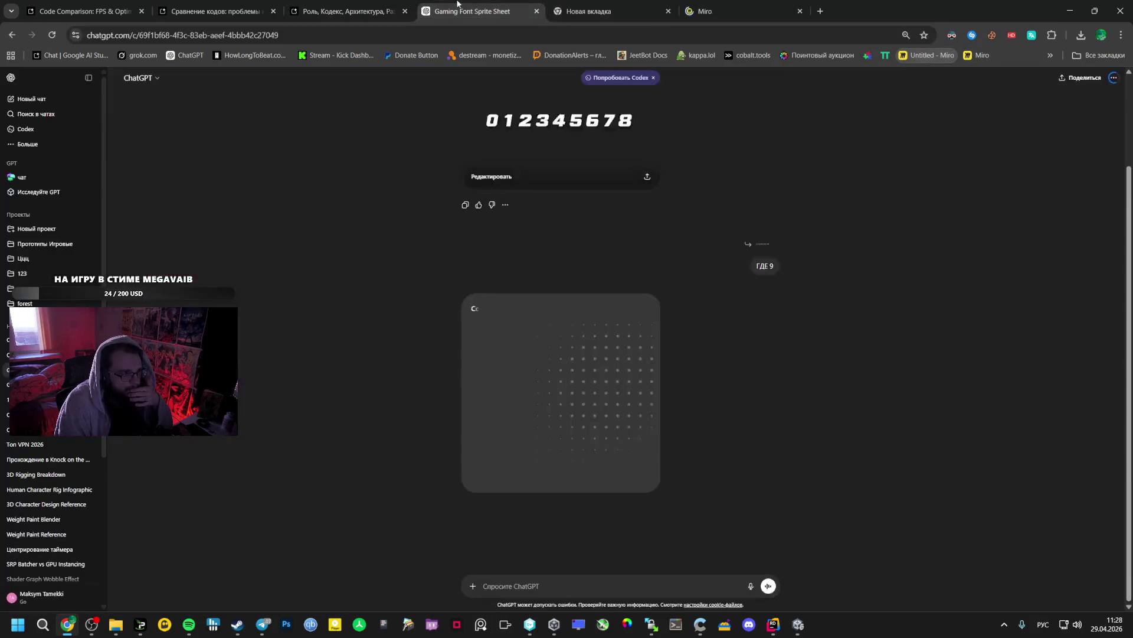
pyautogui.click(610, 372)
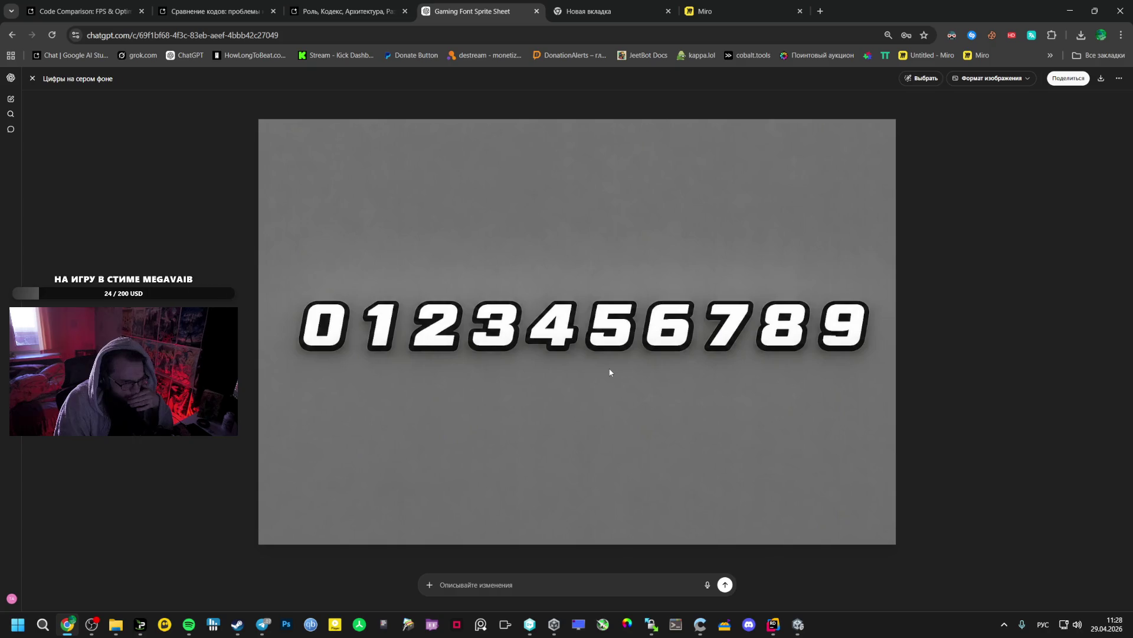
pyautogui.rightClick(639, 248)
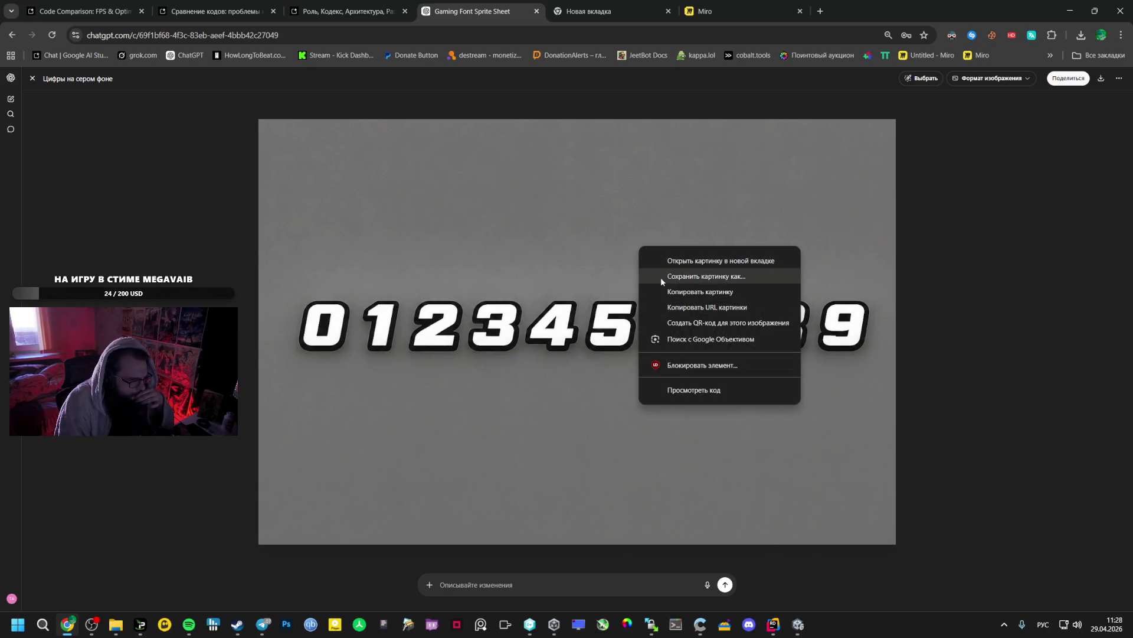
pyautogui.click(666, 293)
# Copy the DamageDigit shader file name from the Gemini chat, then return to Unity
pyautogui.click(342, 12)
pyautogui.scroll(-10, 420, 317)
pyautogui.scroll(-20, 377, 346)
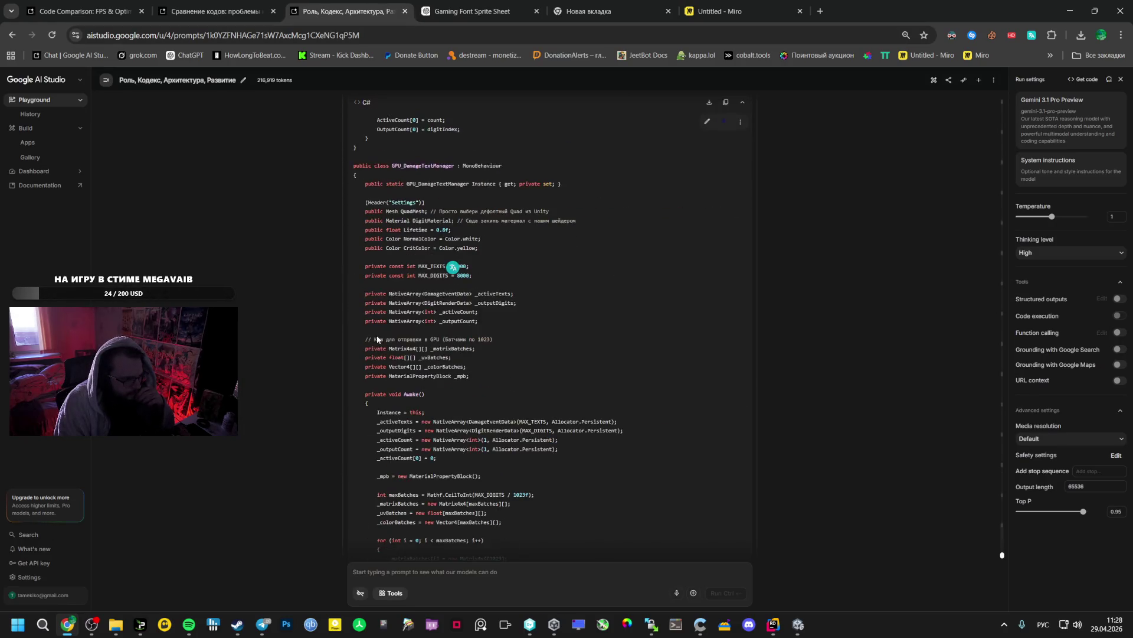
pyautogui.scroll(4, 574, 223)
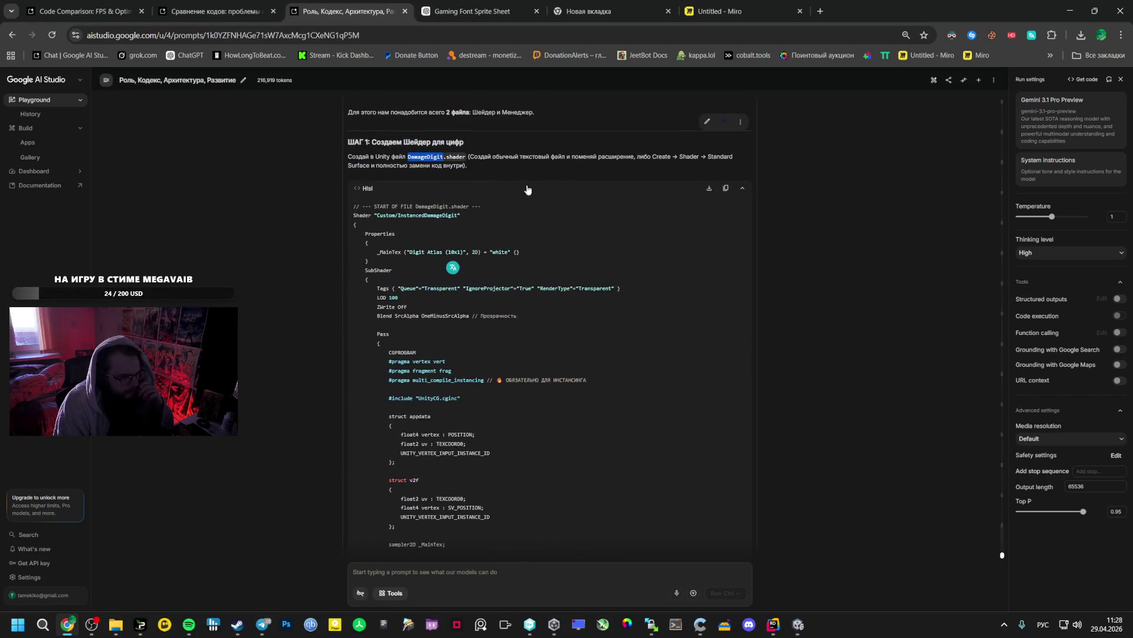
pyautogui.rightClick(420, 154)
pyautogui.click(448, 162)
pyautogui.click(798, 624)
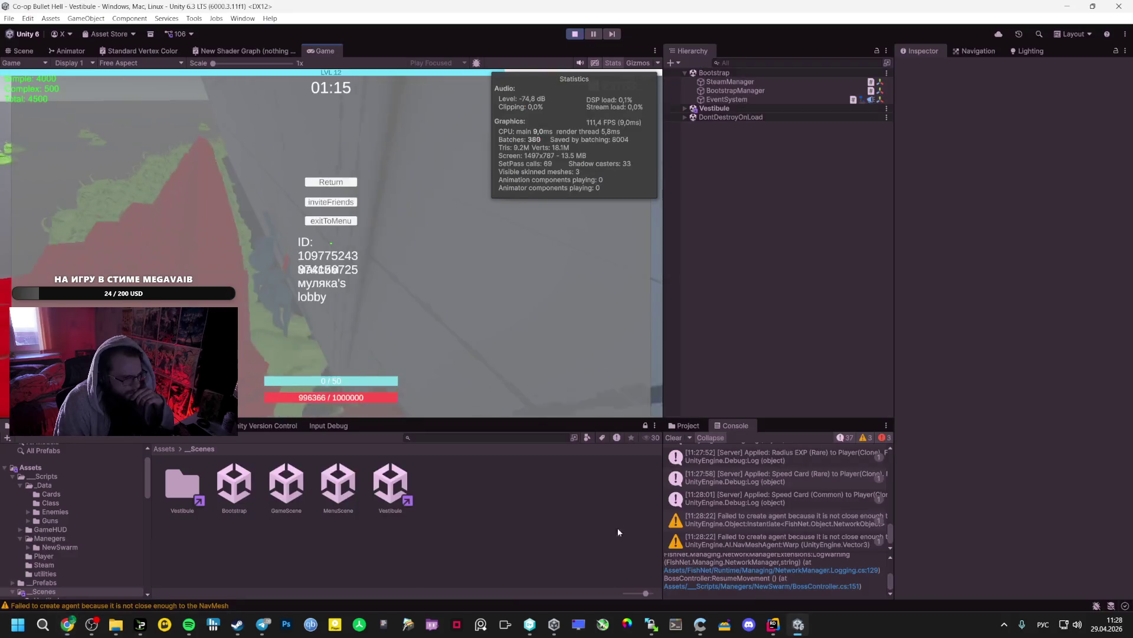
# Exit Play mode and open the _Materials/Shader folder in the Project window
pyautogui.click(574, 34)
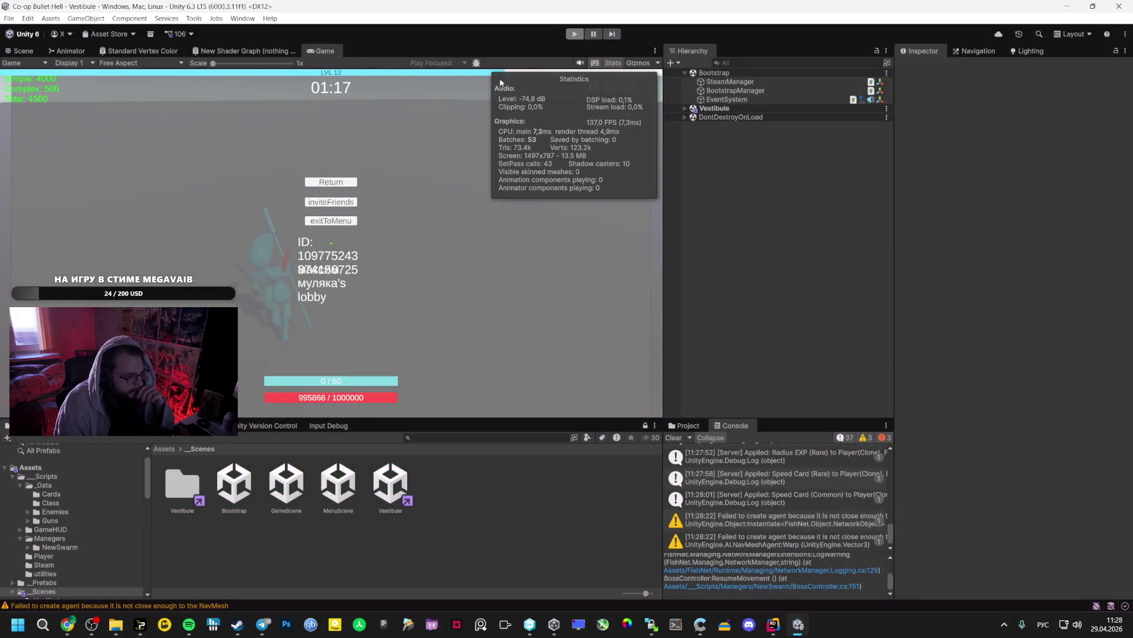
pyautogui.scroll(-5, 51, 518)
pyautogui.click(44, 509)
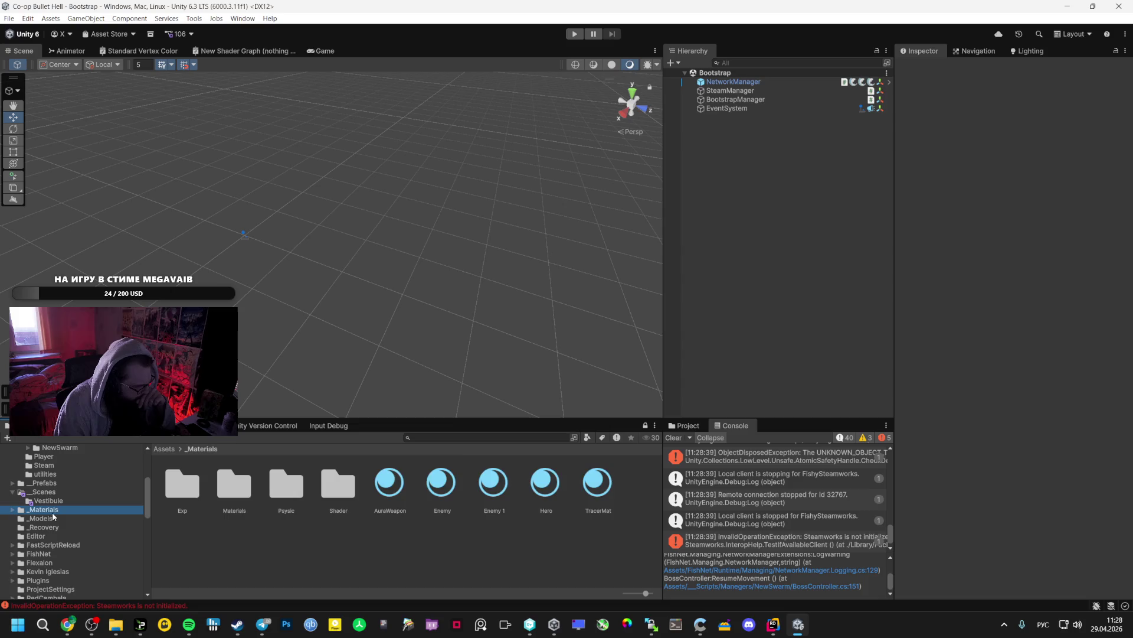
pyautogui.doubleClick(334, 489)
# Create a new Custom Render Texture shader in the Shader folder, keeping its default name
pyautogui.rightClick(306, 513)
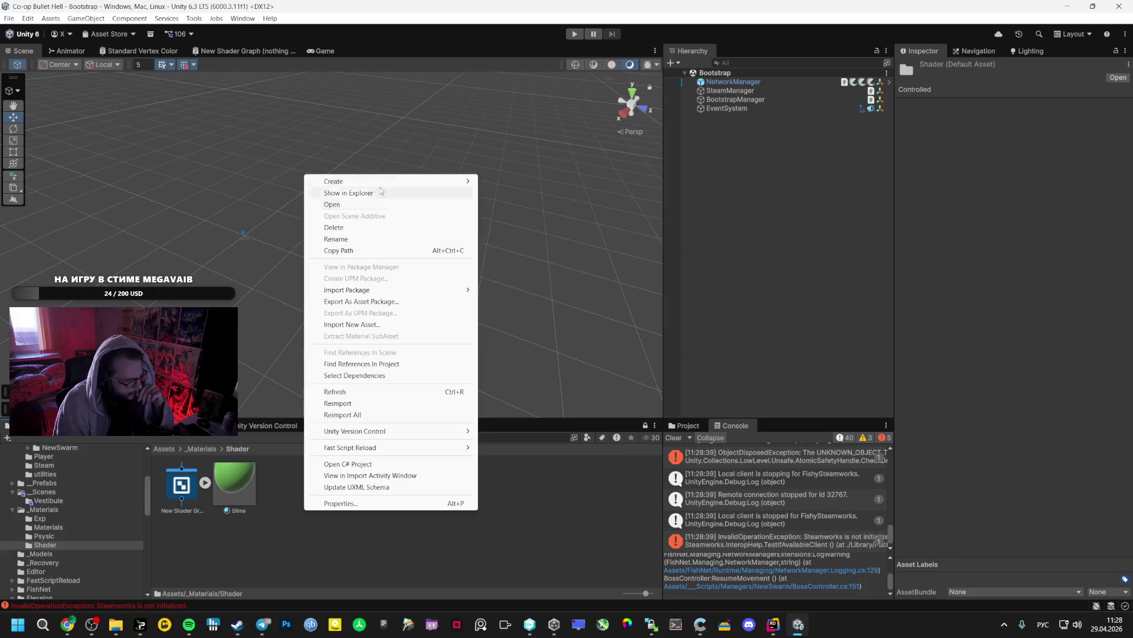
pyautogui.moveTo(470, 181)
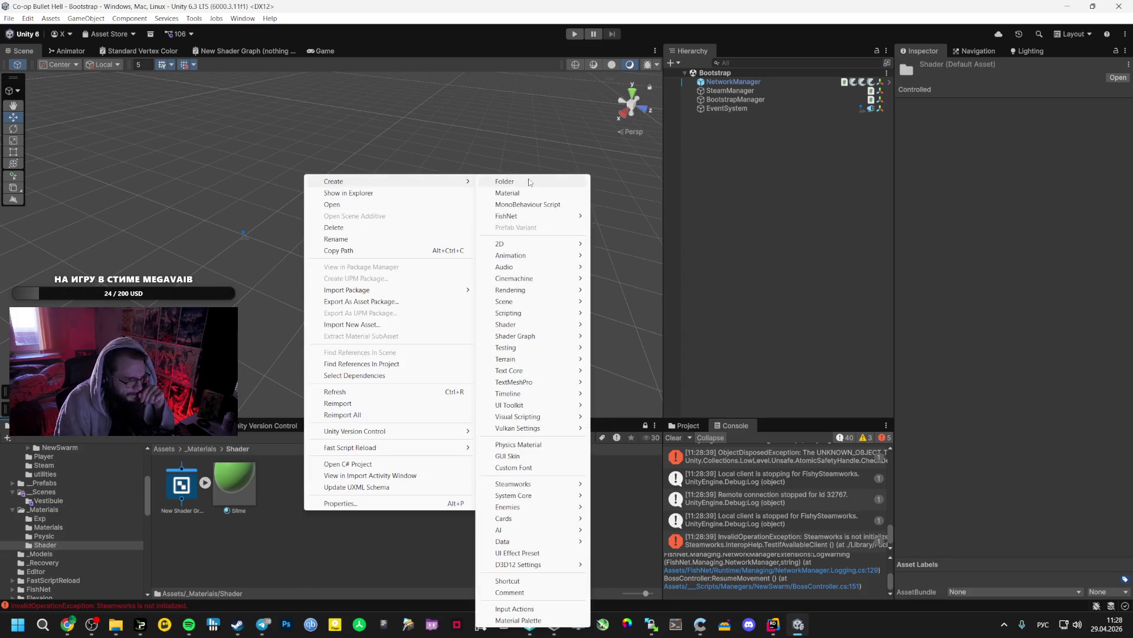
pyautogui.moveTo(560, 328)
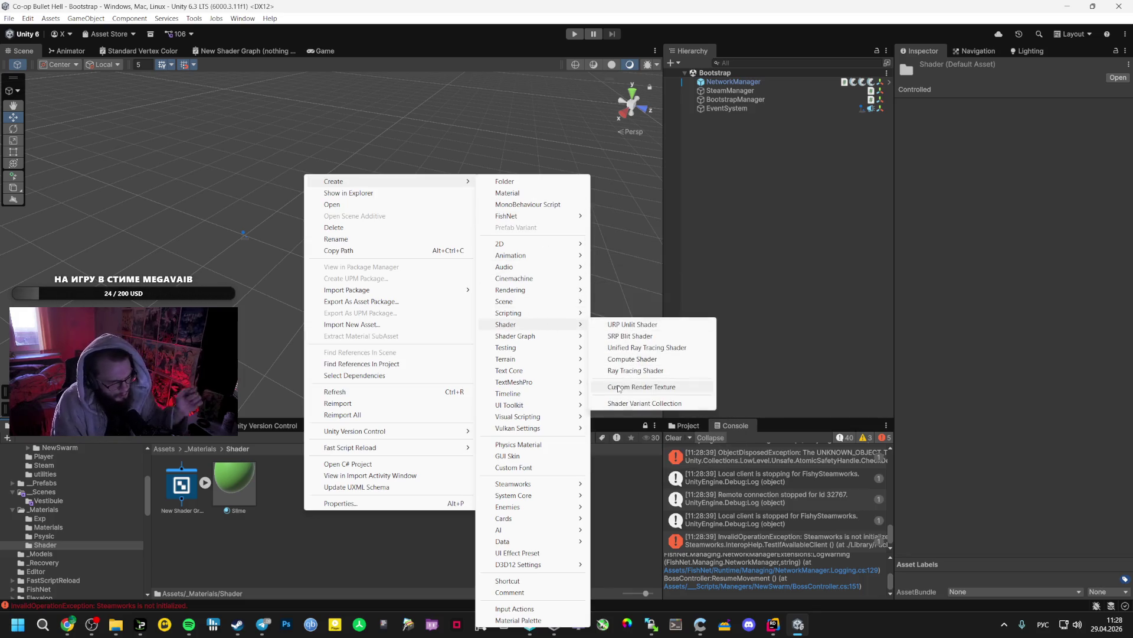
pyautogui.moveTo(614, 336)
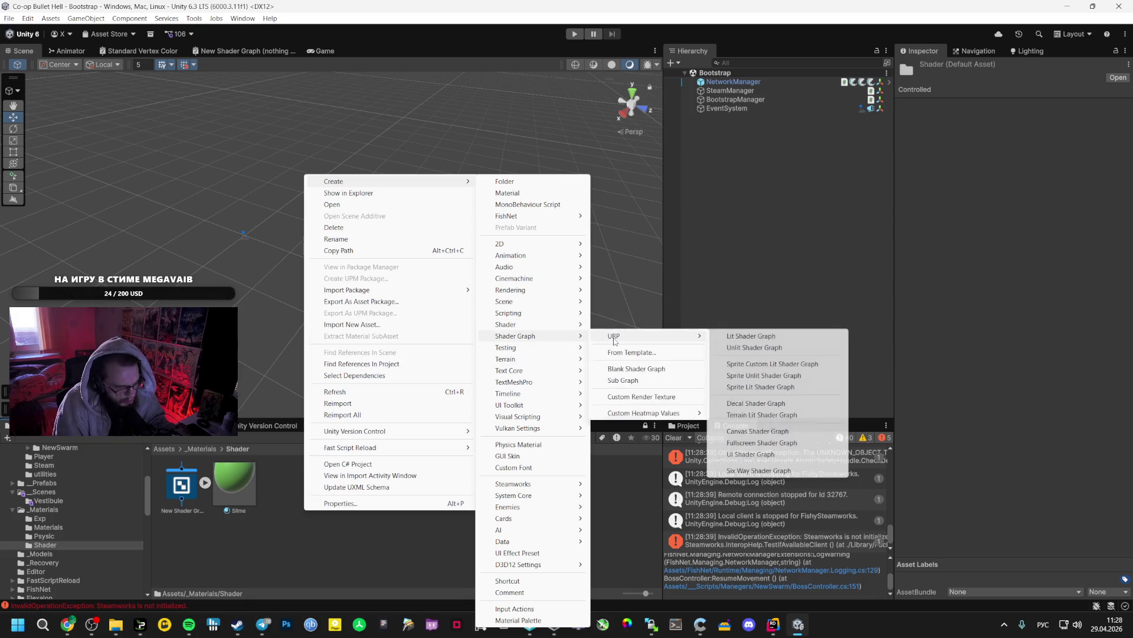
pyautogui.hotkey('alt', 'Tab')
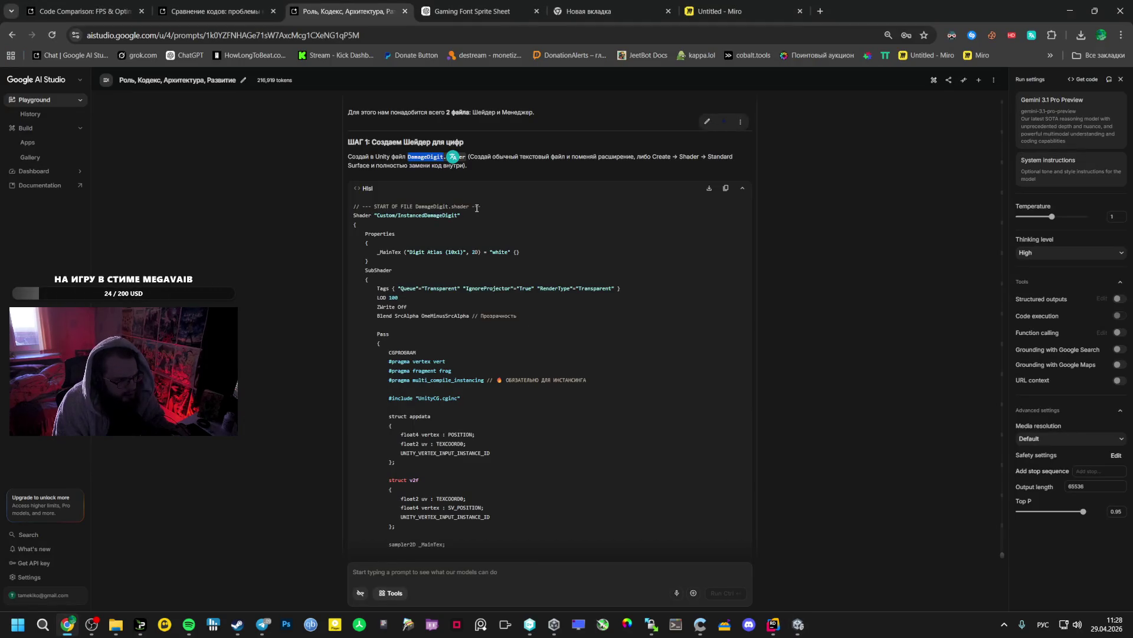
pyautogui.hotkey('alt', 'Tab')
pyautogui.moveTo(532, 172)
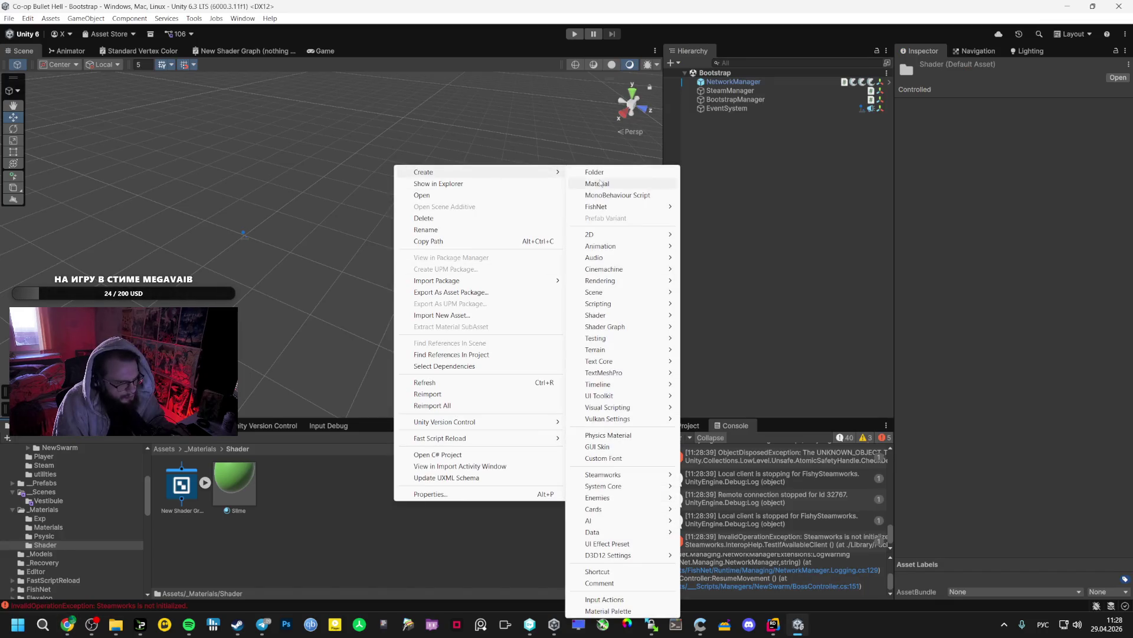
pyautogui.moveTo(619, 314)
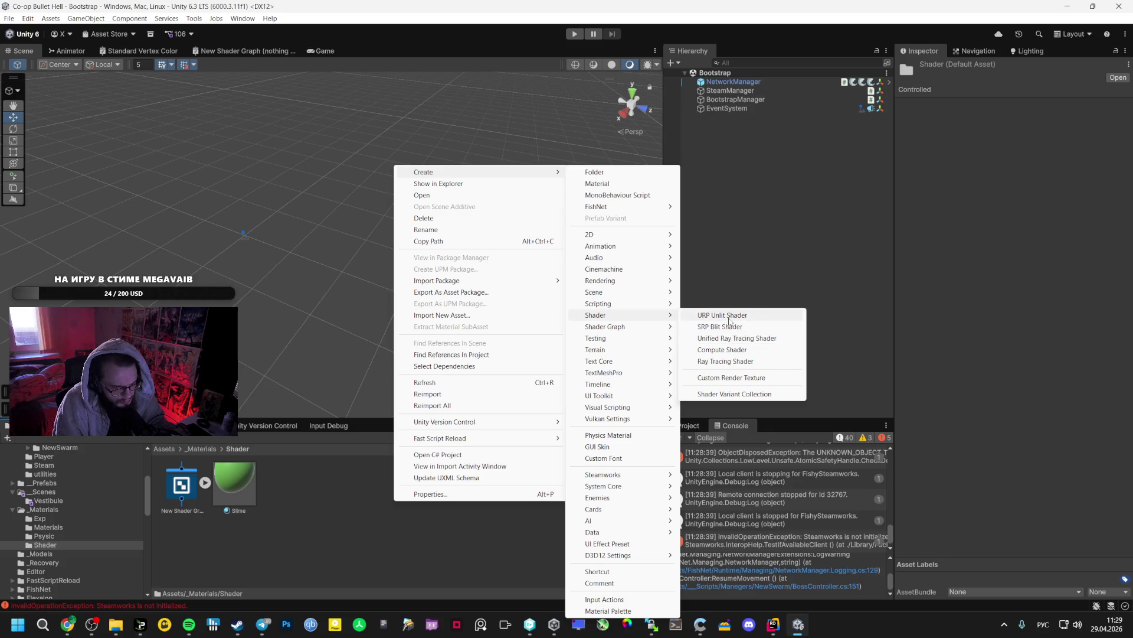
pyautogui.click(703, 378)
pyautogui.press('Return')
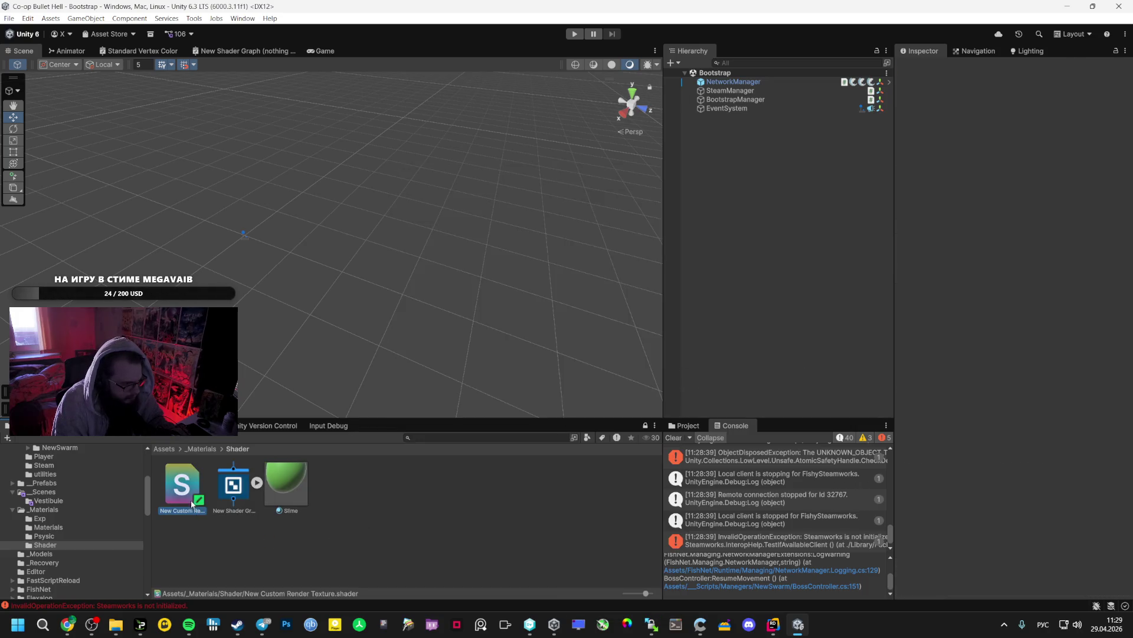
# Open the new Custom Render Texture shader in JetBrains Rider and place the caret in its code
pyautogui.rightClick(188, 491)
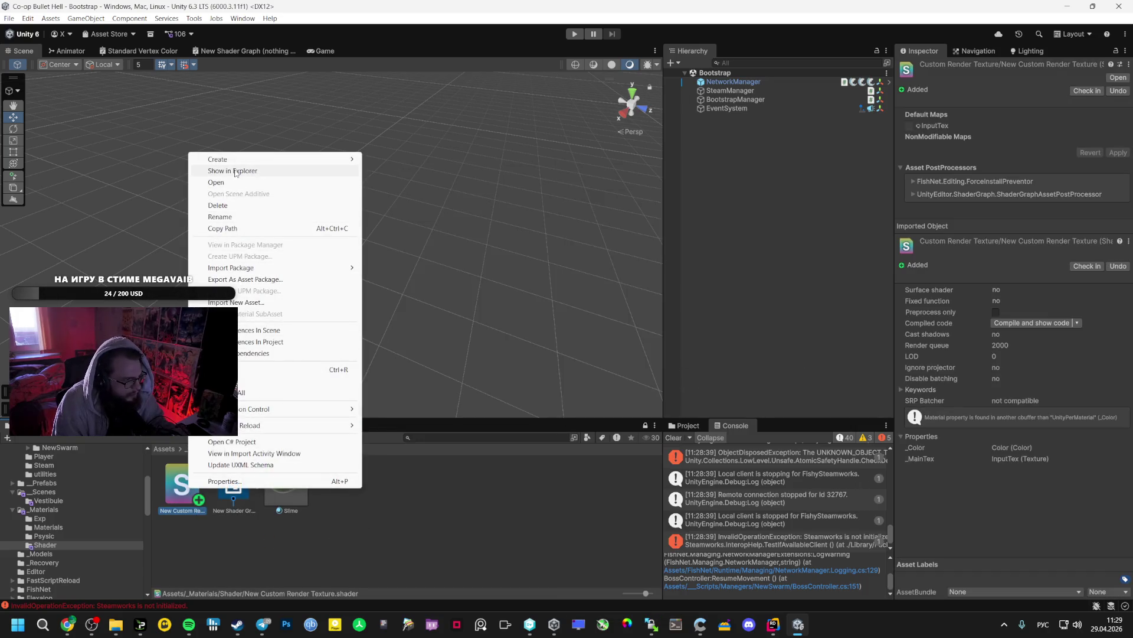
pyautogui.doubleClick(190, 498)
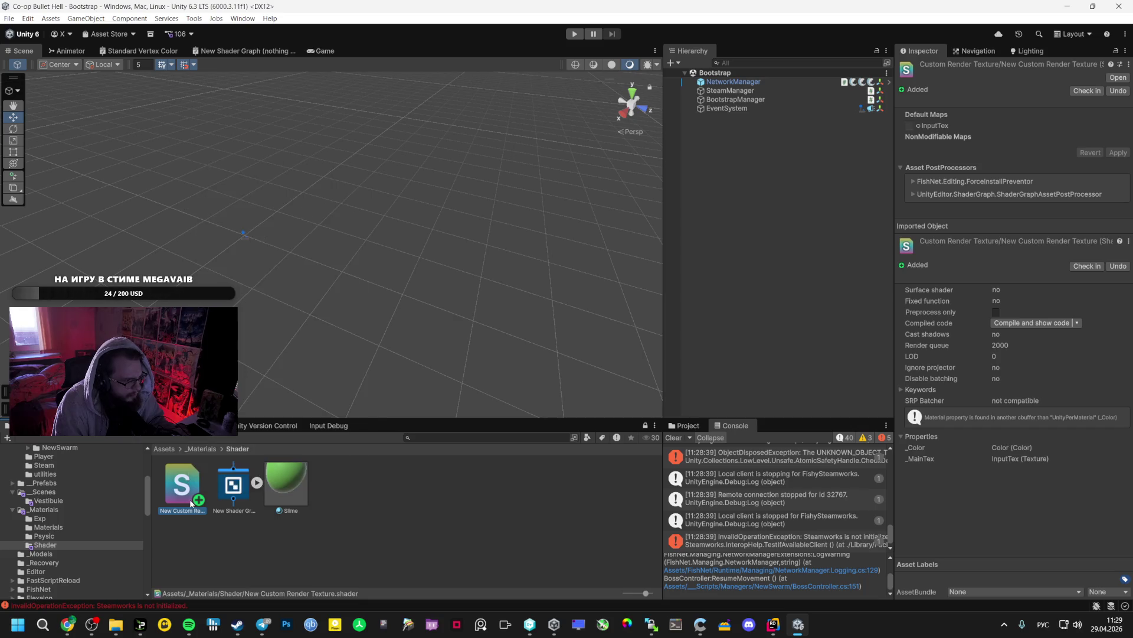
pyautogui.click(497, 251)
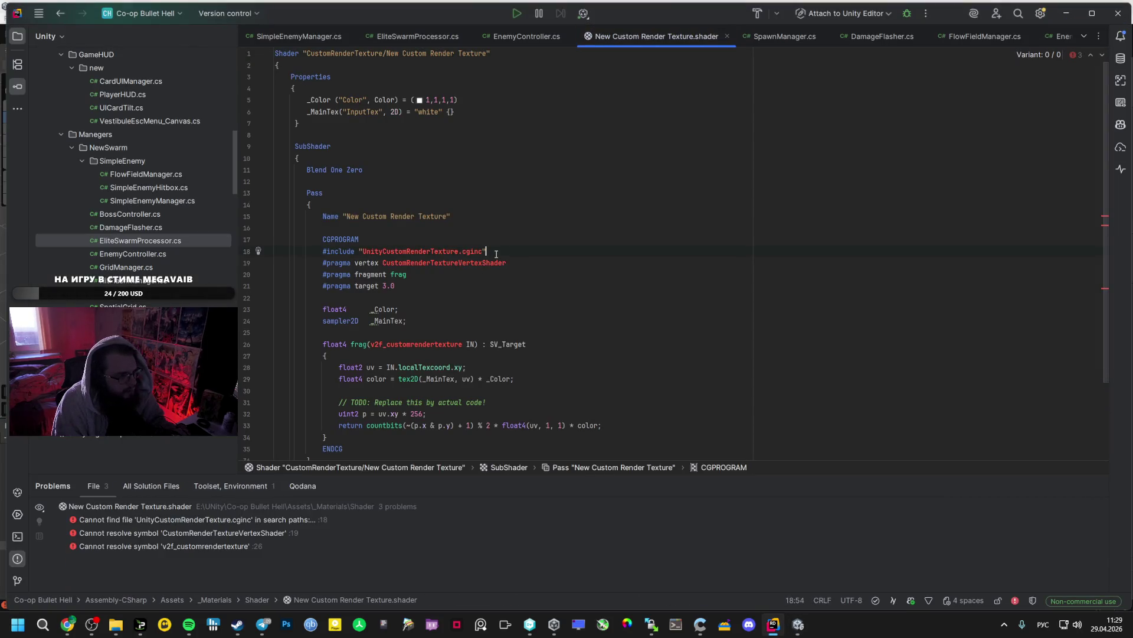
# Replace the whole shader file with the InstancedDamageDigit shader code copied from AI Studio
pyautogui.hotkey('ctrl', 'a')
pyautogui.write('DamageDigit')
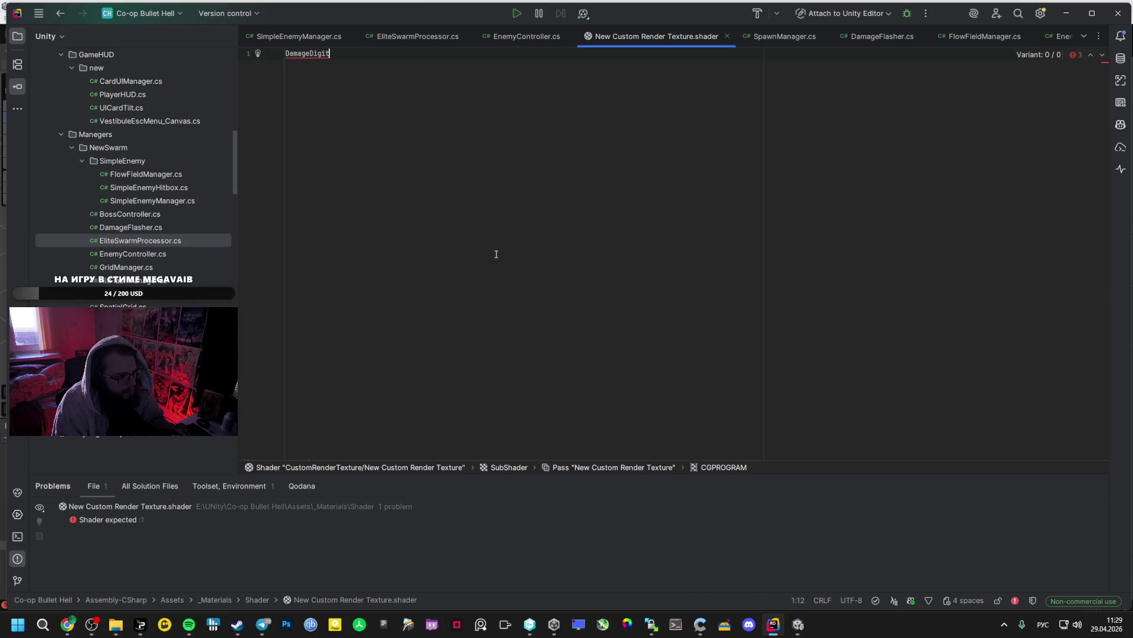
pyautogui.hotkey('ctrl', 'z')
pyautogui.hotkey('alt', 'Tab')
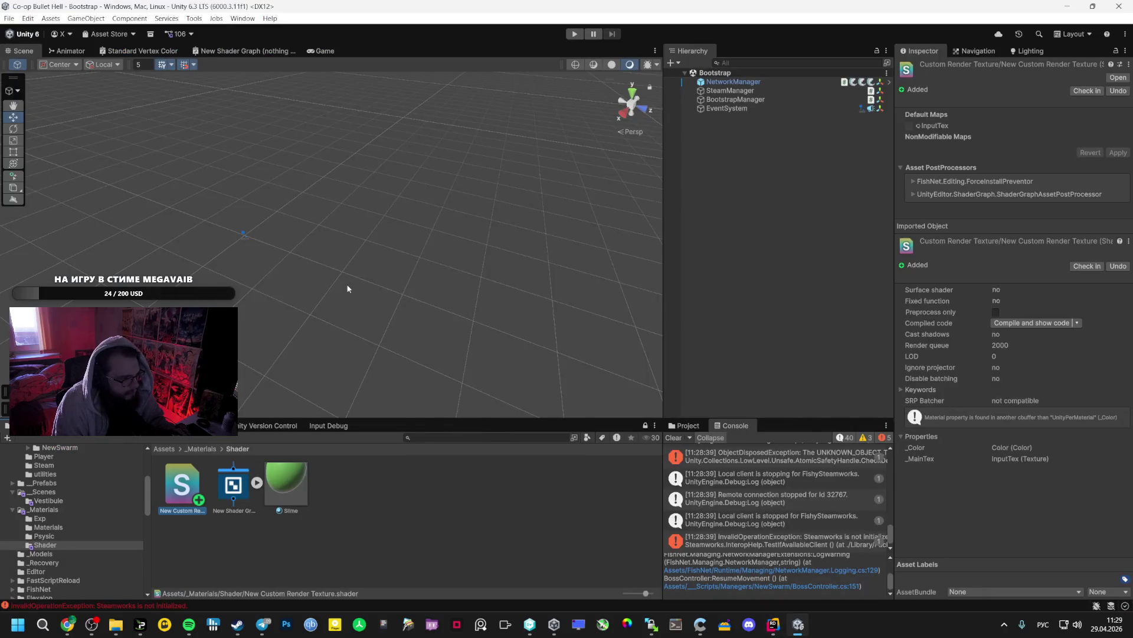
pyautogui.hotkey('alt', 'Tab')
pyautogui.hotkey('alt', 'Tab')
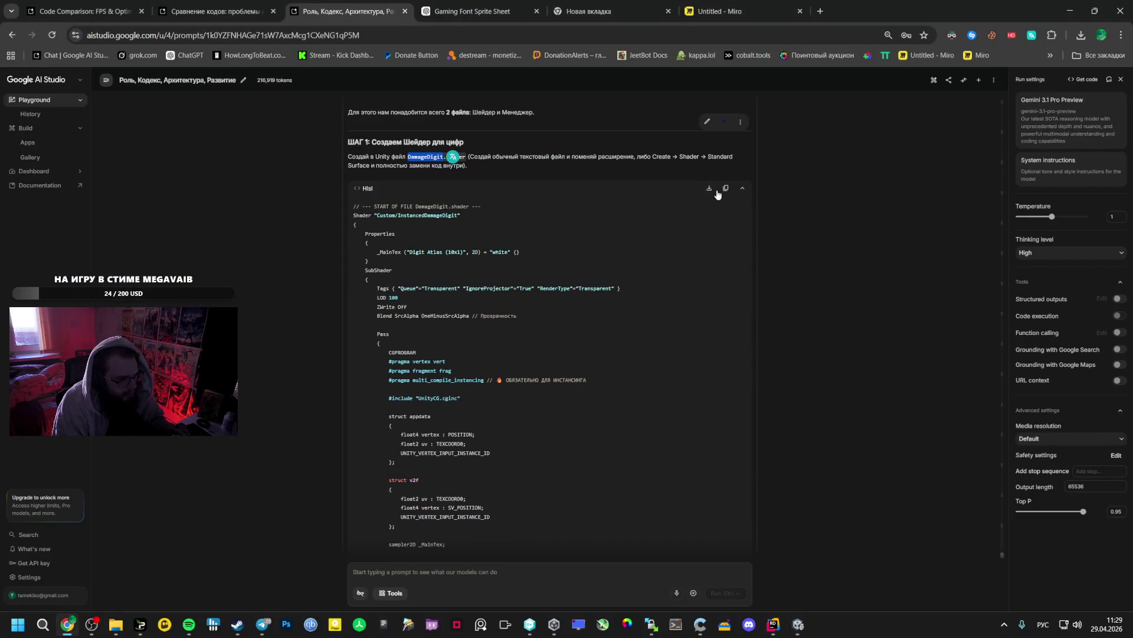
pyautogui.hotkey('alt', 'Tab')
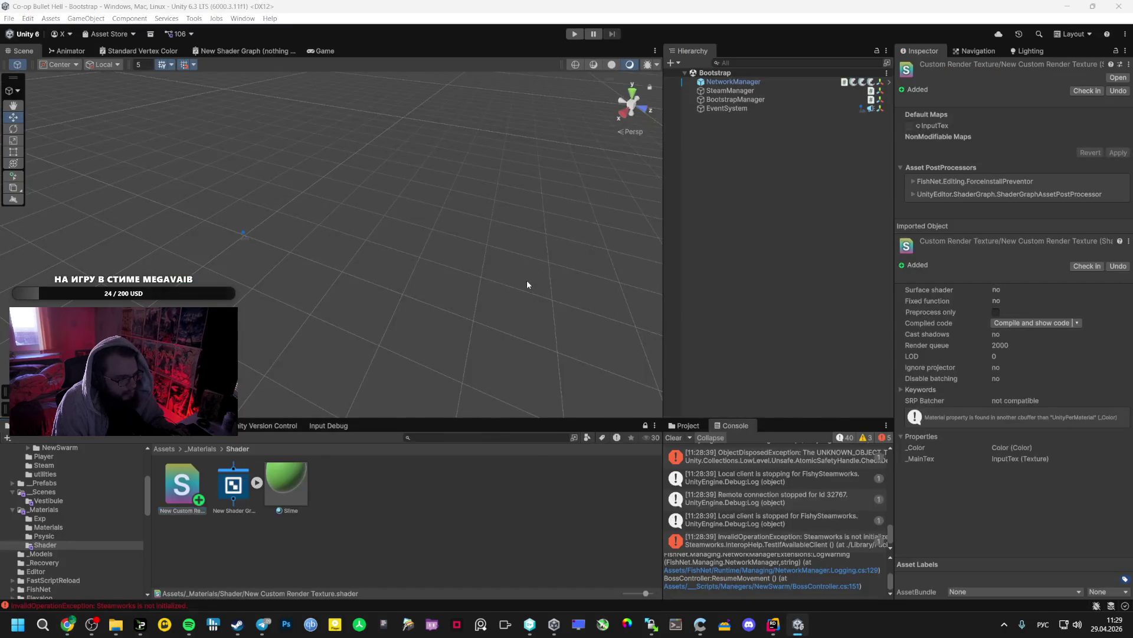
pyautogui.hotkey('alt', 'Tab')
pyautogui.hotkey('ctrl', 'v')
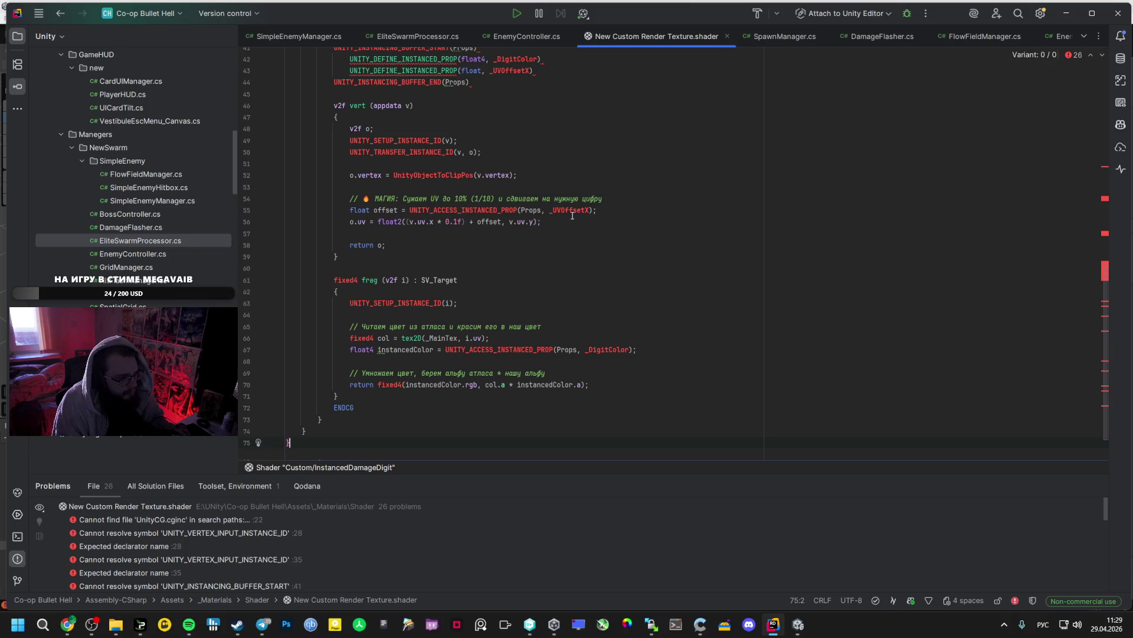
# Return to the Unity Editor, dismissing a stray taskbar menu
pyautogui.hotkey('alt', 'Tab')
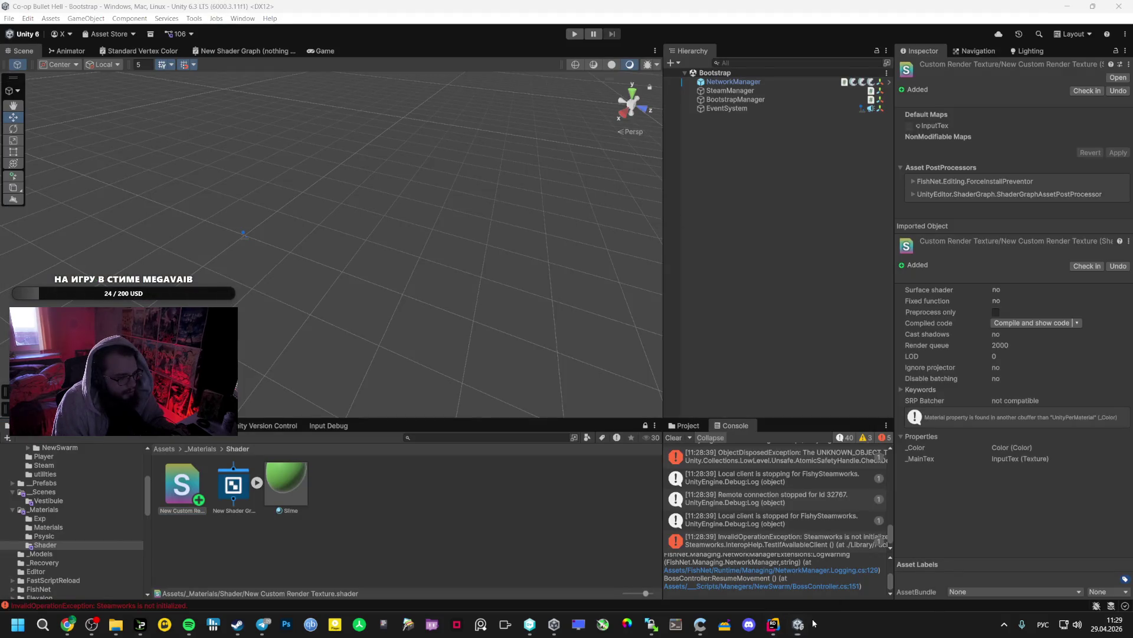
pyautogui.rightClick(814, 624)
pyautogui.click(506, 547)
# Delete the Custom Render Texture shader, then add a default-named Shader Variant Collection
pyautogui.press('Delete')
pyautogui.press('Return')
pyautogui.rightClick(351, 497)
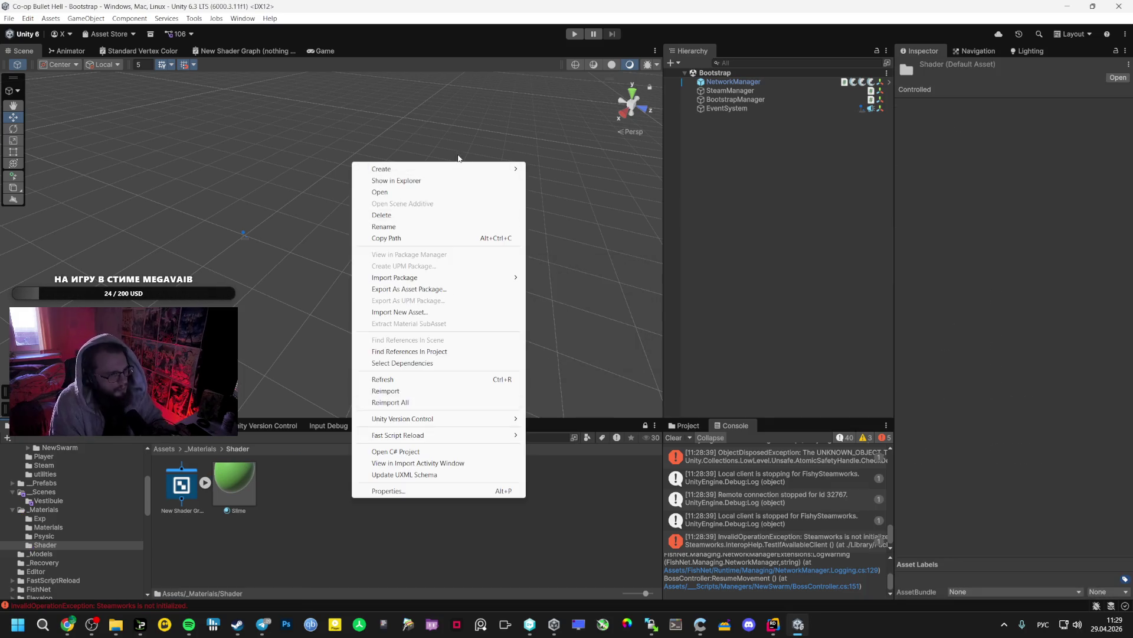
pyautogui.moveTo(580, 348)
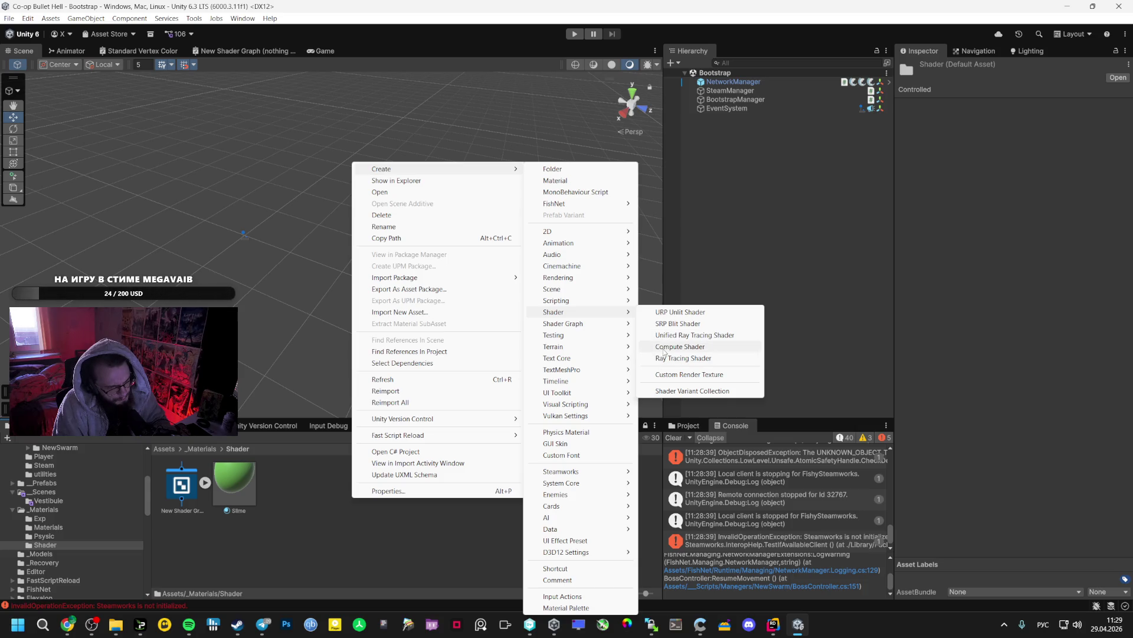
pyautogui.click(664, 391)
pyautogui.press('Return')
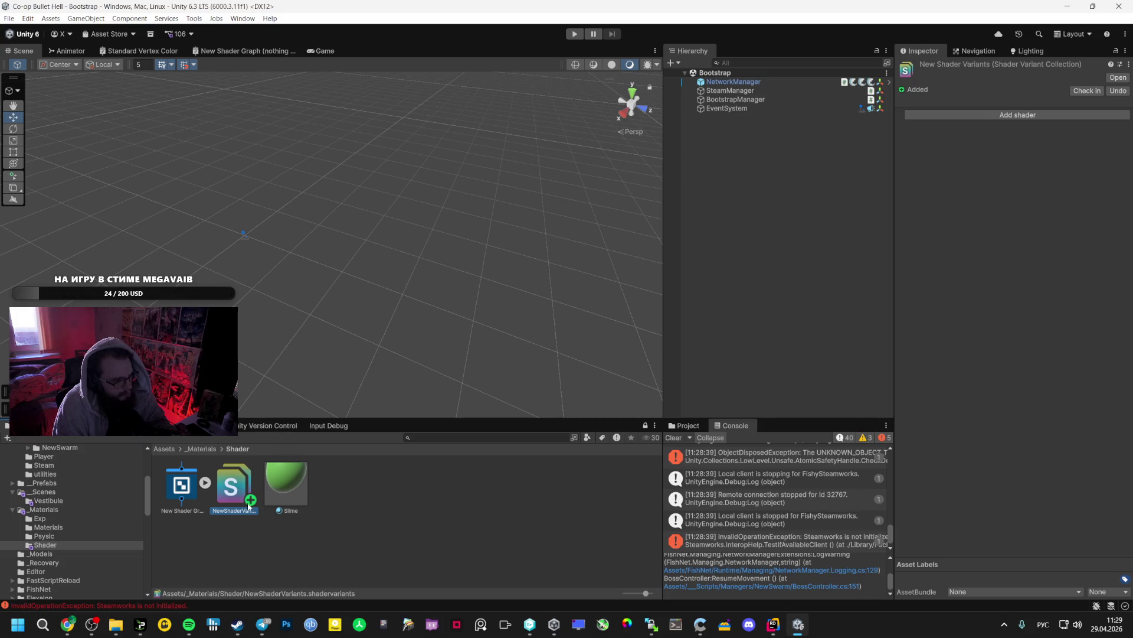
# Delete the NewShaderVariants asset from the Shader folder
pyautogui.hotkey('alt', 'Tab')
pyautogui.hotkey('alt', 'Tab')
pyautogui.press('Delete')
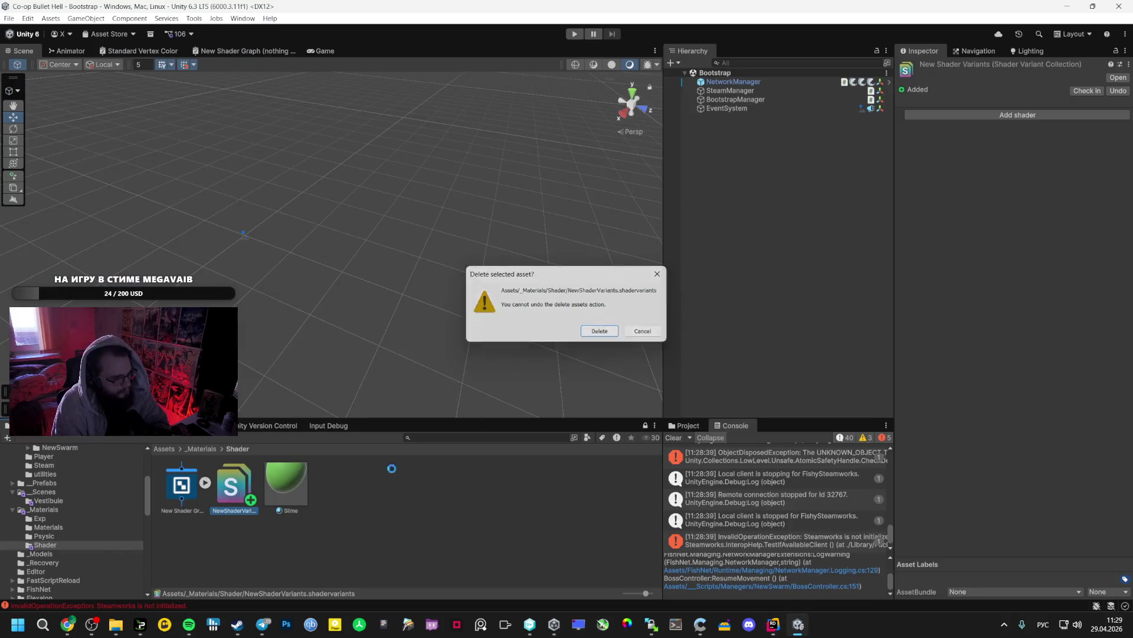
pyautogui.press('Return')
# Create a NewMonoBehaviourScript in the Shader folder and delete it again
pyautogui.rightClick(334, 502)
pyautogui.moveTo(440, 175)
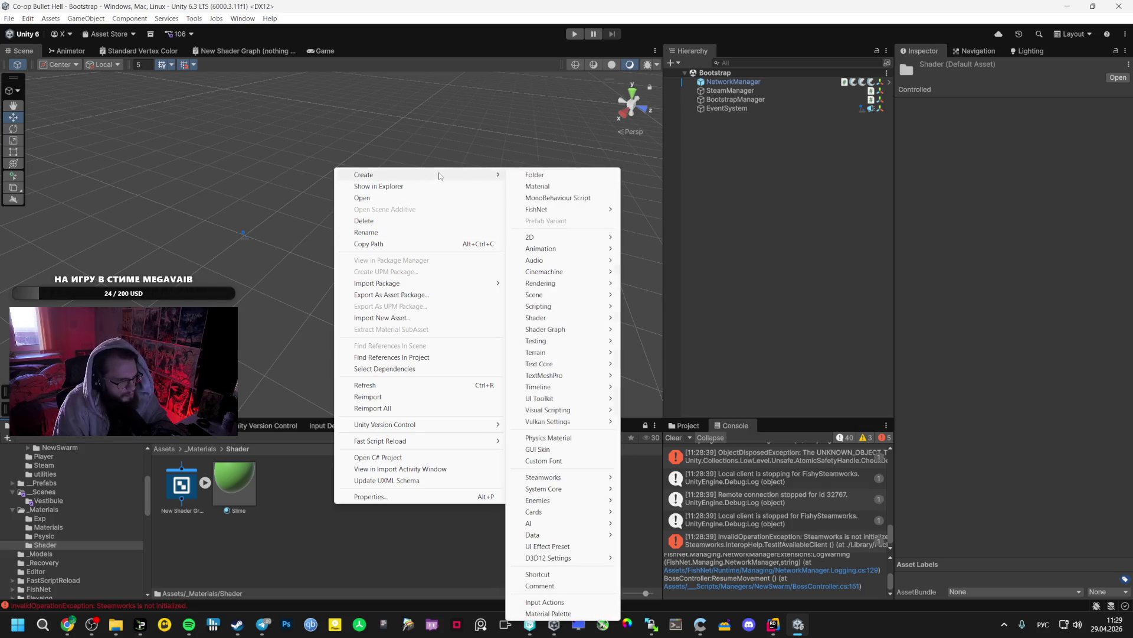
pyautogui.click(559, 198)
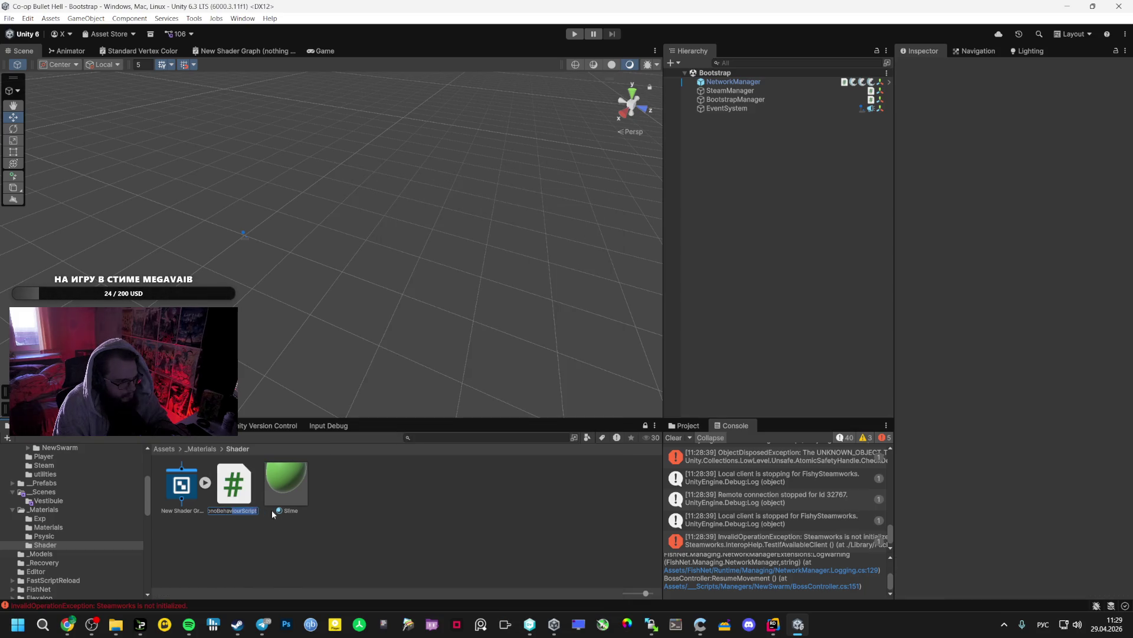
pyautogui.press('Return')
pyautogui.press('Delete')
pyautogui.press('Return')
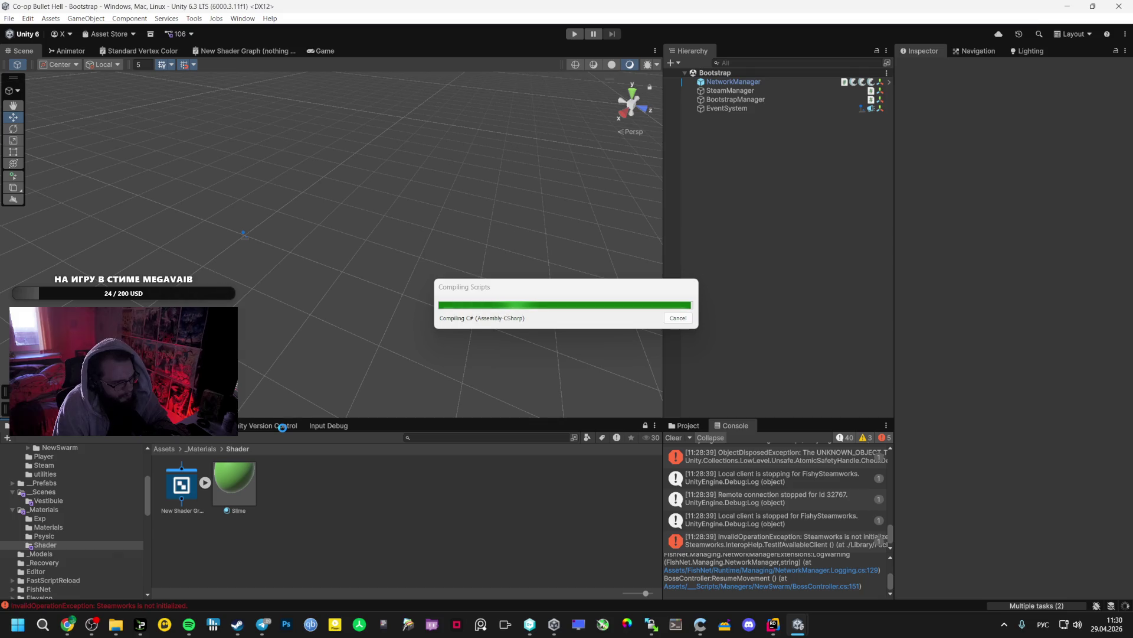
# Review Gemini's EnemyController fix in the AI Studio chat
pyautogui.click(67, 624)
pyautogui.scroll(5, 346, 389)
pyautogui.scroll(3, 346, 388)
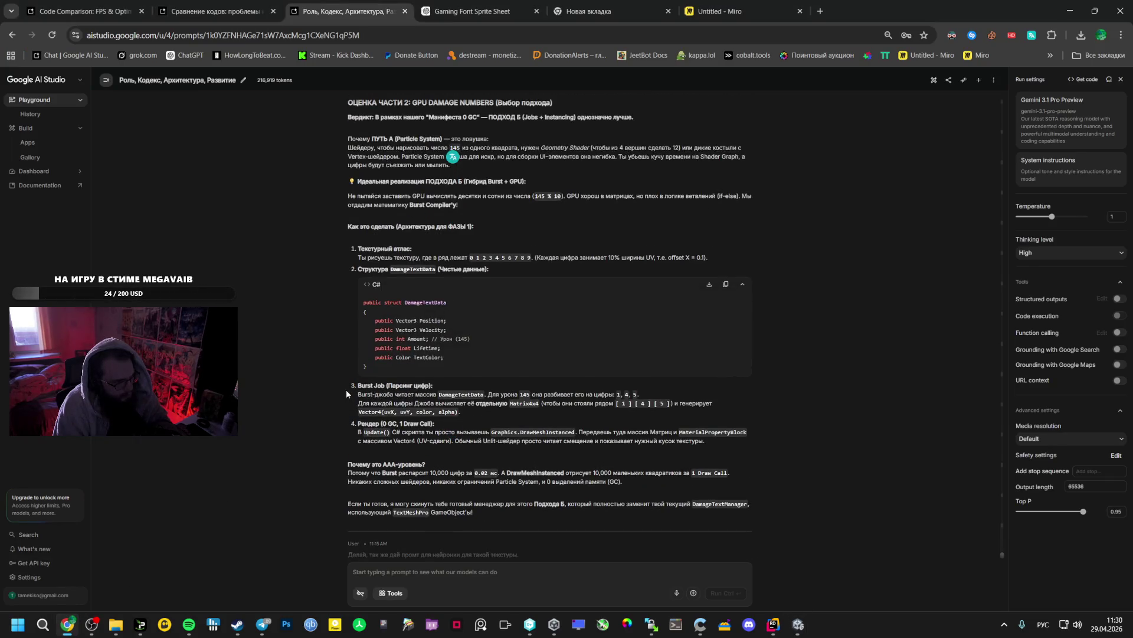
pyautogui.scroll(-5, 346, 388)
pyautogui.scroll(-15, 342, 395)
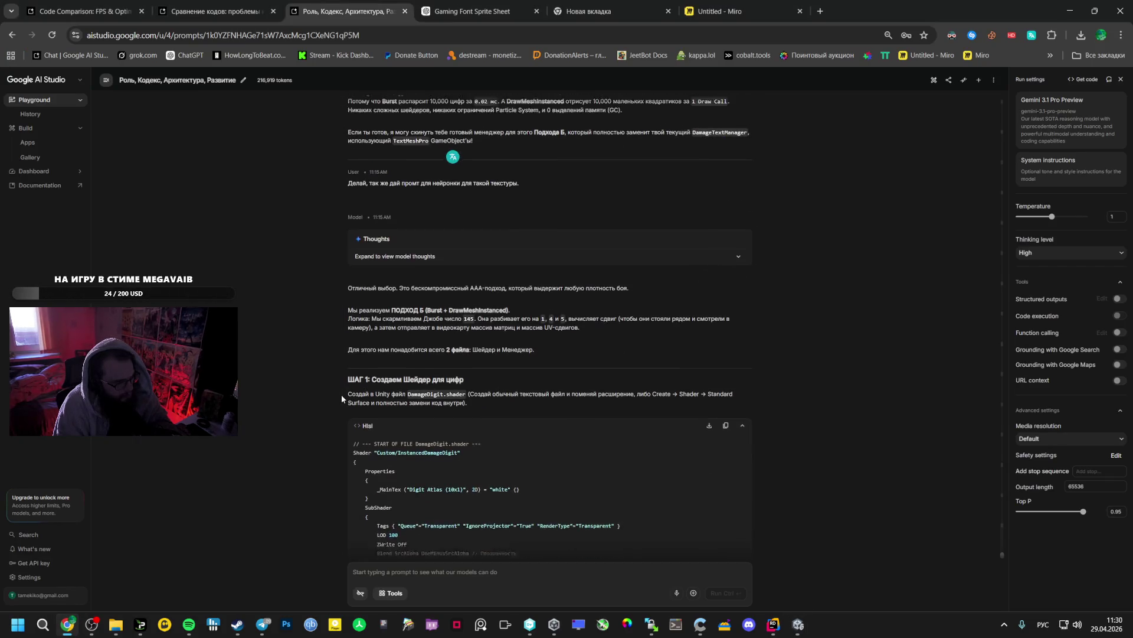
pyautogui.scroll(5, 336, 403)
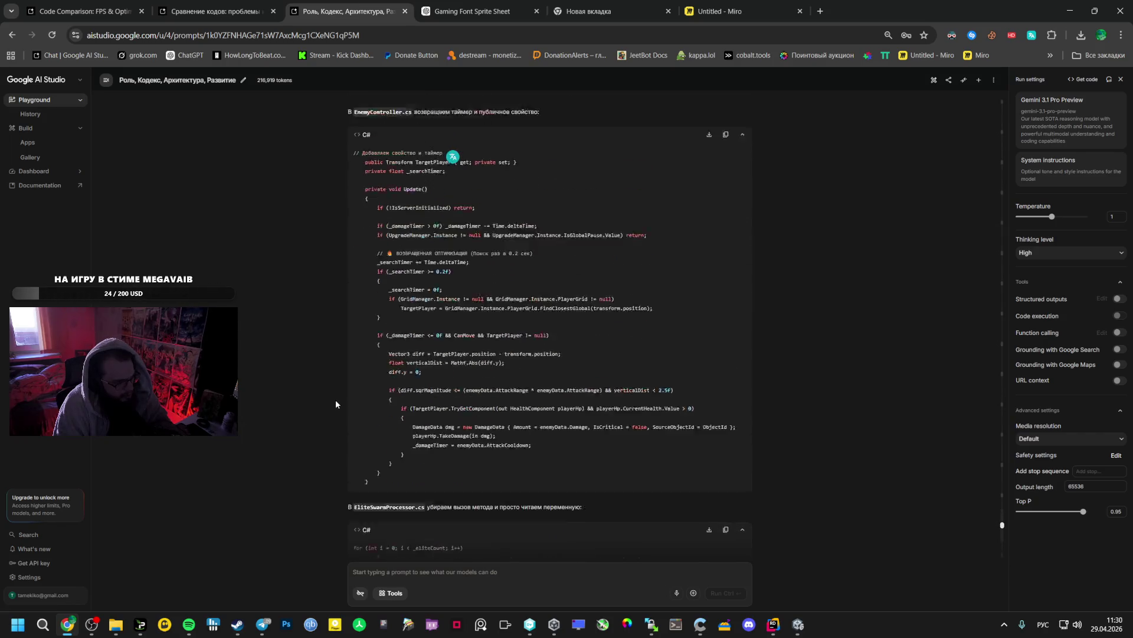
# Show Unity Version Control's pending changes and begin the comment 'Фикс оптимизация поиск'
pyautogui.hotkey('alt', 'Tab')
pyautogui.click(269, 425)
pyautogui.write('ф')
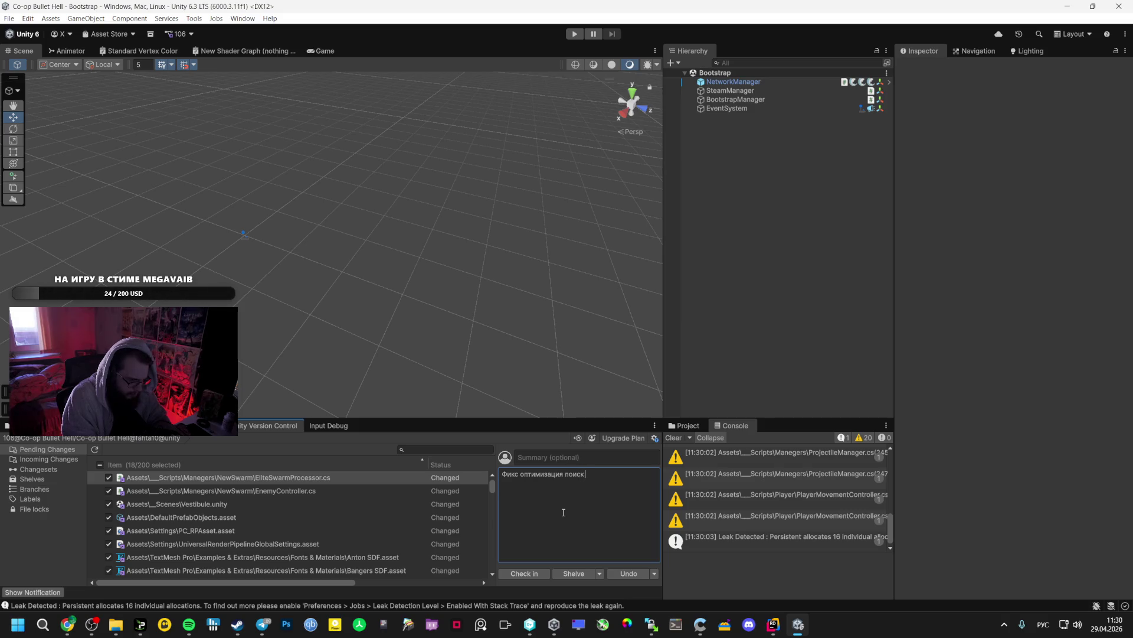
# Check in with the comment 'Фикс оптимизация поиск пути if (_searchTimer >= 0.5f)', then switch to Spotify
pyautogui.hotkey('alt', 'Tab')
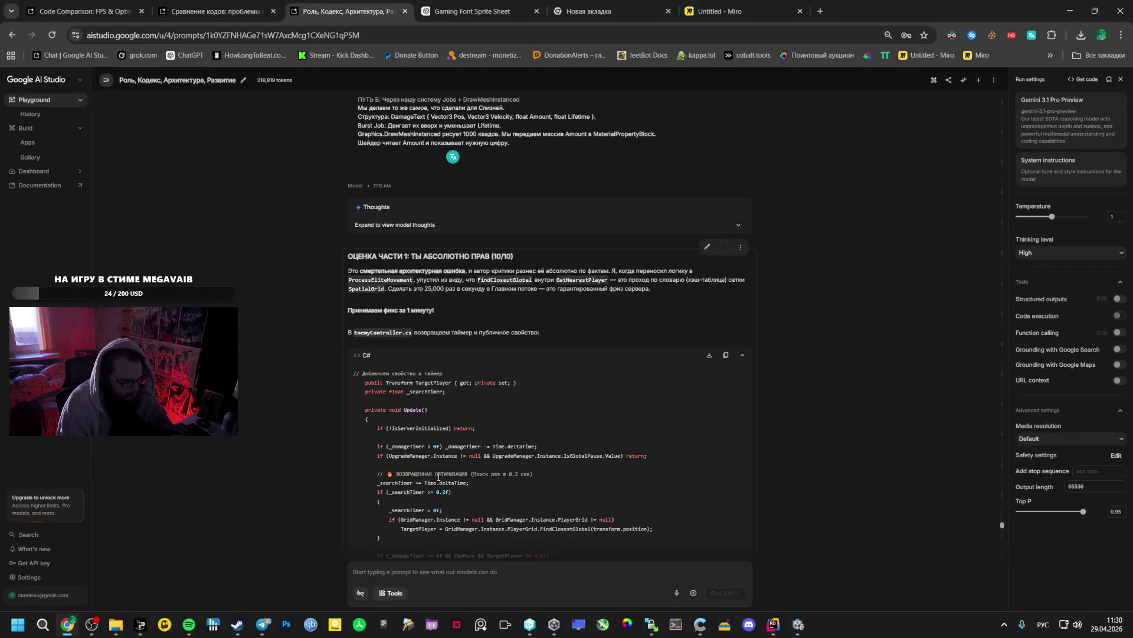
pyautogui.scroll(-1, 458, 484)
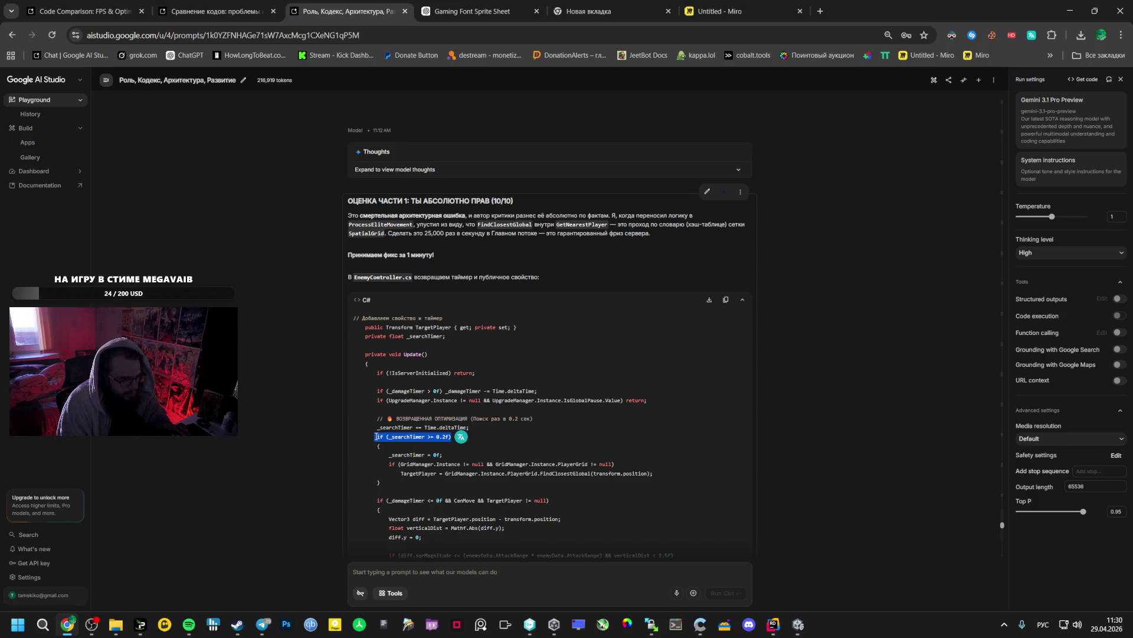
pyautogui.hotkey('alt', 'Tab')
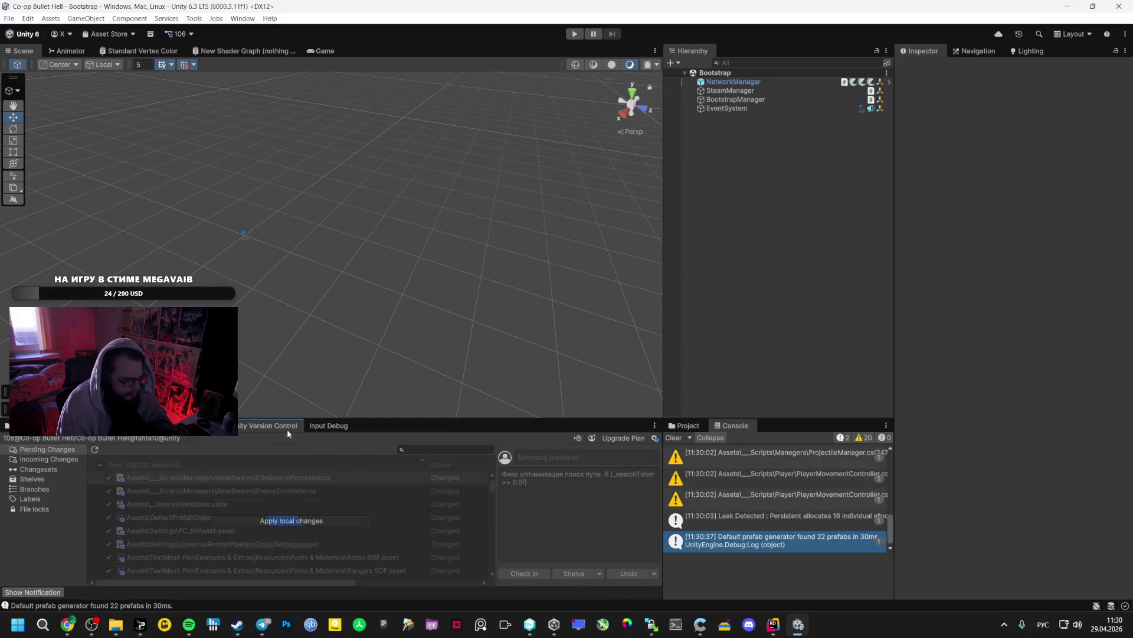
pyautogui.click(189, 623)
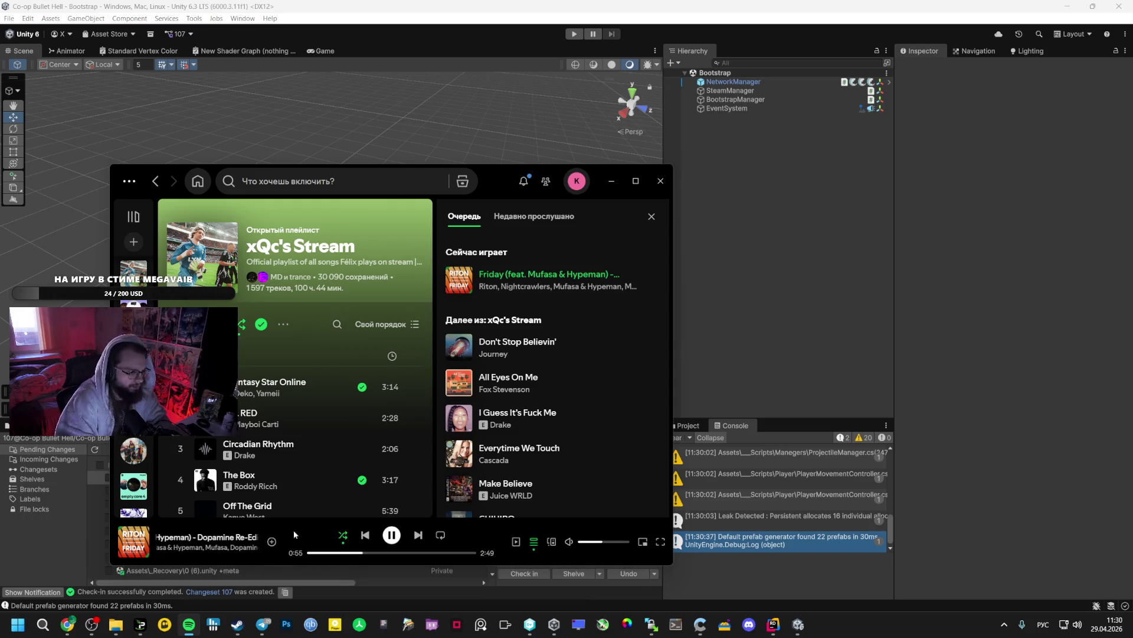
# Skip to the next track, then remove the artist Мэйби Бэйби from the Spotify library
pyautogui.hotkey('ctrl', 'Right')
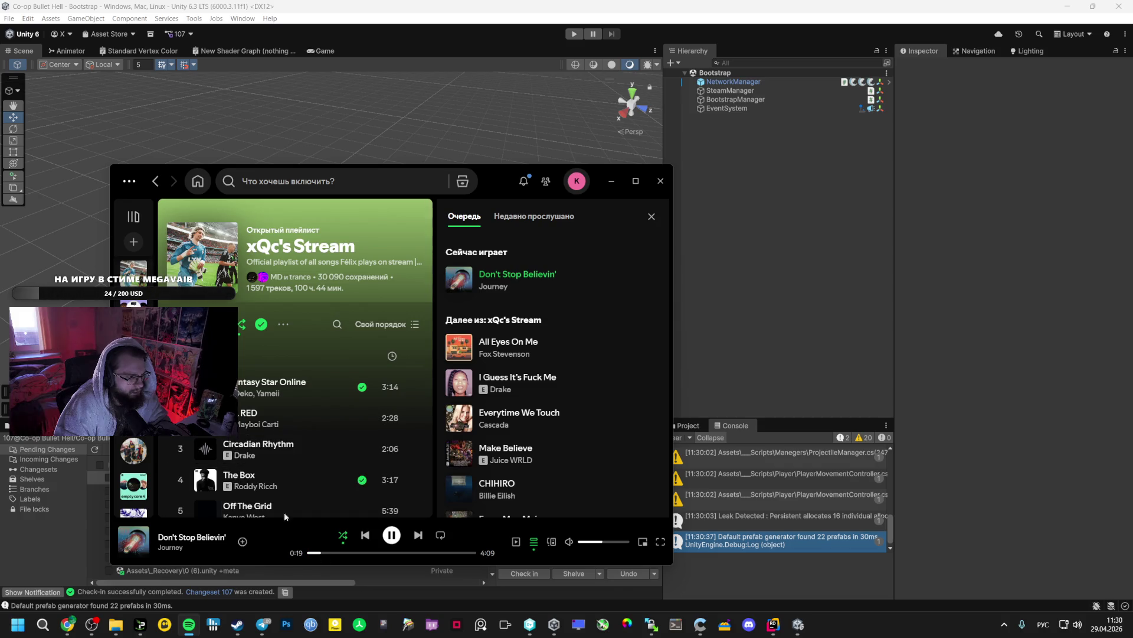
pyautogui.scroll(-2, 196, 454)
pyautogui.scroll(-2, 133, 466)
pyautogui.scroll(-3, 133, 467)
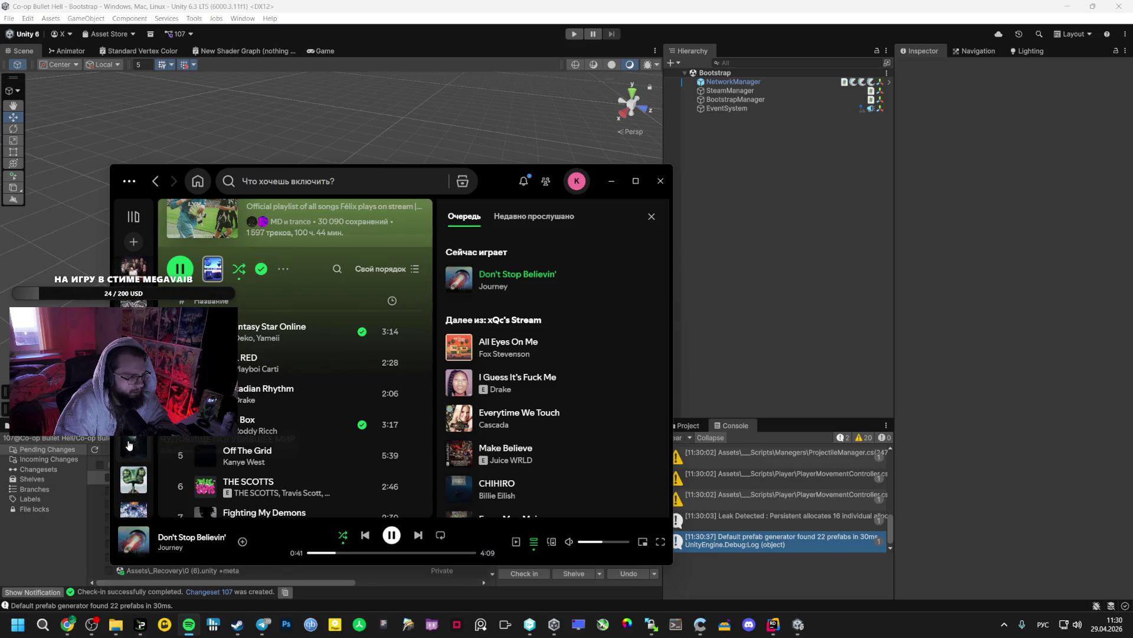
pyautogui.scroll(-2, 133, 467)
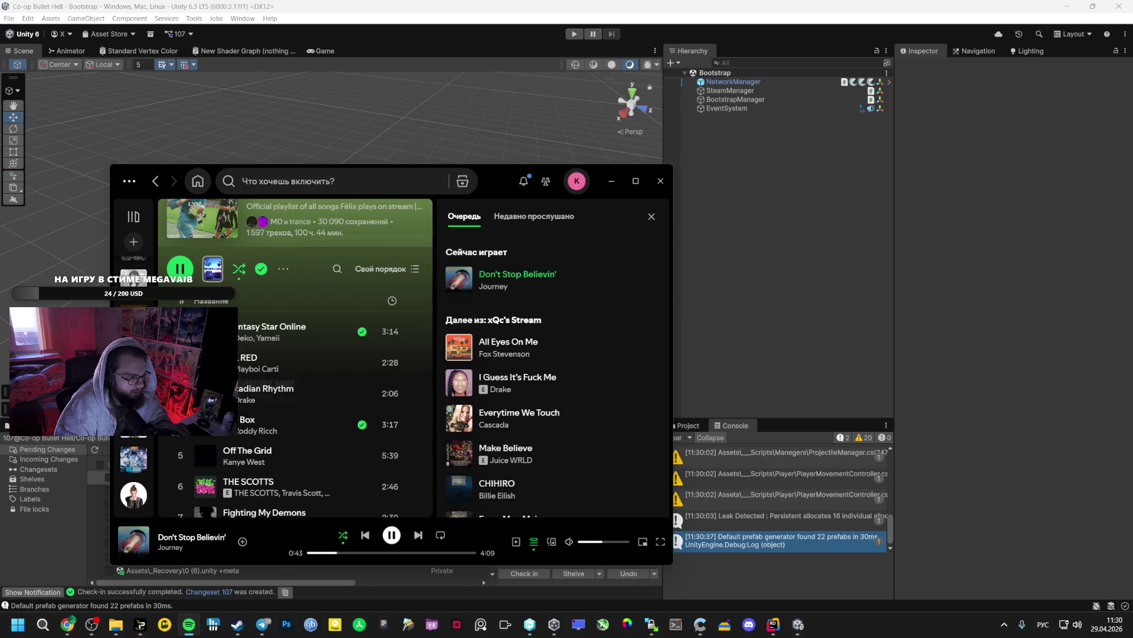
pyautogui.scroll(-3, 133, 466)
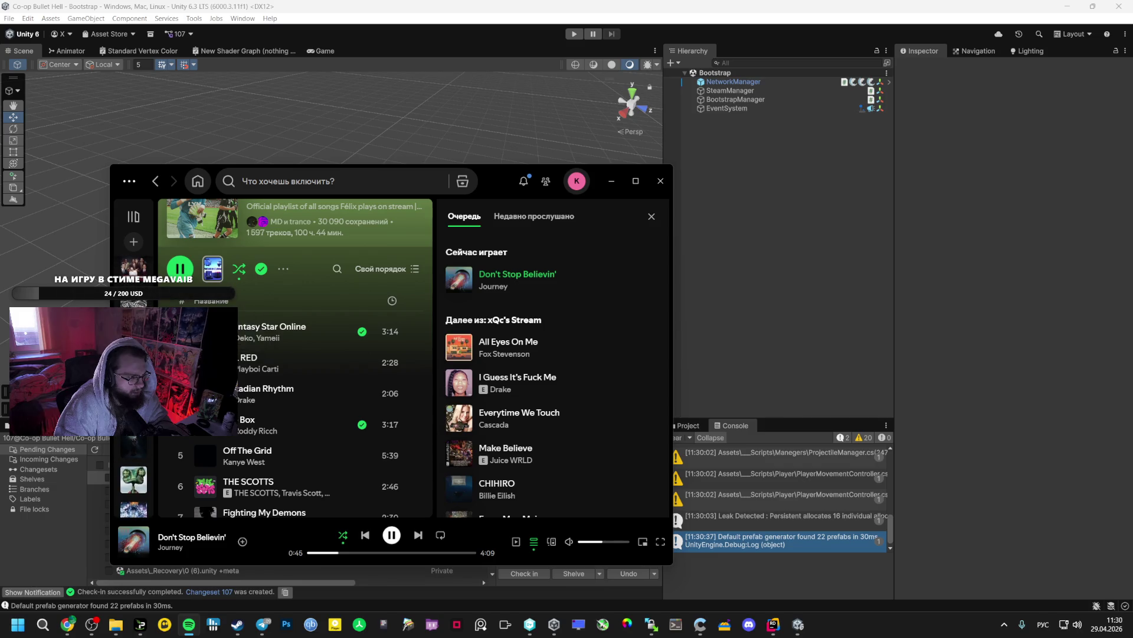
pyautogui.scroll(-5, 133, 466)
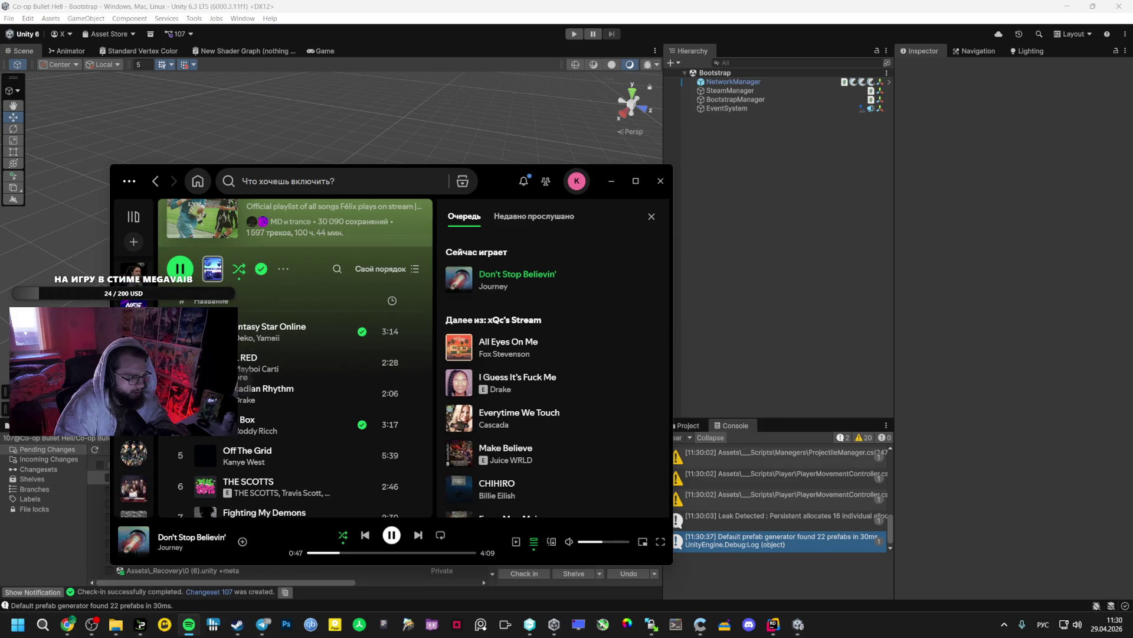
pyautogui.scroll(-3, 134, 466)
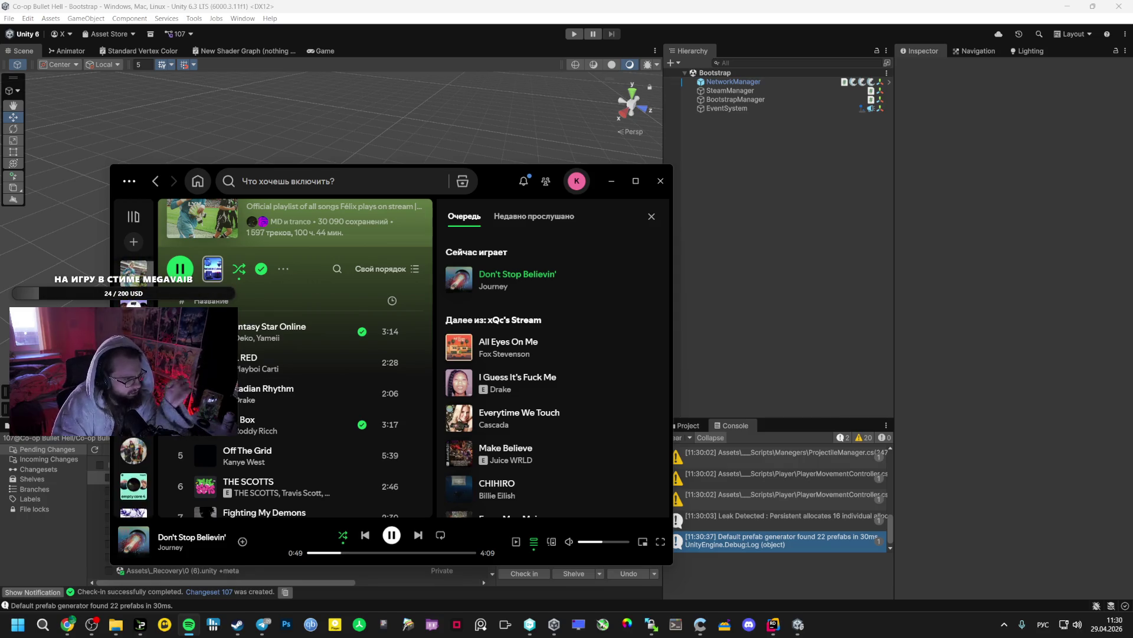
pyautogui.scroll(-5, 133, 466)
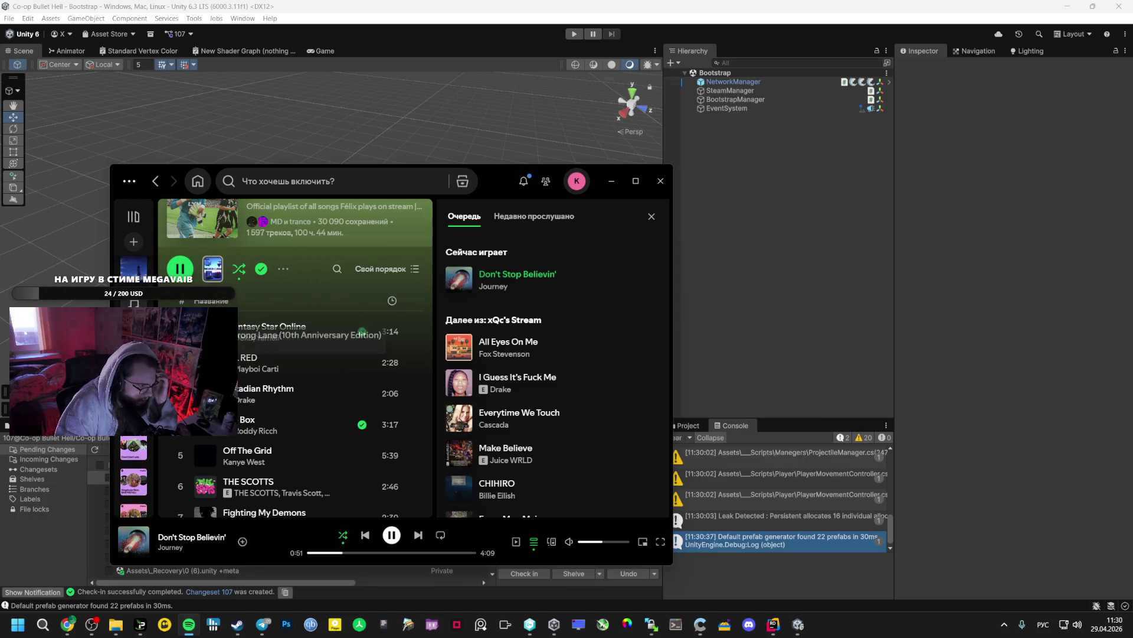
pyautogui.scroll(-3, 134, 473)
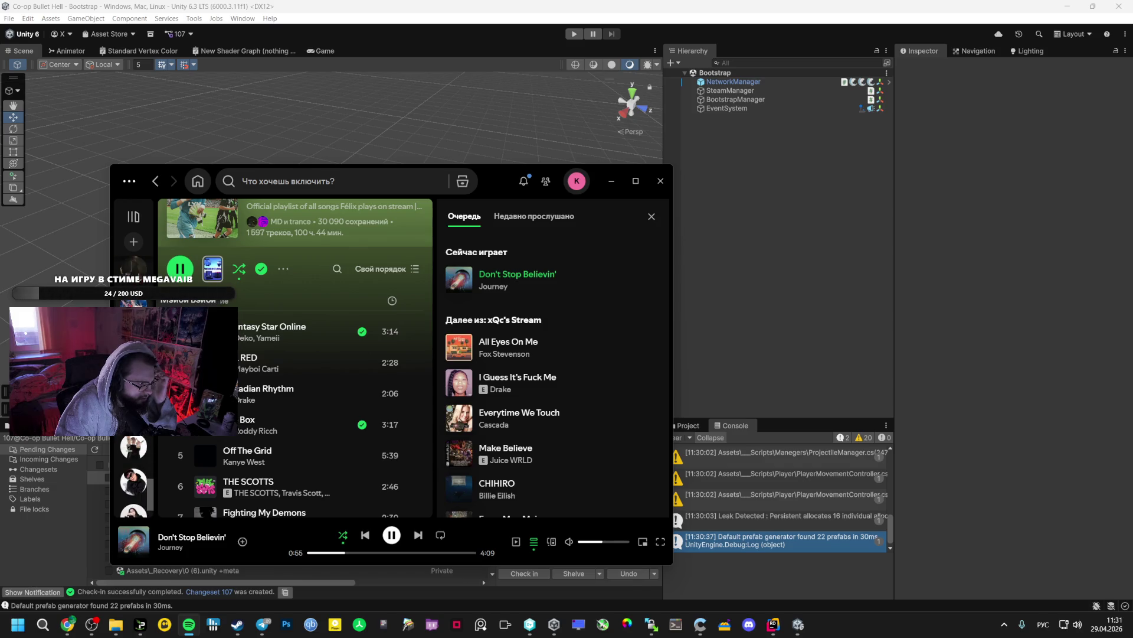
pyautogui.click(134, 303)
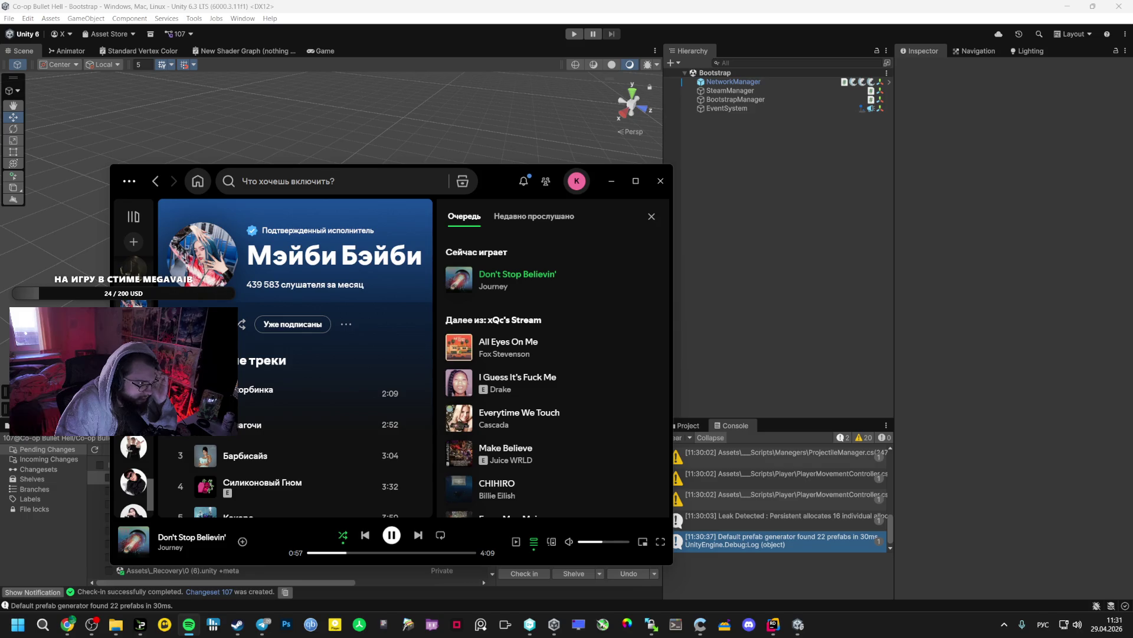
pyautogui.click(292, 324)
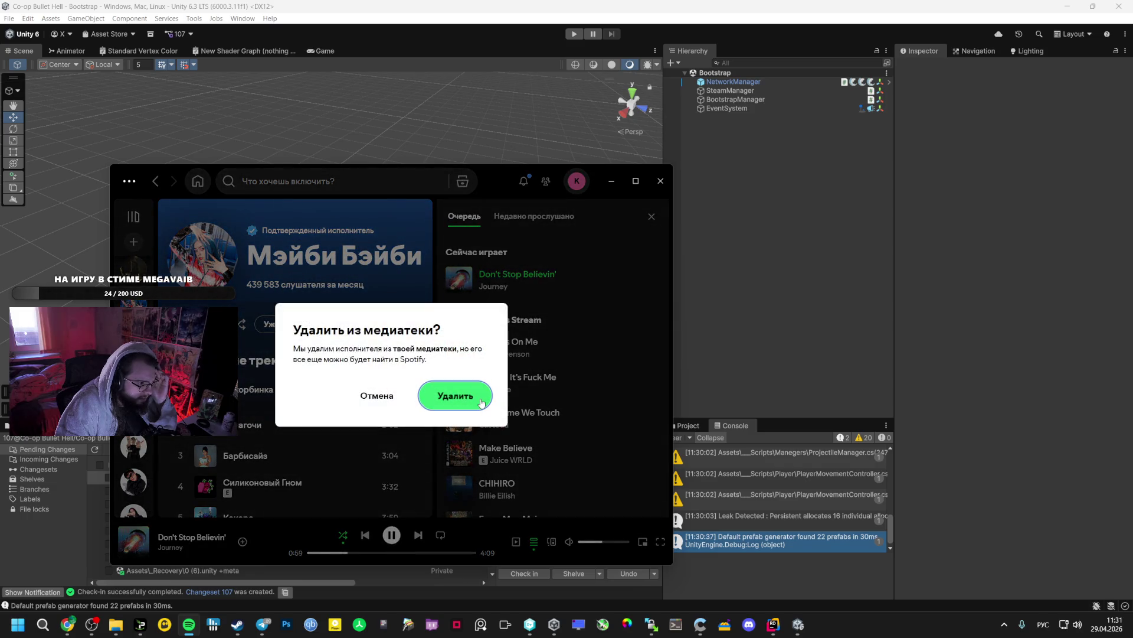
pyautogui.click(481, 402)
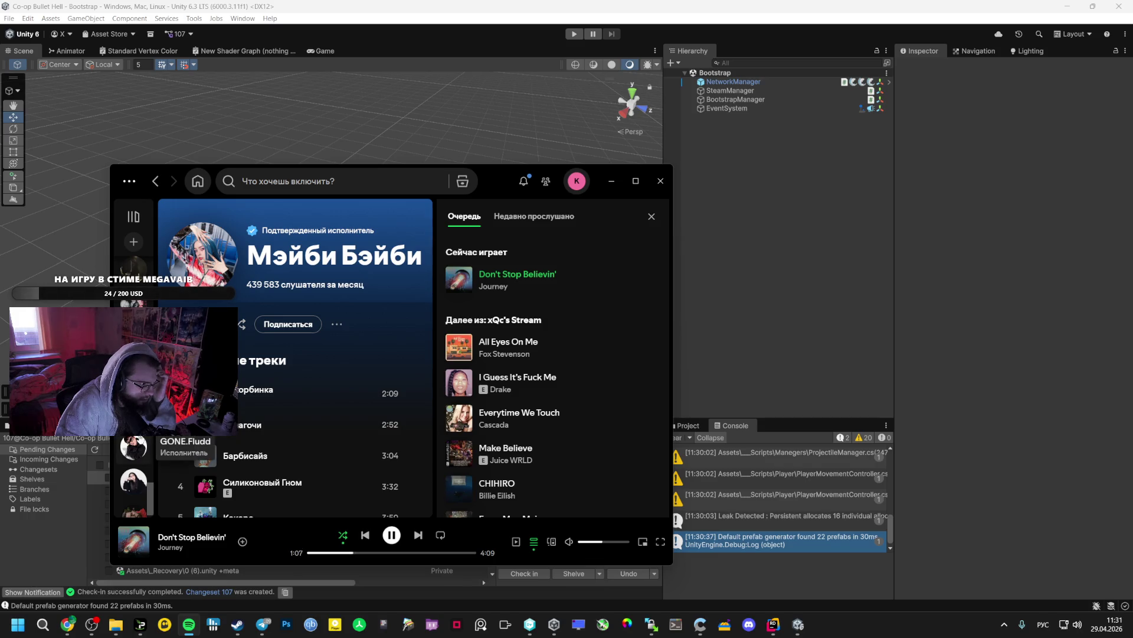
# Play Danger's Windblown (Original Game Soundtrack) from track 1 via Liked Songs, then return to Unity's Shader folder
pyautogui.scroll(-5, 295, 354)
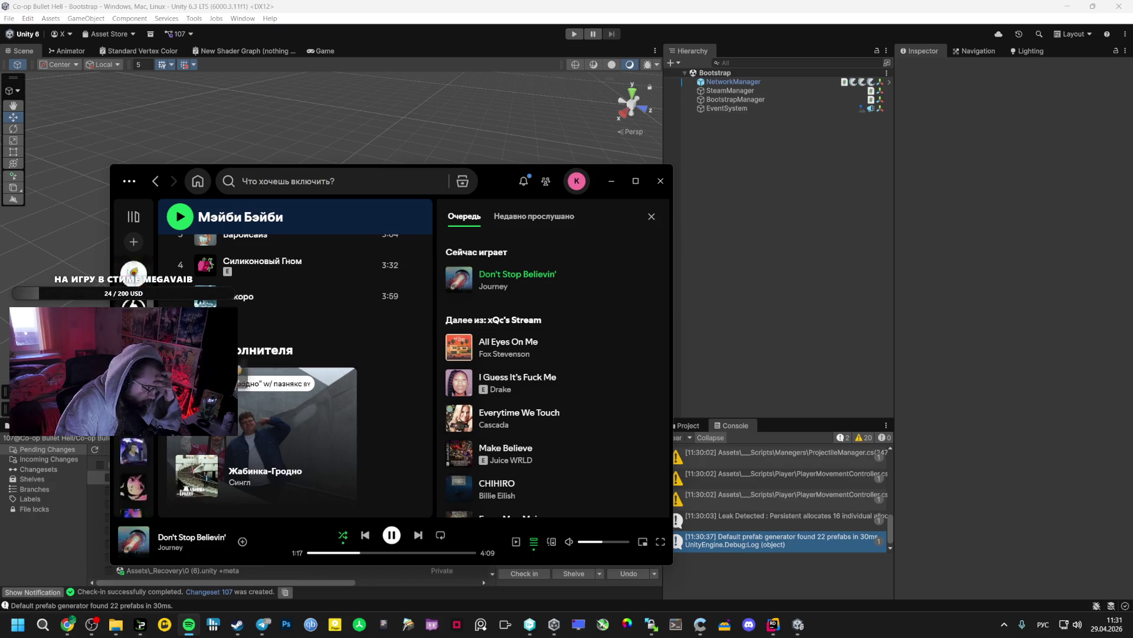
pyautogui.click(133, 275)
pyautogui.scroll(-10, 239, 399)
pyautogui.scroll(-9, 239, 399)
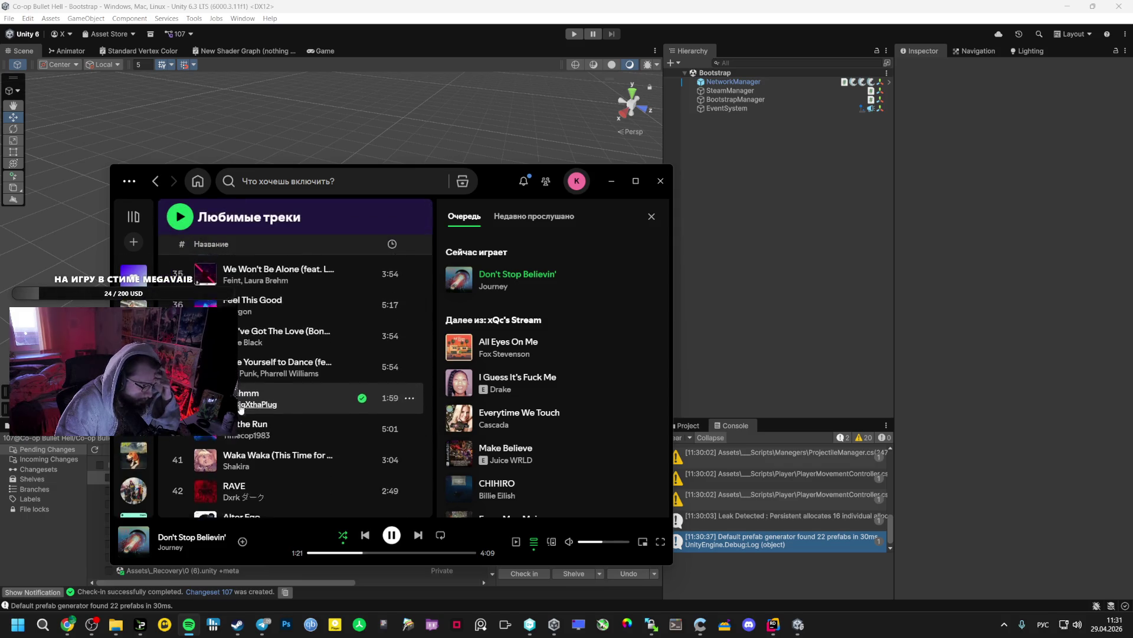
pyautogui.scroll(-8, 240, 404)
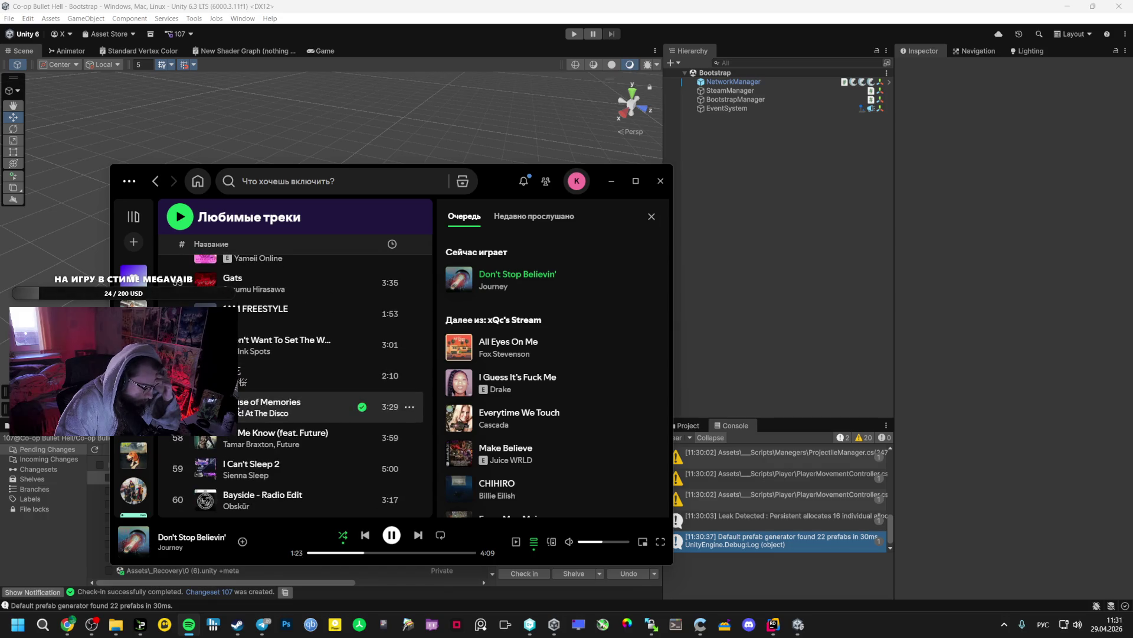
pyautogui.scroll(15, 239, 435)
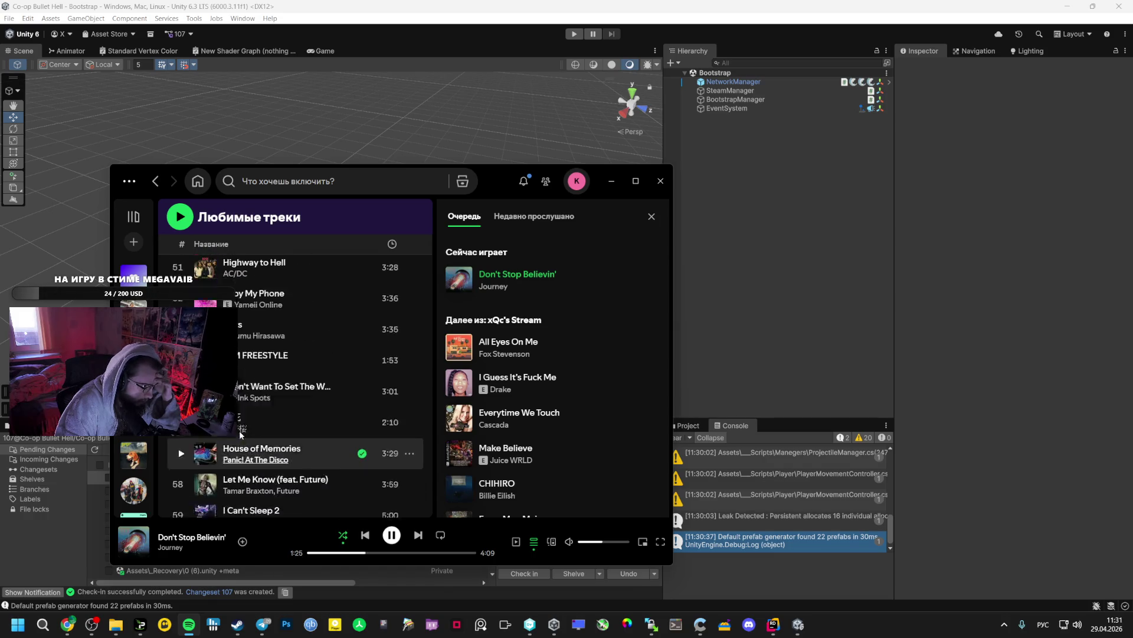
pyautogui.scroll(3, 239, 422)
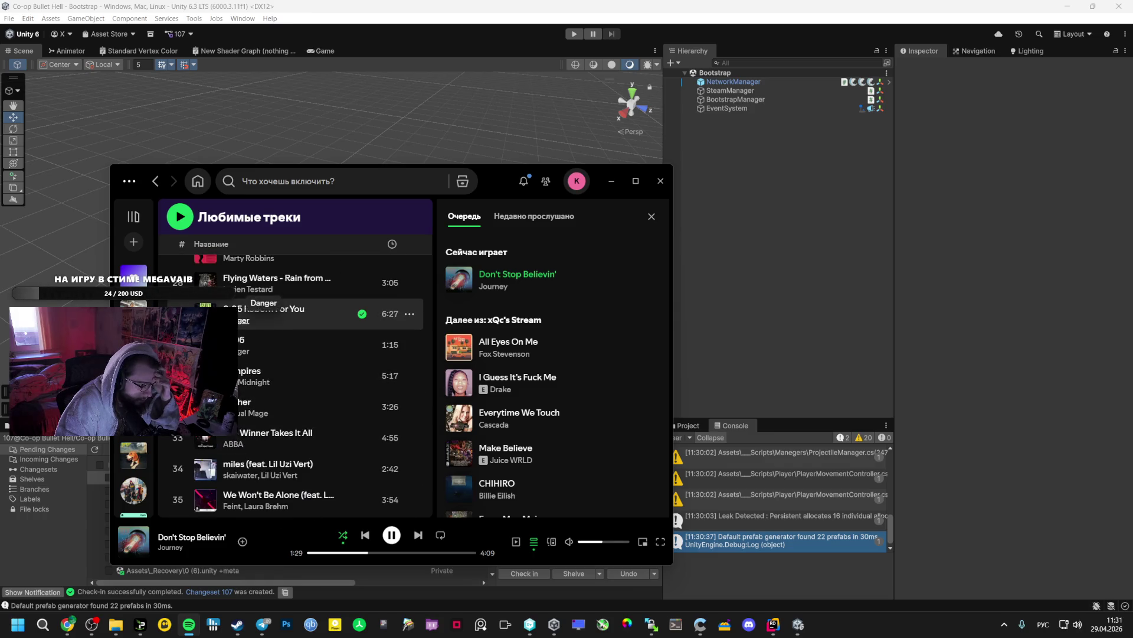
pyautogui.click(244, 320)
pyautogui.scroll(-6, 246, 325)
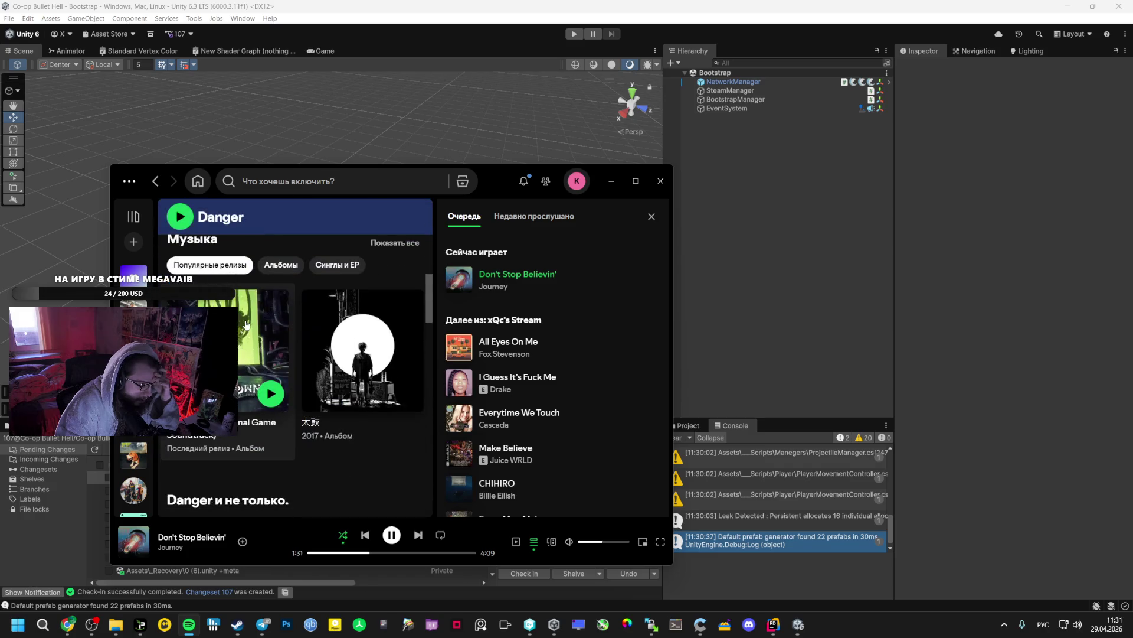
pyautogui.click(260, 343)
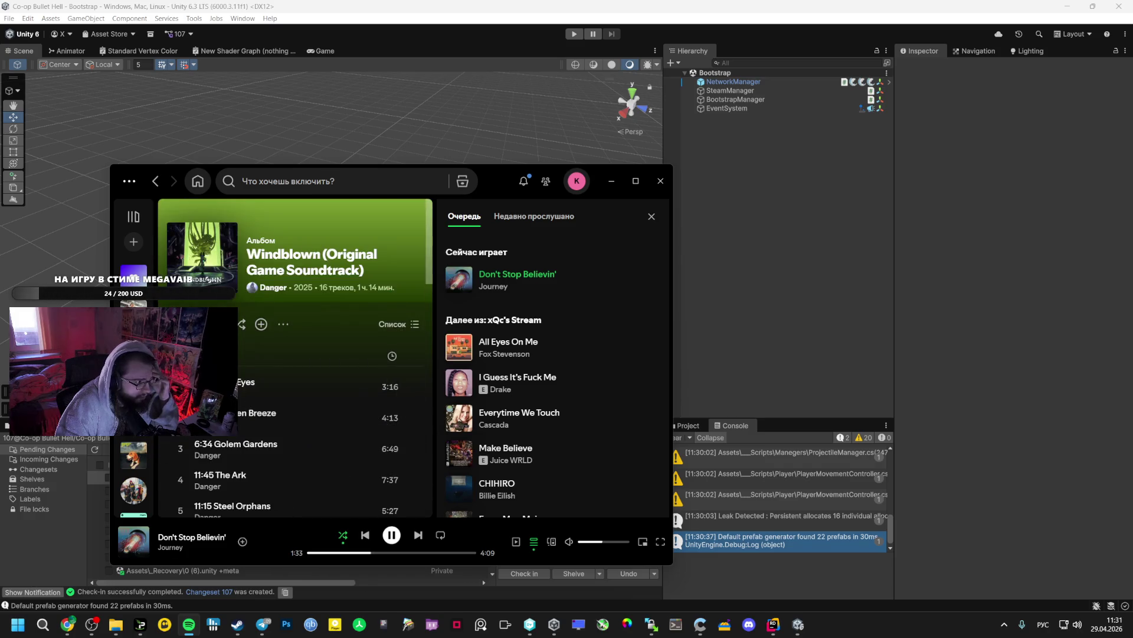
pyautogui.click(209, 324)
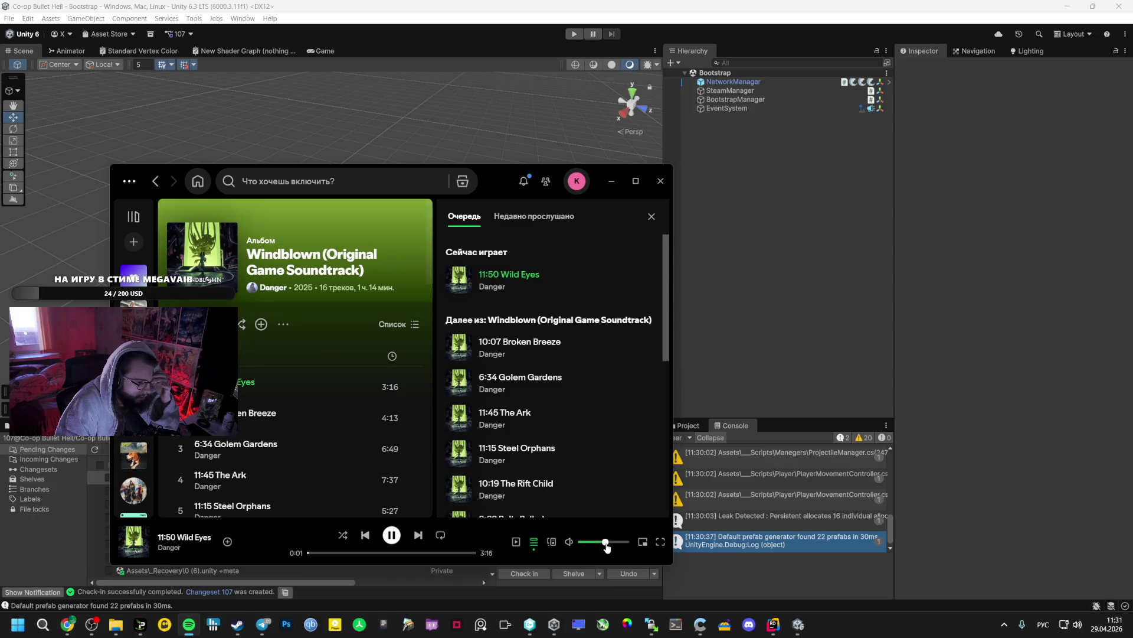
pyautogui.click(705, 562)
pyautogui.click(23, 425)
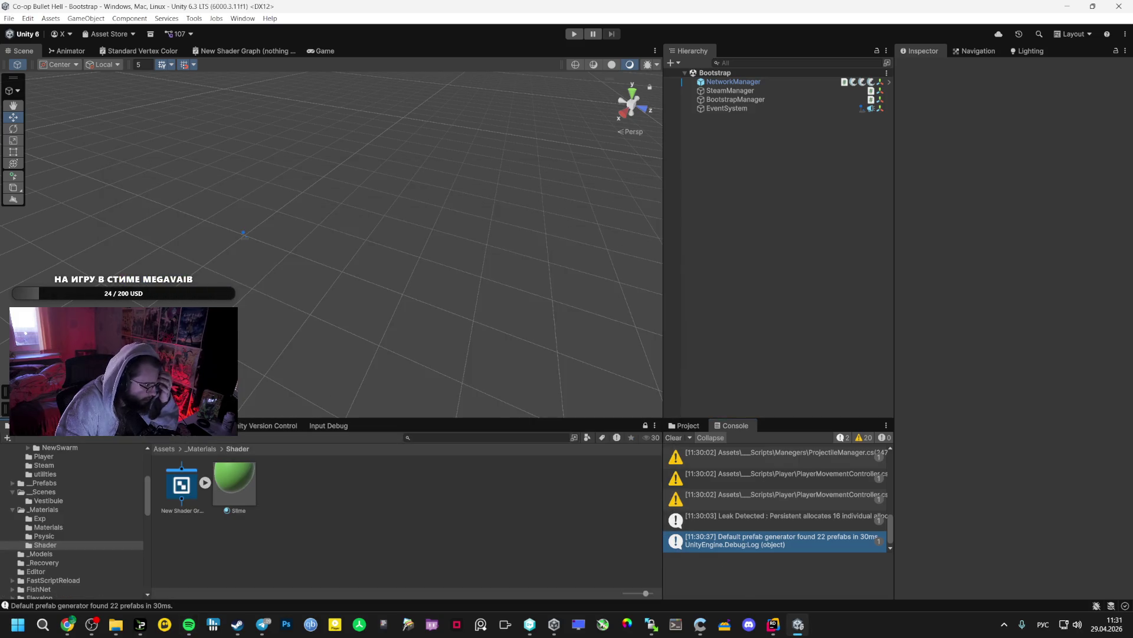
# Create NewUnlitUniversalRenderPipelineShader via Create > Shader > URP Unlit Shader and open it in Rider
pyautogui.rightClick(340, 490)
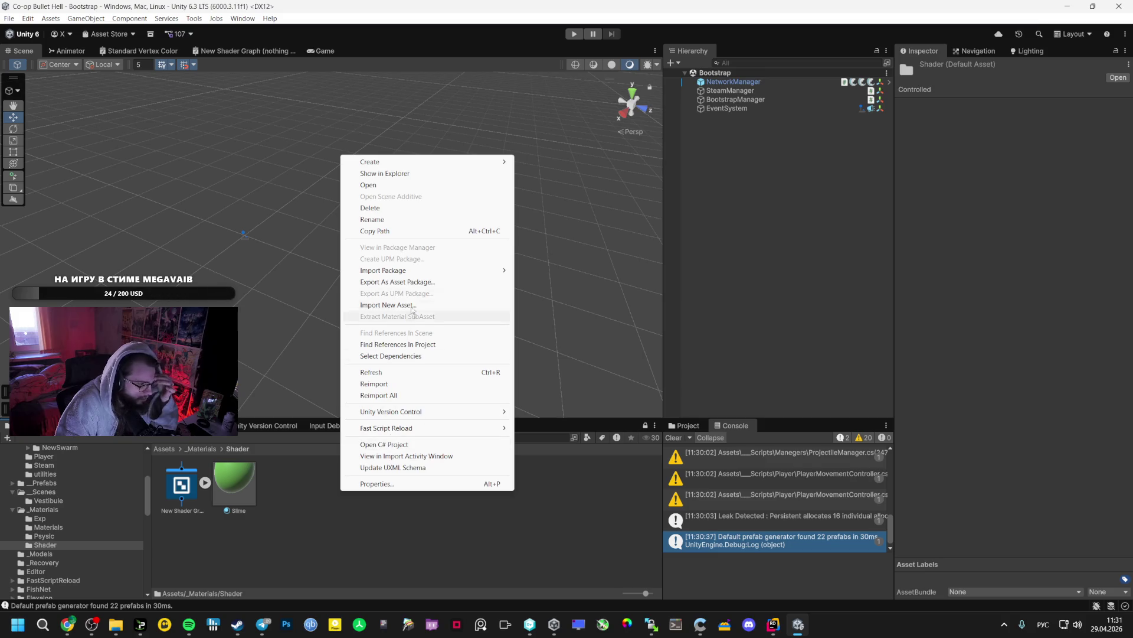
pyautogui.moveTo(453, 161)
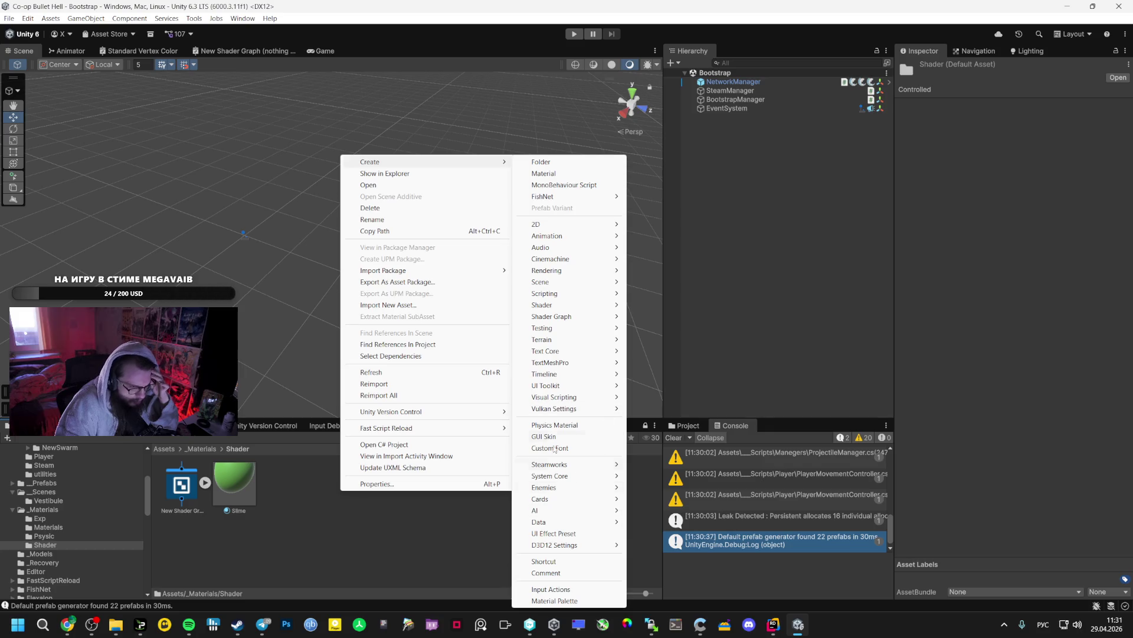
pyautogui.moveTo(572, 339)
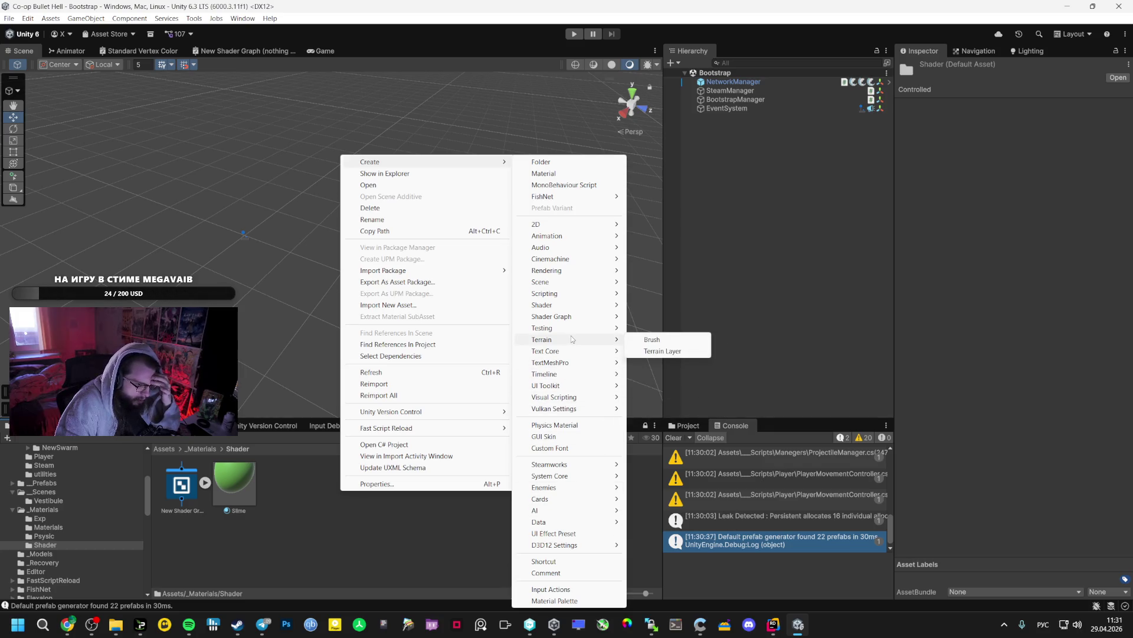
pyautogui.moveTo(562, 319)
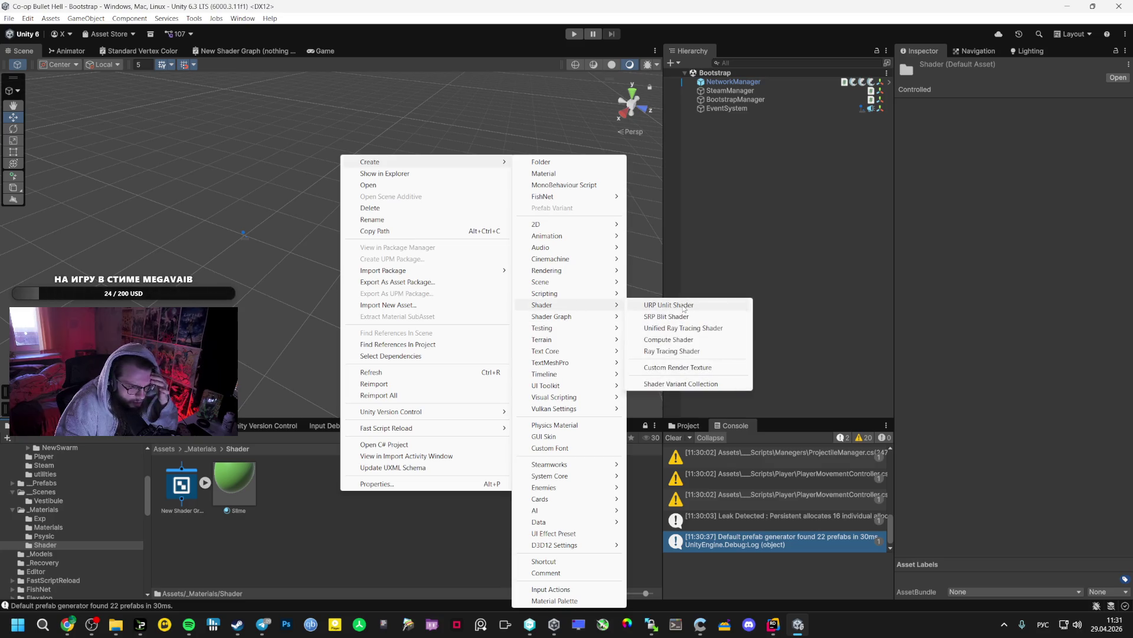
pyautogui.click(669, 304)
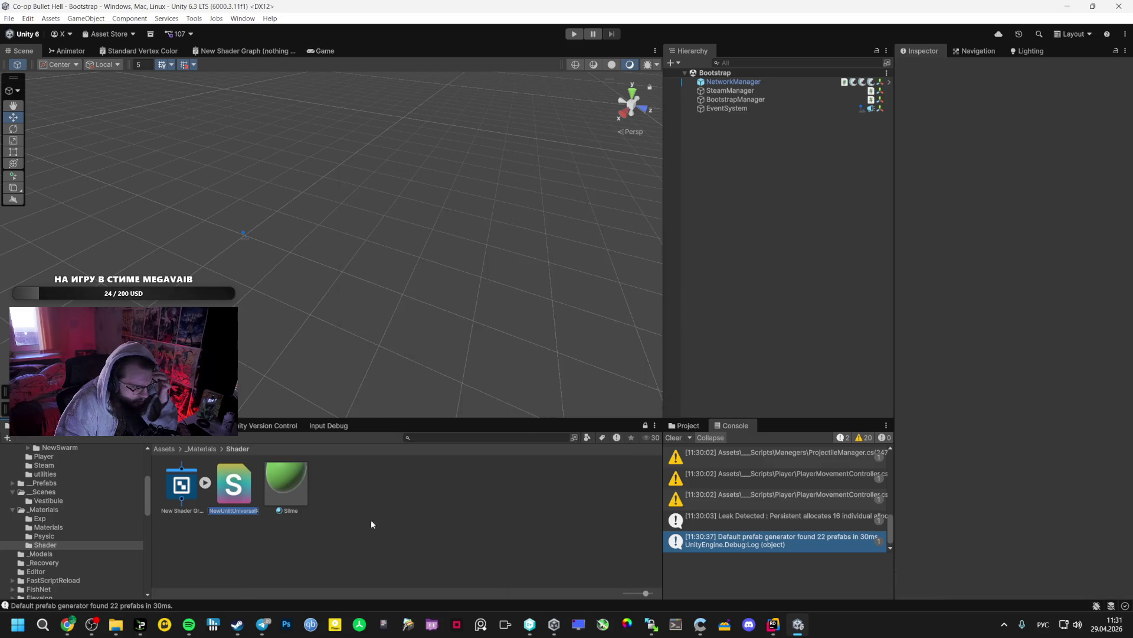
pyautogui.press('Return')
pyautogui.doubleClick(250, 494)
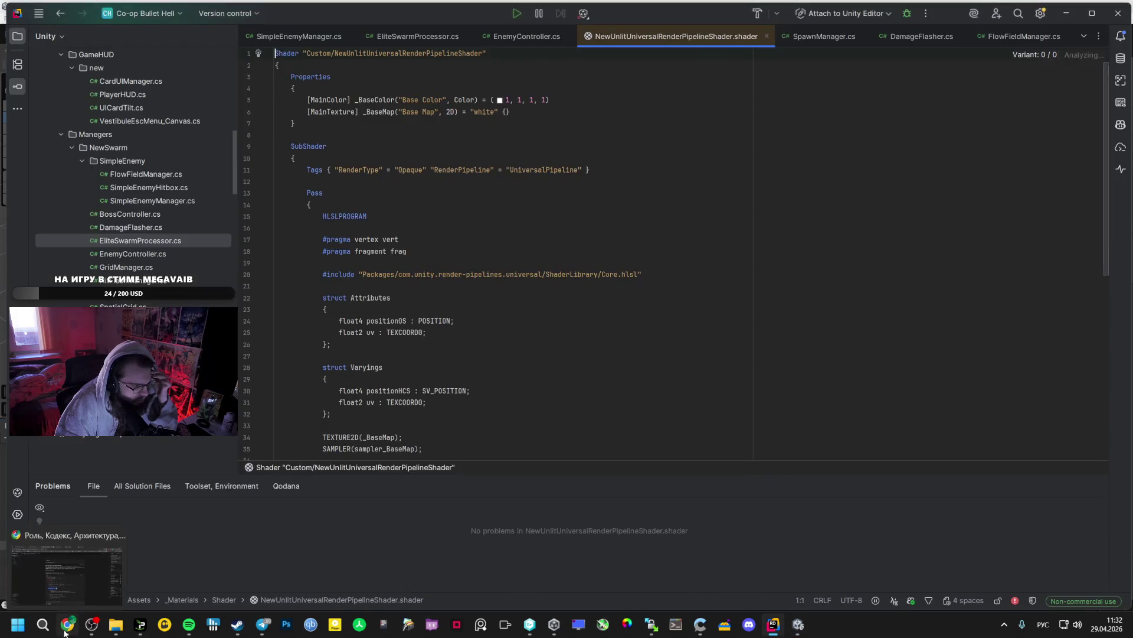
# Copy Gemini's InstancedDamageDigit shader code and paste it over the URP template in Rider
pyautogui.hotkey('alt', 'Tab')
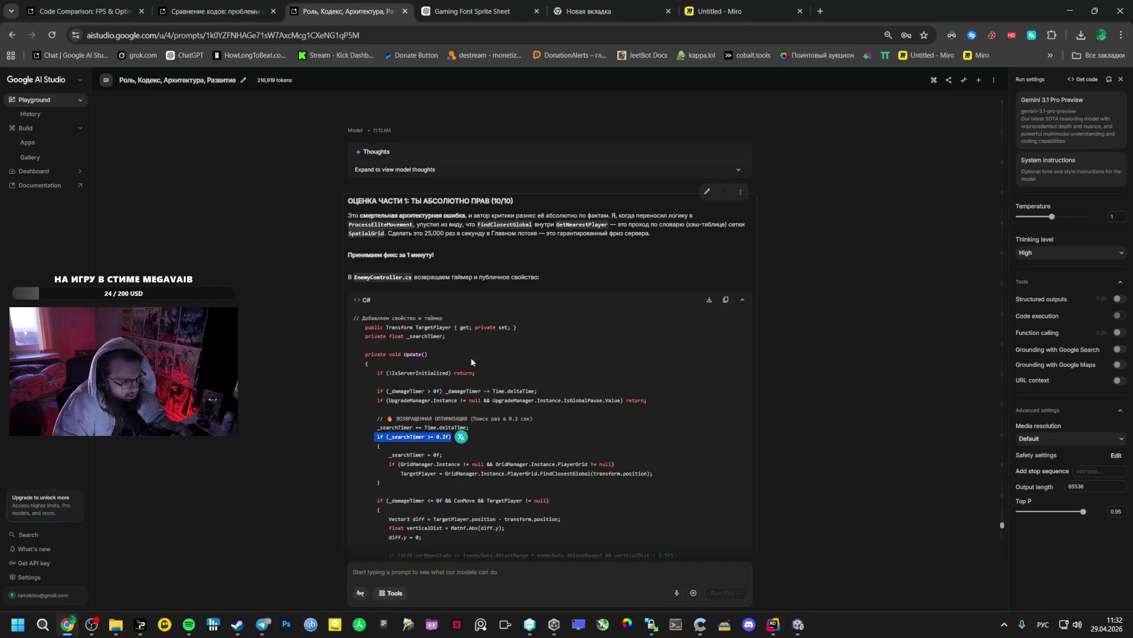
pyautogui.scroll(-10, 473, 361)
pyautogui.rightClick(481, 430)
pyautogui.press('Escape')
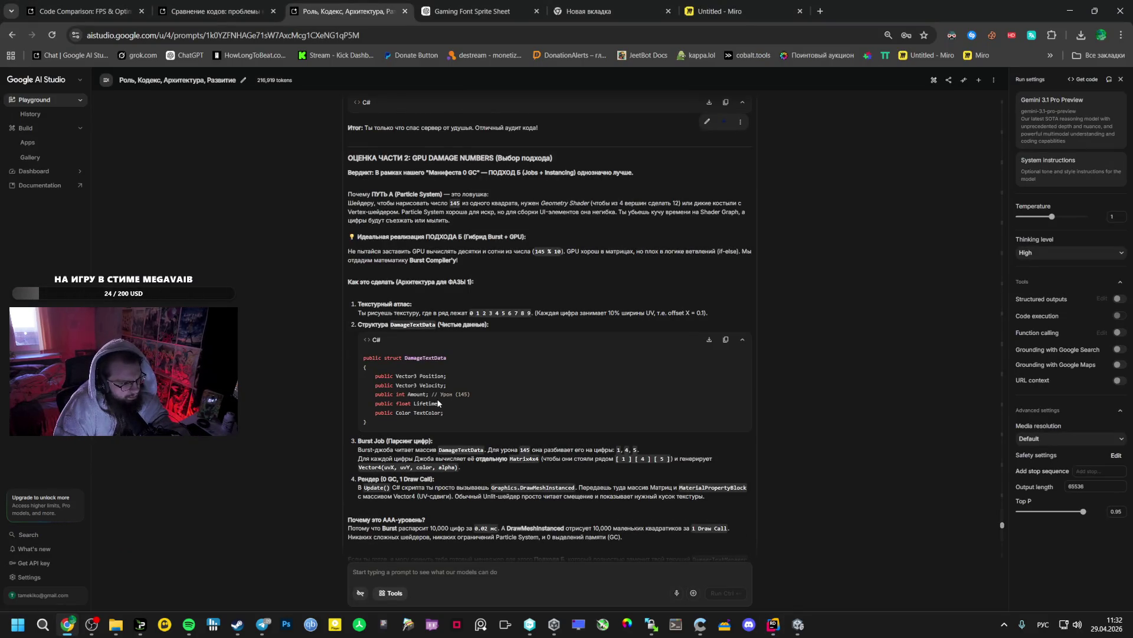
pyautogui.scroll(-15, 438, 403)
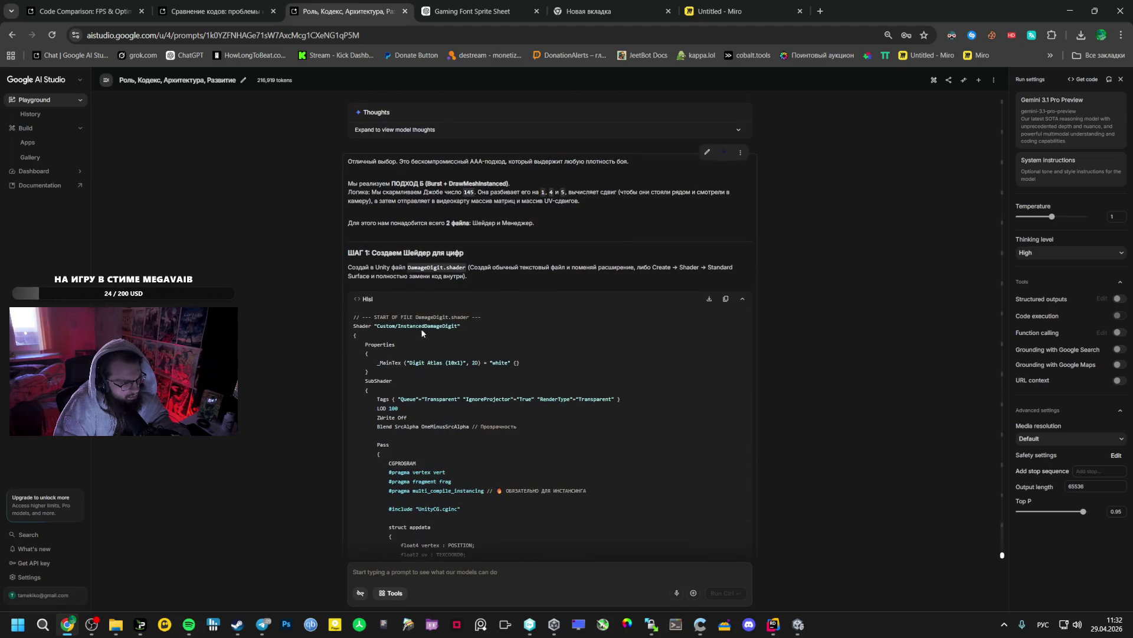
pyautogui.click(710, 300)
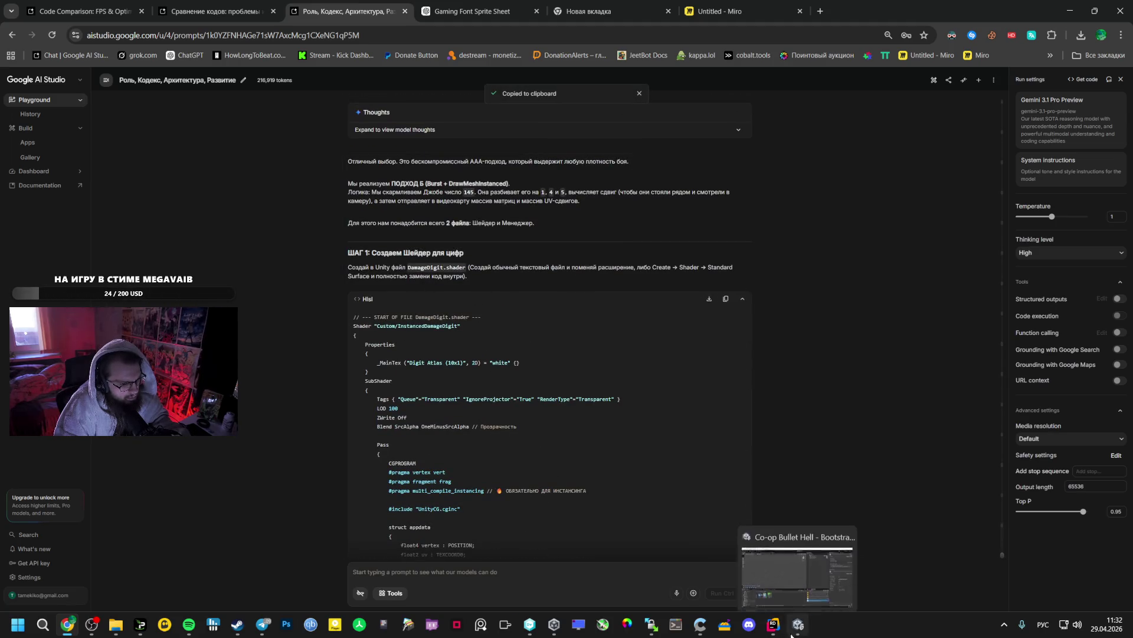
pyautogui.moveTo(773, 624)
pyautogui.click(764, 575)
pyautogui.hotkey('ctrl', 'a')
pyautogui.hotkey('ctrl', 'v')
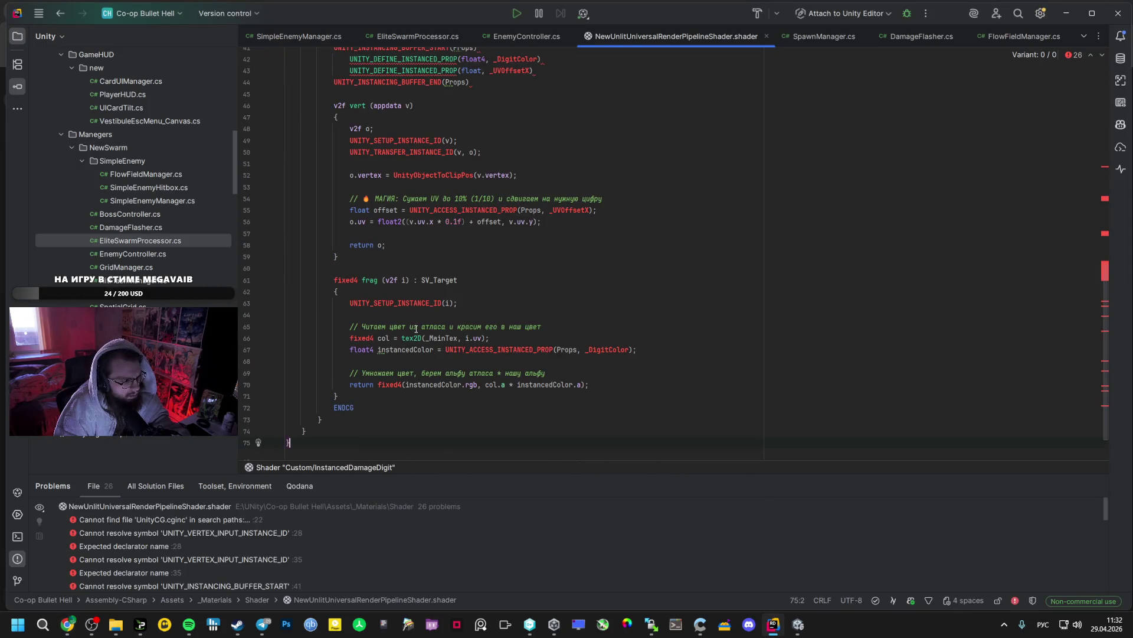
# Select and copy the shader code from AI Studio a second time for Rider
pyautogui.scroll(-2, 416, 328)
pyautogui.hotkey('alt', 'Tab')
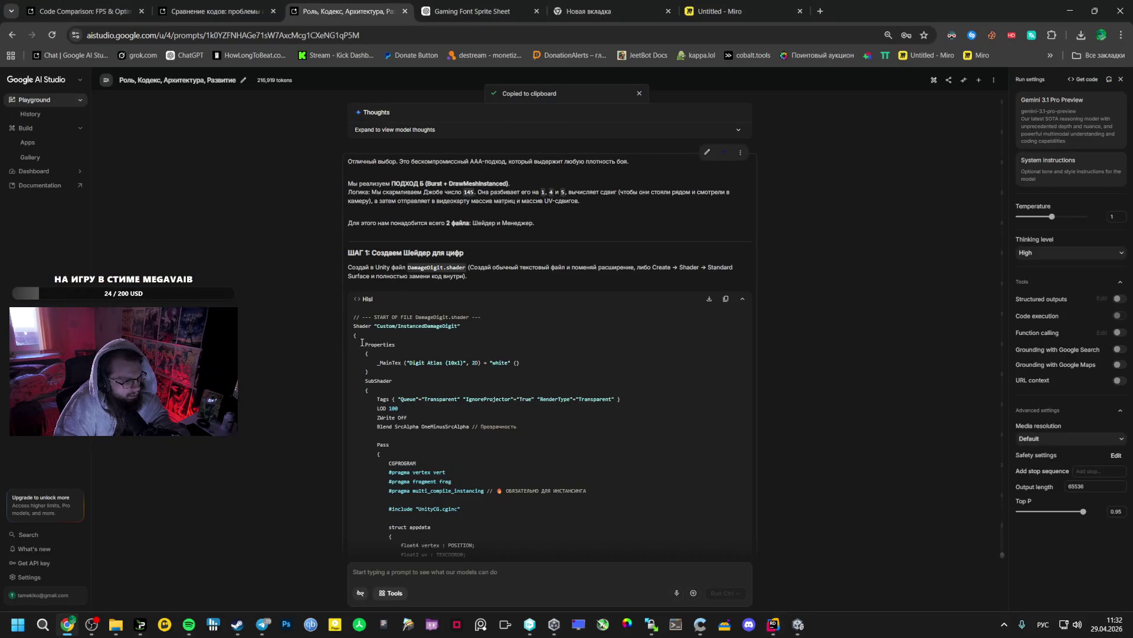
pyautogui.moveTo(353, 325); pyautogui.dragTo(459, 407)
pyautogui.click(726, 299)
pyautogui.hotkey('alt', 'Tab')
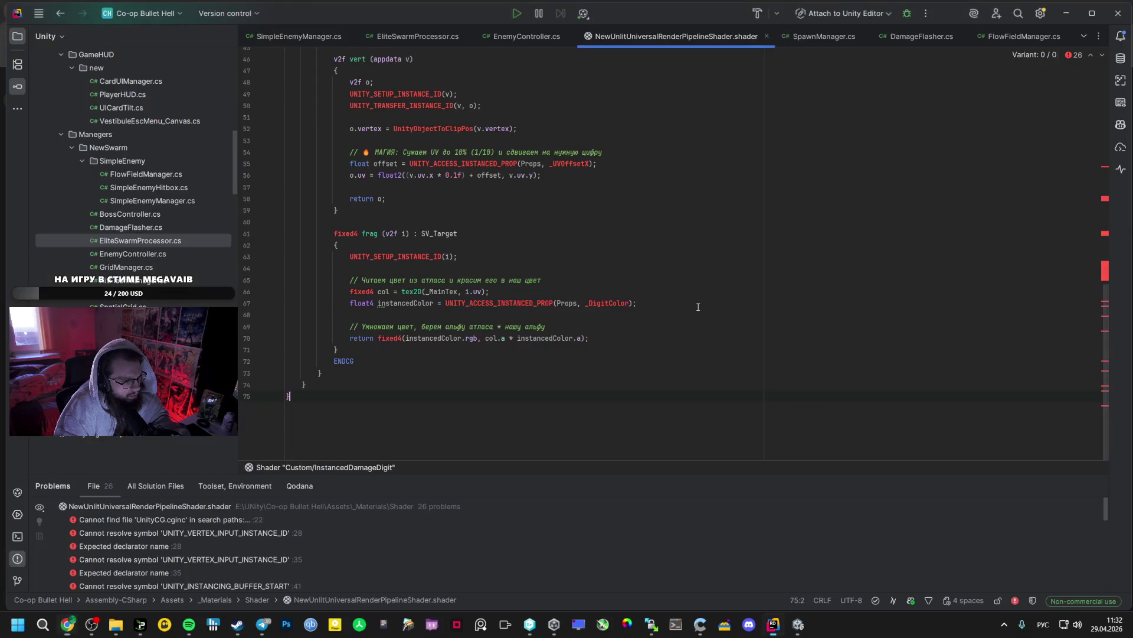
# Jump to the instancedColor line 67 and try a side-by-side split of the shader
pyautogui.click(515, 308)
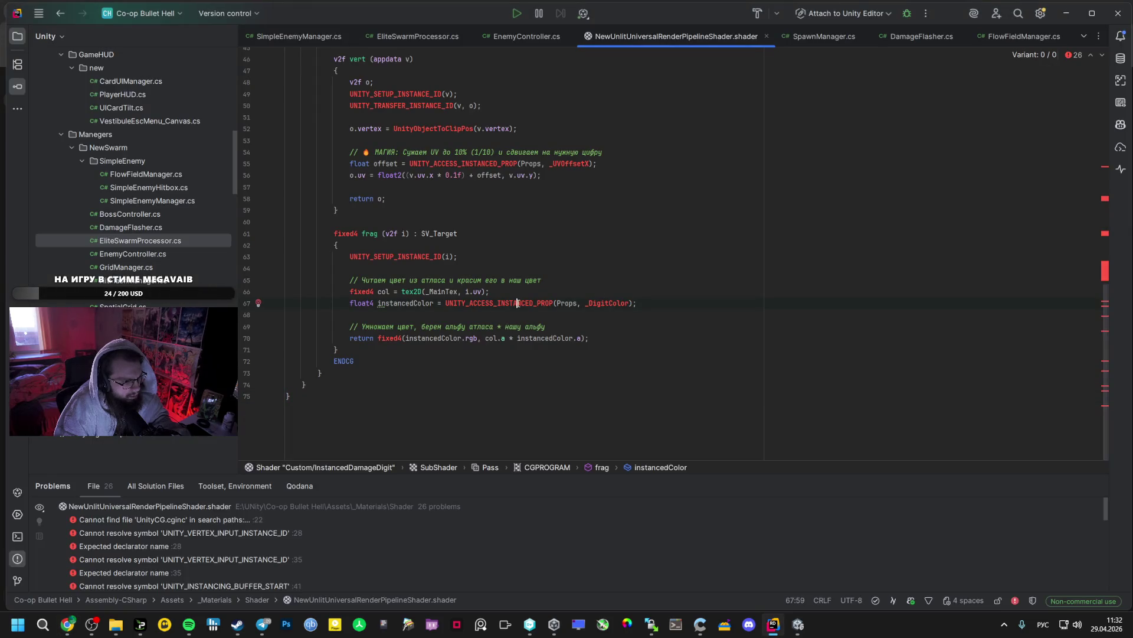
pyautogui.hotkey('ctrl', 'shift', 'Right')
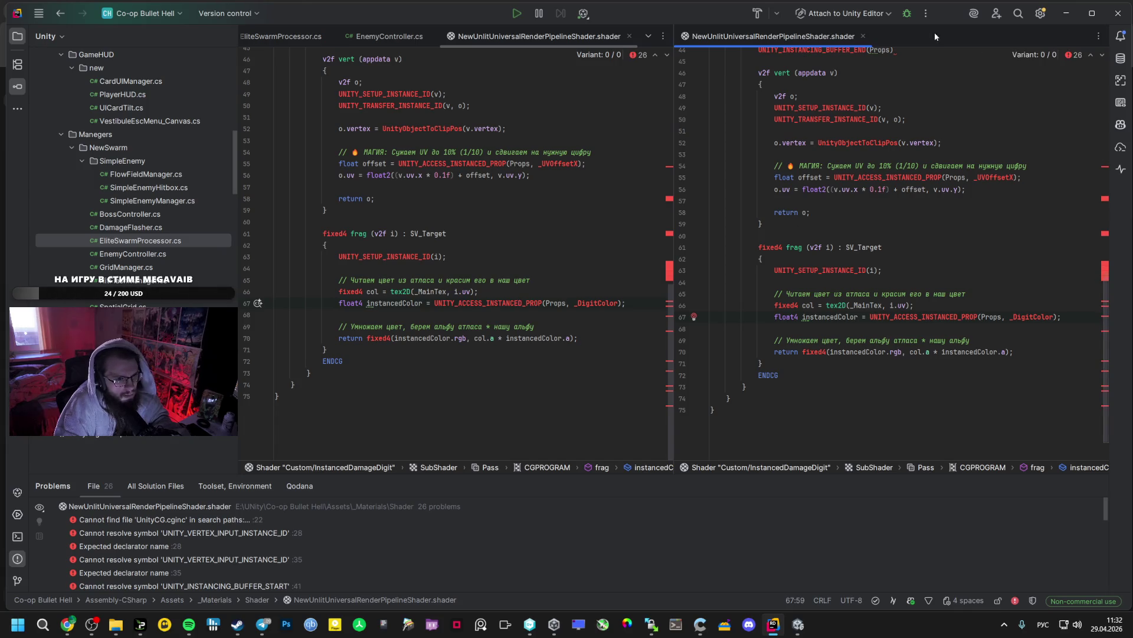
pyautogui.click(863, 36)
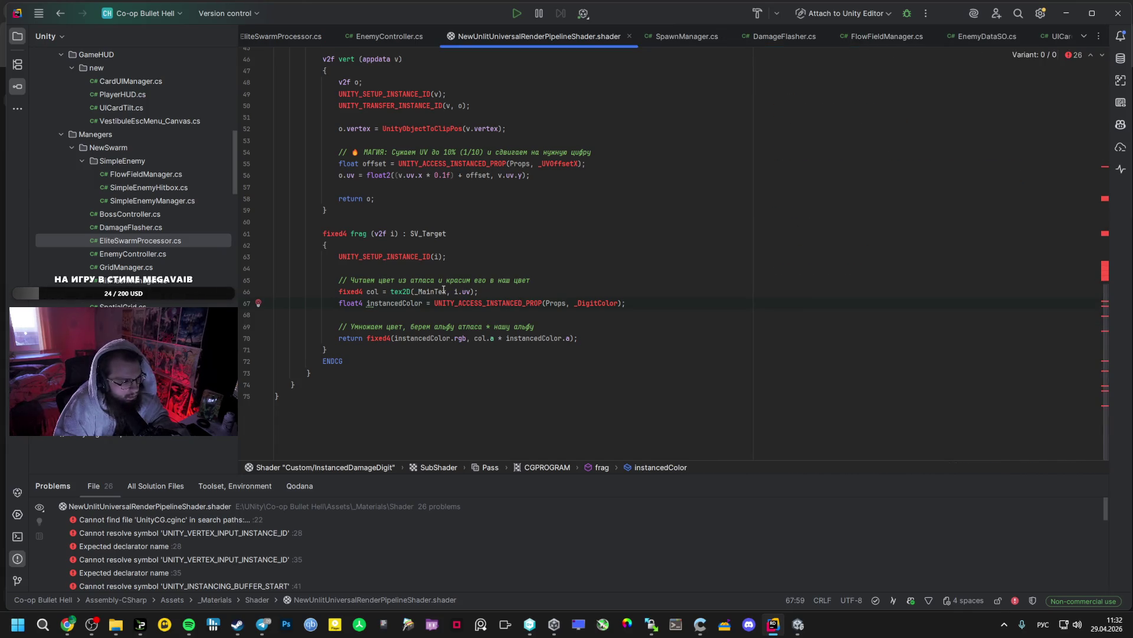
pyautogui.hotkey('alt', 'space')
pyautogui.click(487, 302)
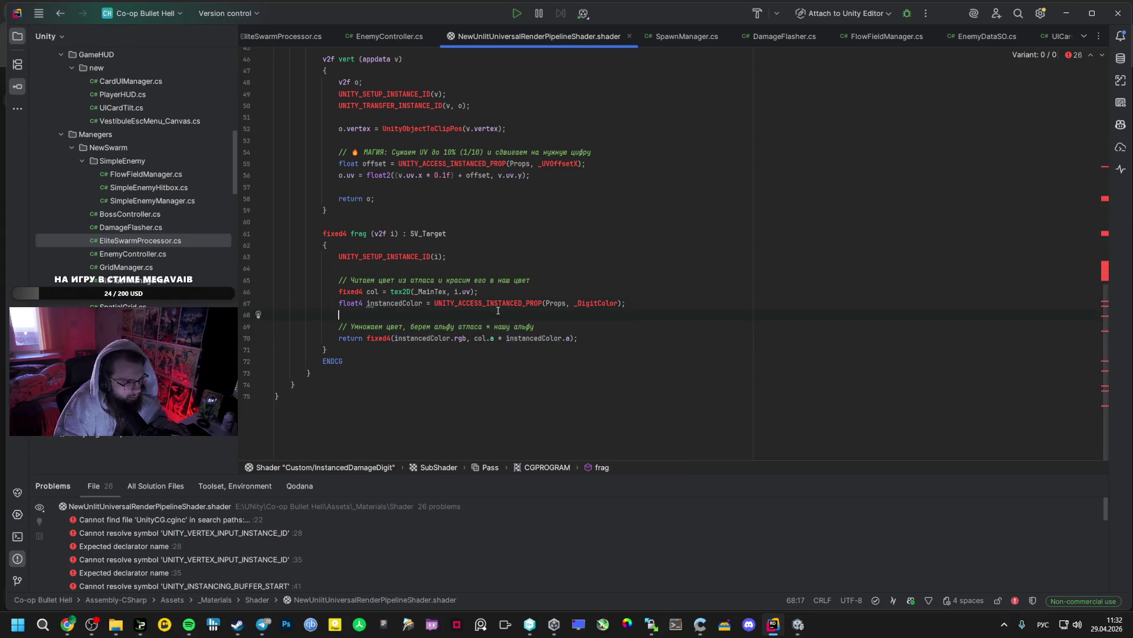
pyautogui.hotkey('ctrl', 'shift', 'alt', 'Right')
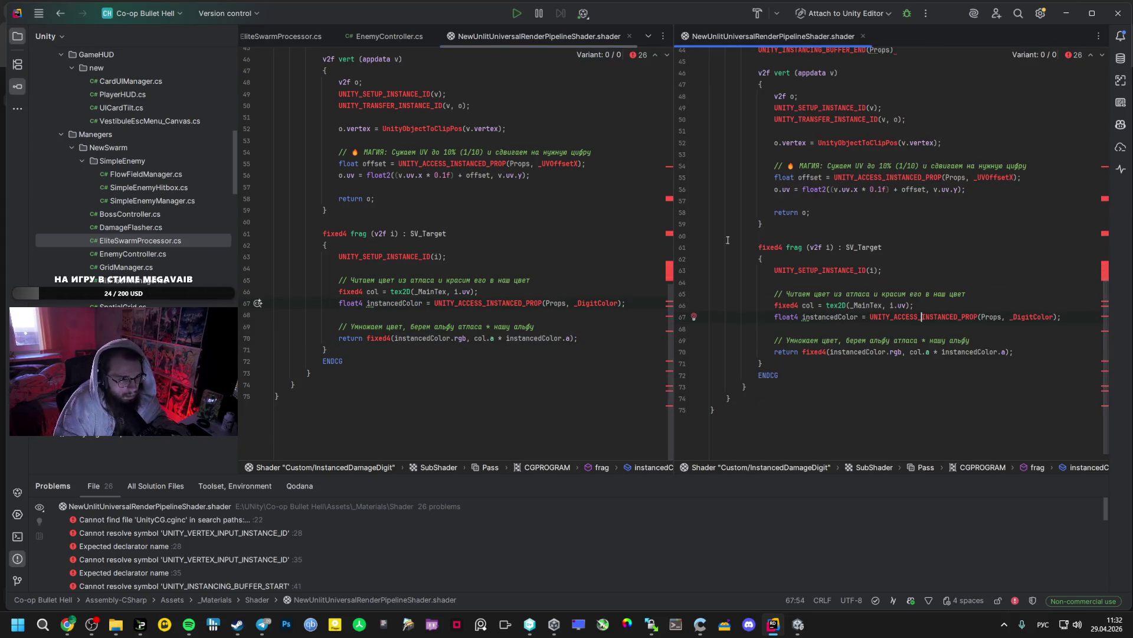
# Go to the missing UnityCG.cginc include error on line 22, then view AI Studio's Step 2 code
pyautogui.click(863, 36)
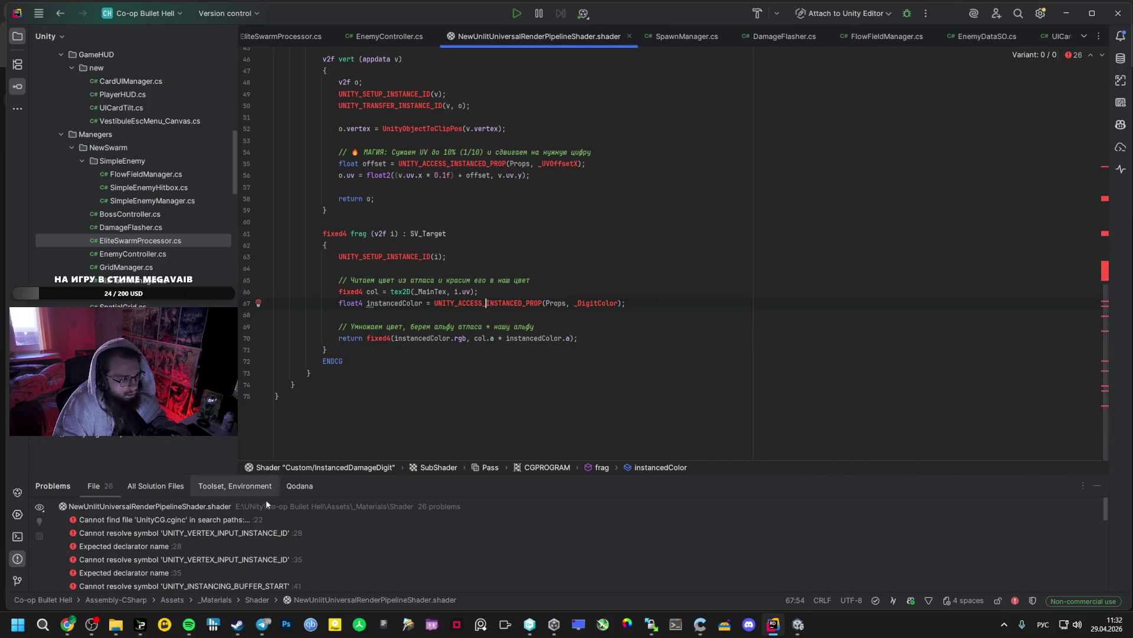
pyautogui.doubleClick(243, 518)
pyautogui.scroll(3, 415, 360)
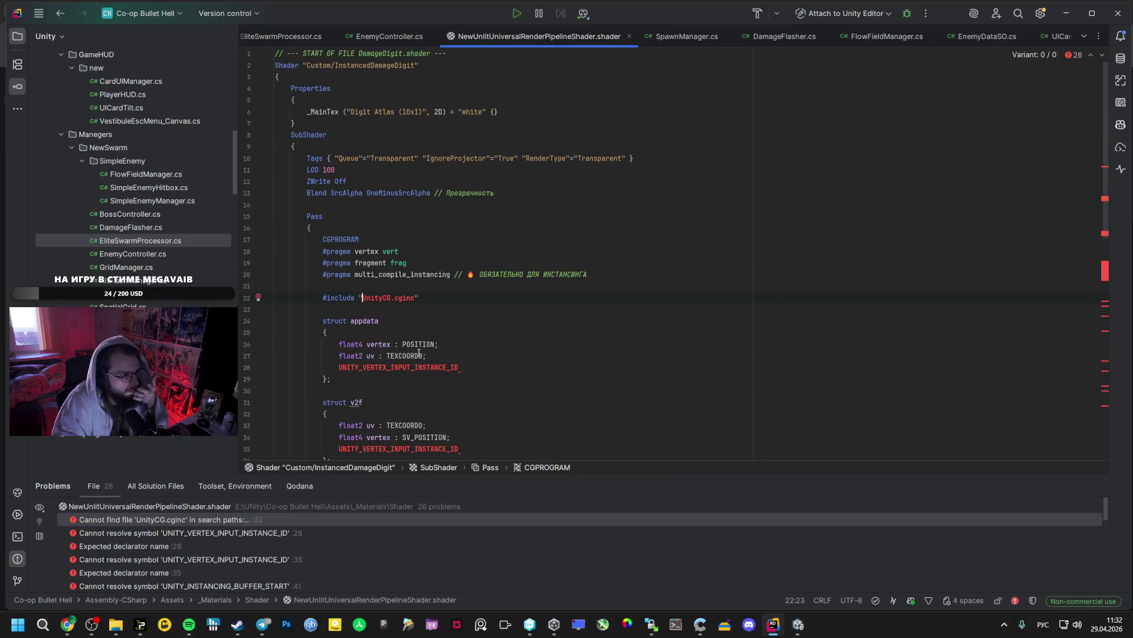
pyautogui.moveTo(389, 298)
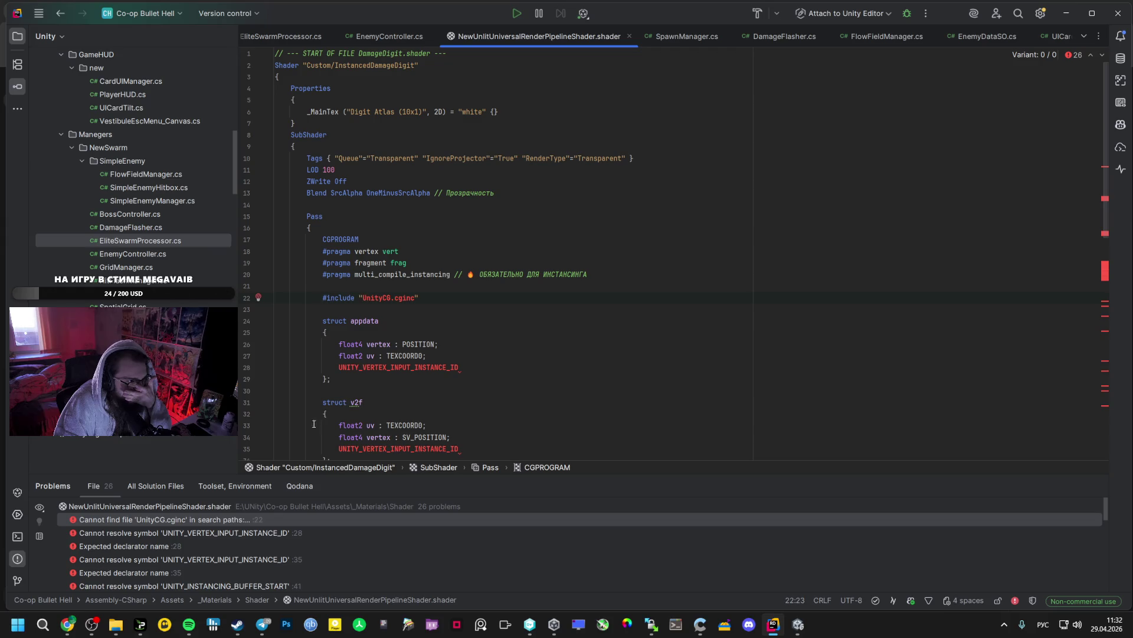
pyautogui.hotkey('alt', 'Tab')
pyautogui.scroll(-10, 375, 437)
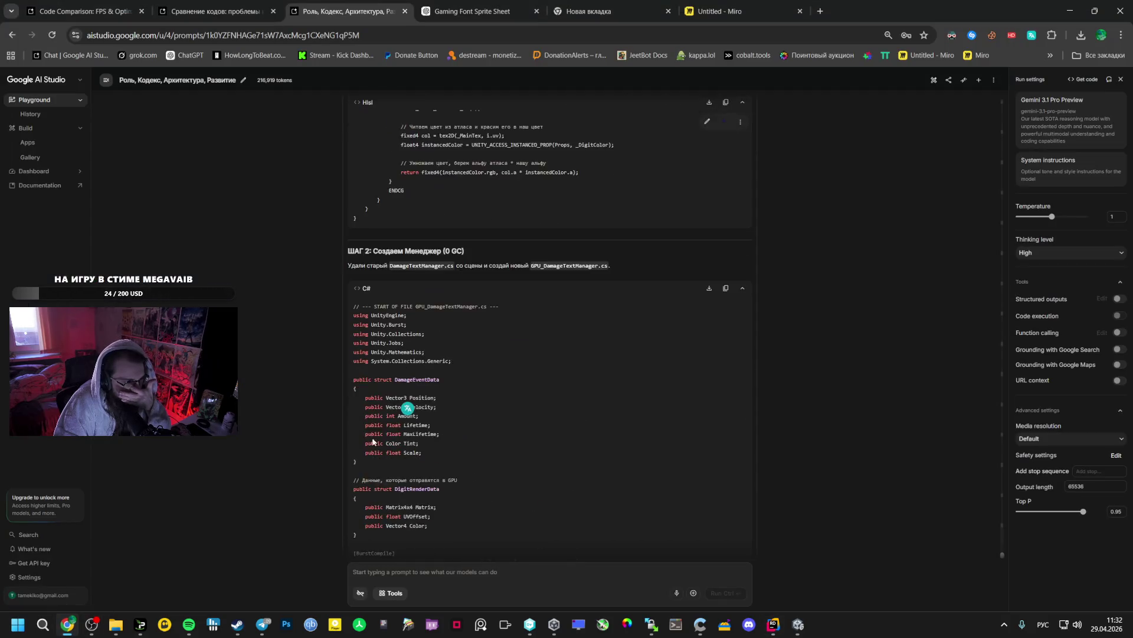
# Read through Gemini's GPU_DamageTextManager.cs code, then go back to the InstancedDamageDigit shader in Rider
pyautogui.scroll(5, 375, 436)
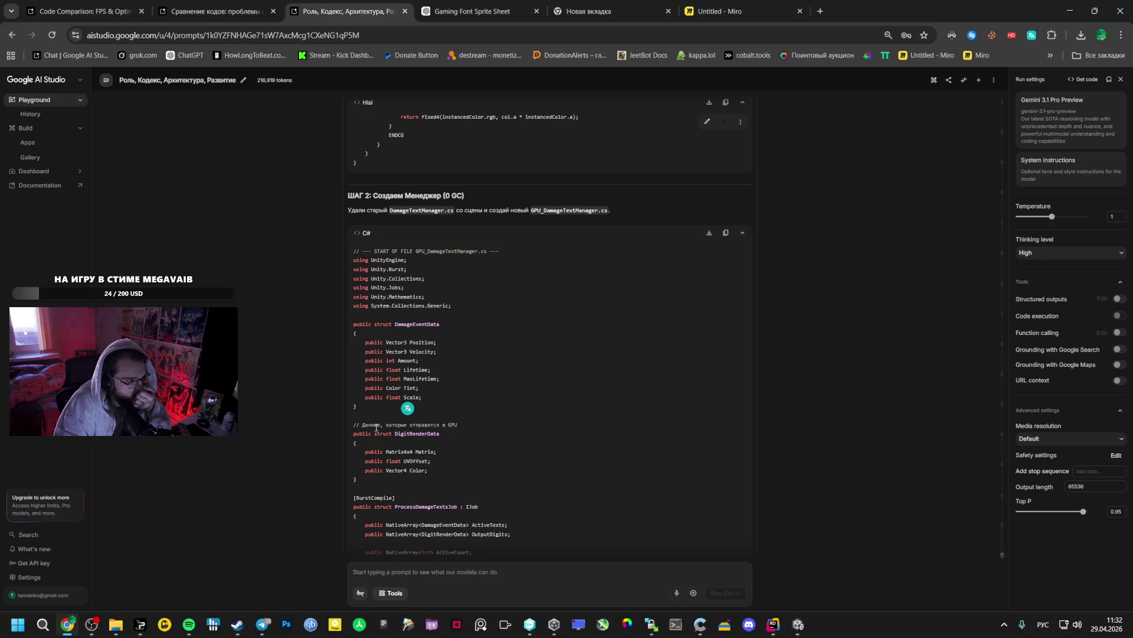
pyautogui.scroll(-15, 440, 376)
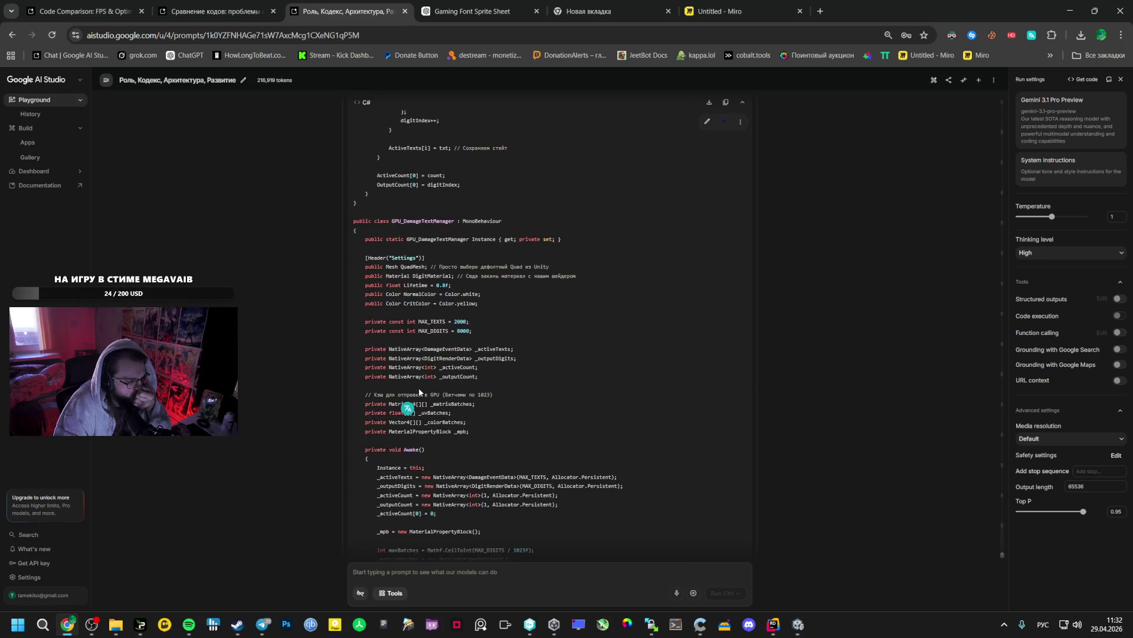
pyautogui.scroll(-7, 414, 389)
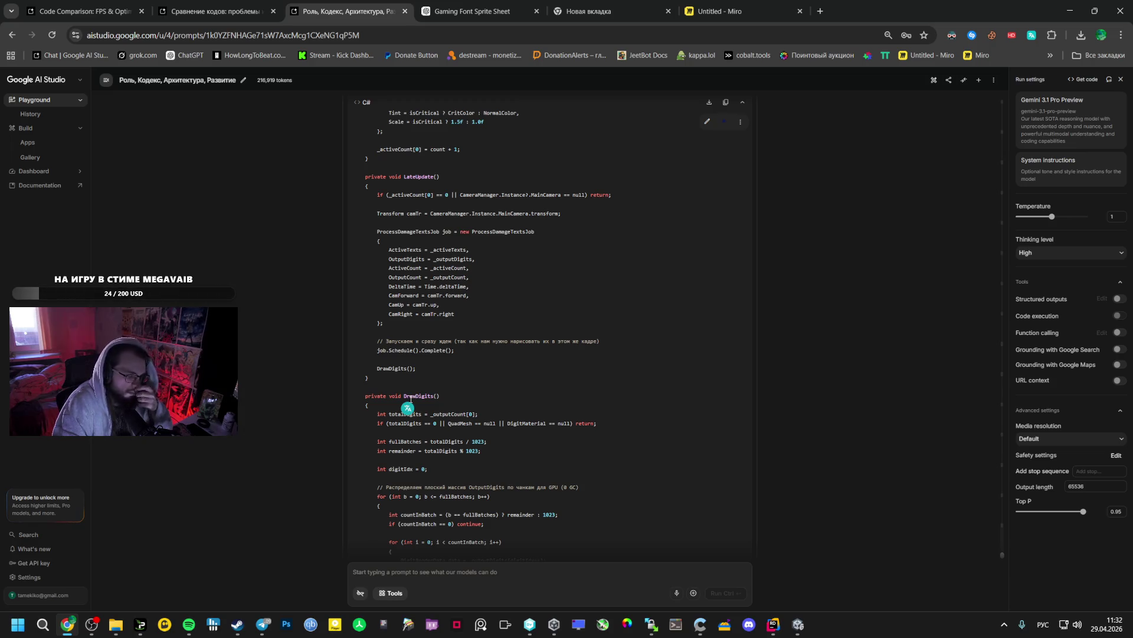
pyautogui.click(773, 624)
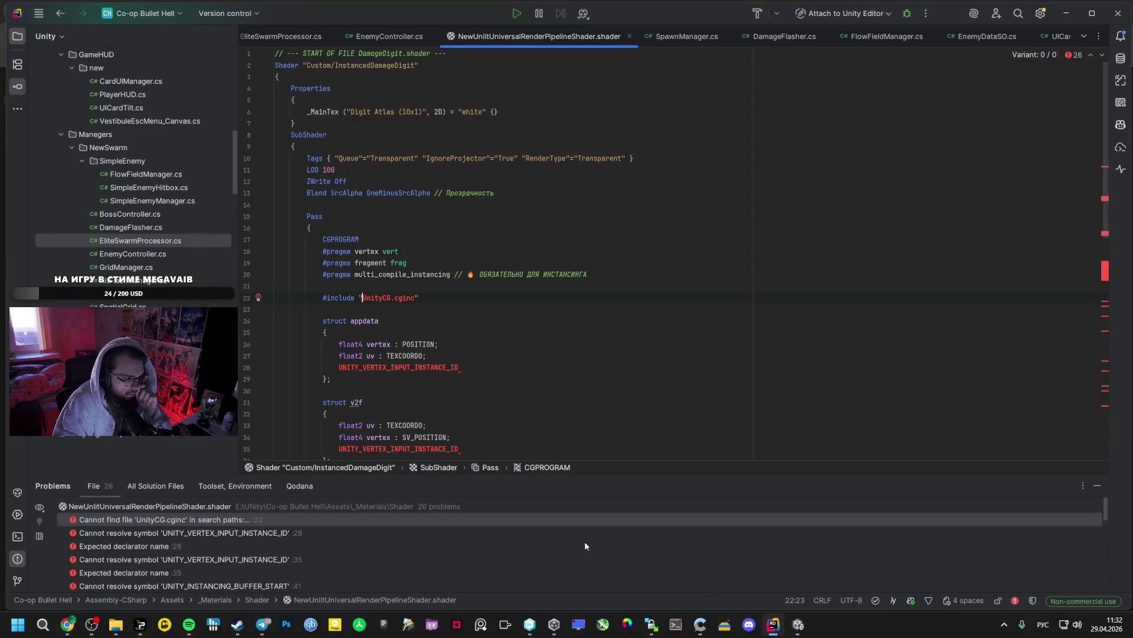
# Jump to the unresolved instance ID error on line 35 of the shader
pyautogui.doubleClick(284, 557)
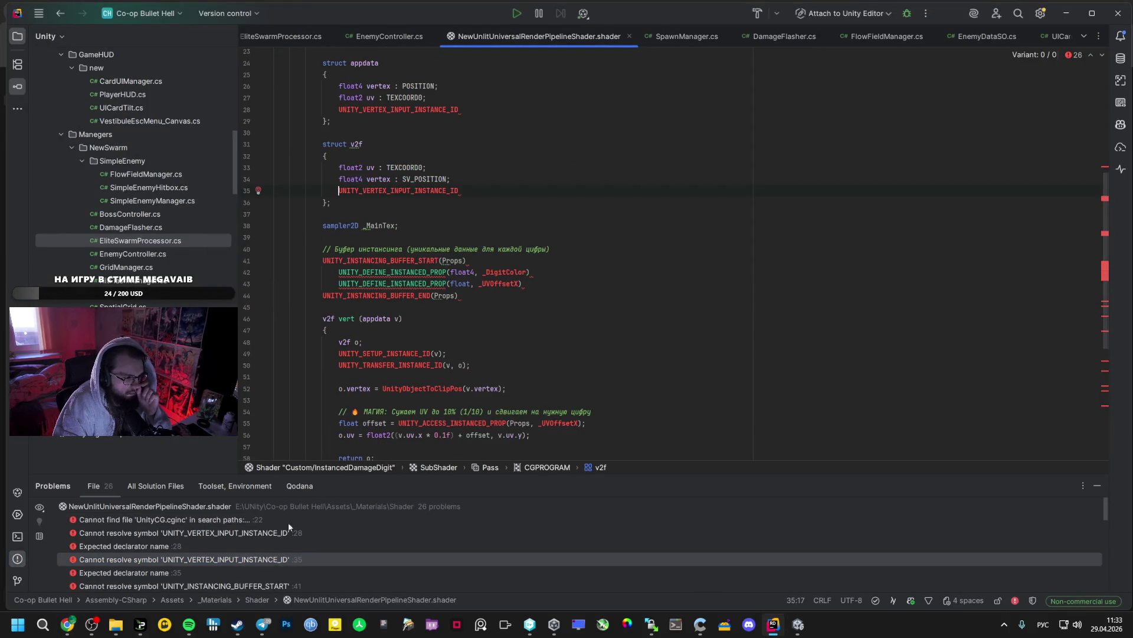
pyautogui.moveTo(397, 263)
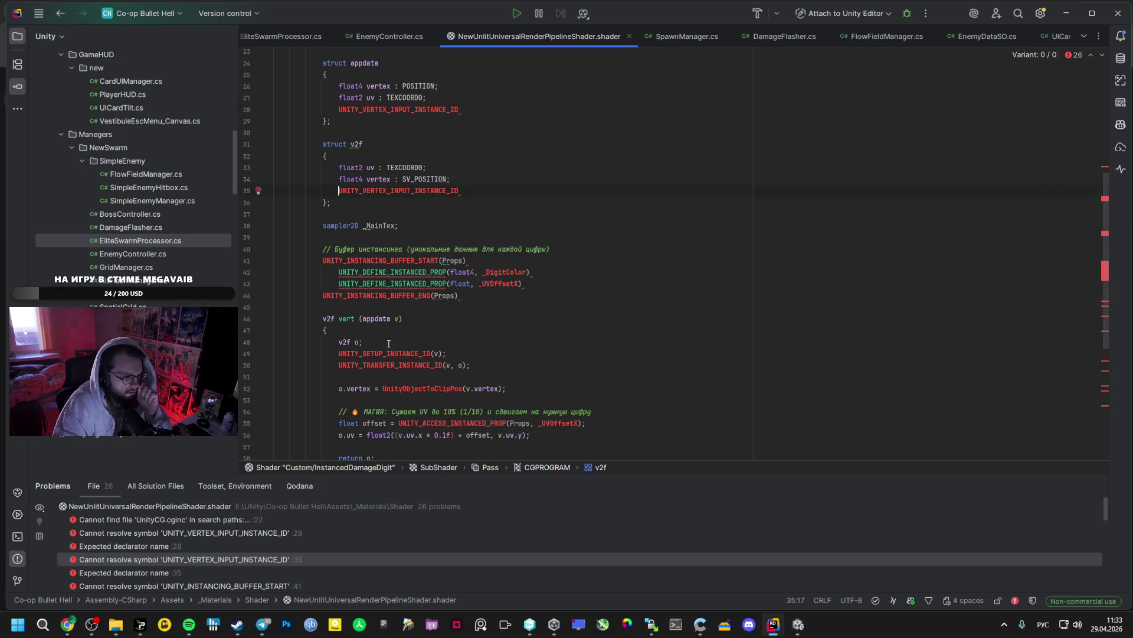
pyautogui.scroll(-7, 478, 267)
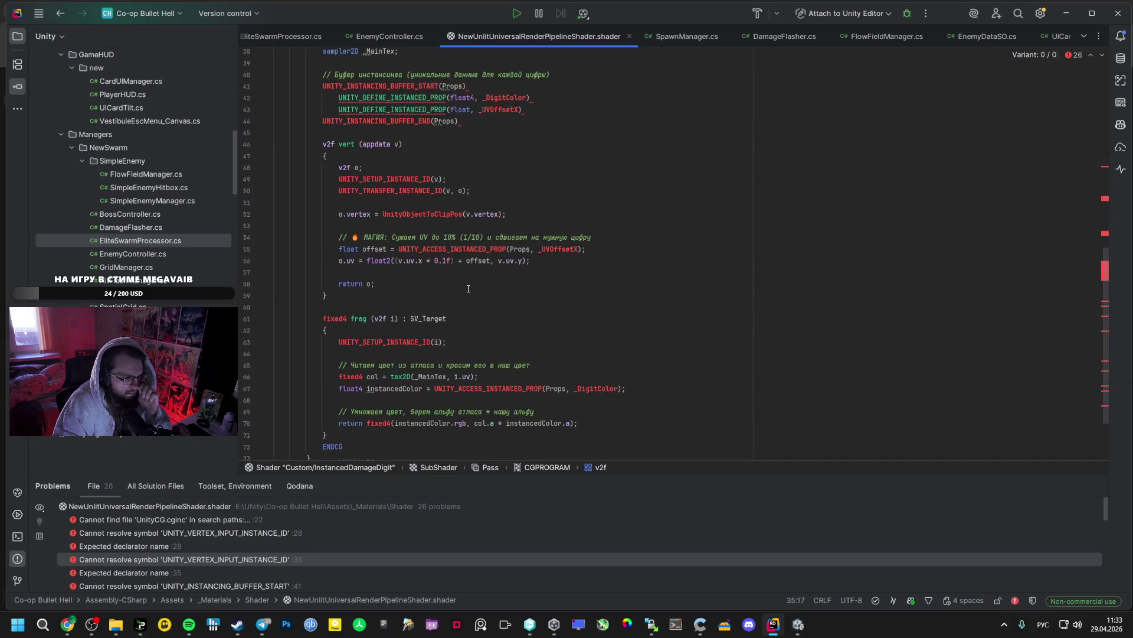
# Review the shader's SubShader, Pass, CGPROGRAM and v2f sections, then return to AI Studio
pyautogui.click(415, 472)
pyautogui.click(492, 471)
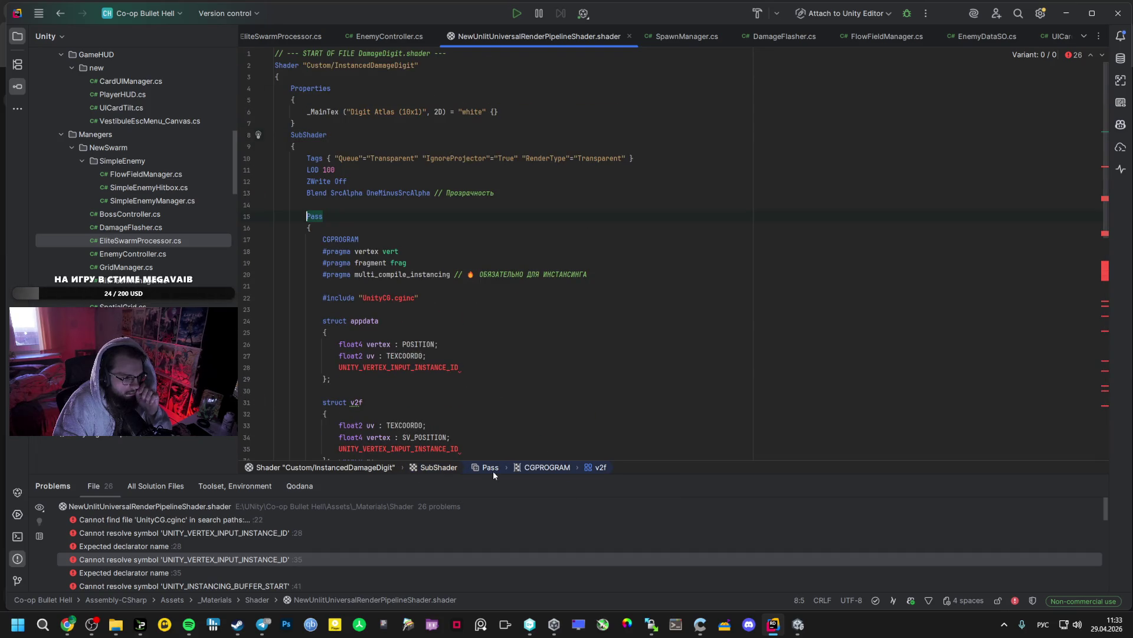
pyautogui.click(548, 470)
pyautogui.click(602, 469)
pyautogui.scroll(-6, 434, 445)
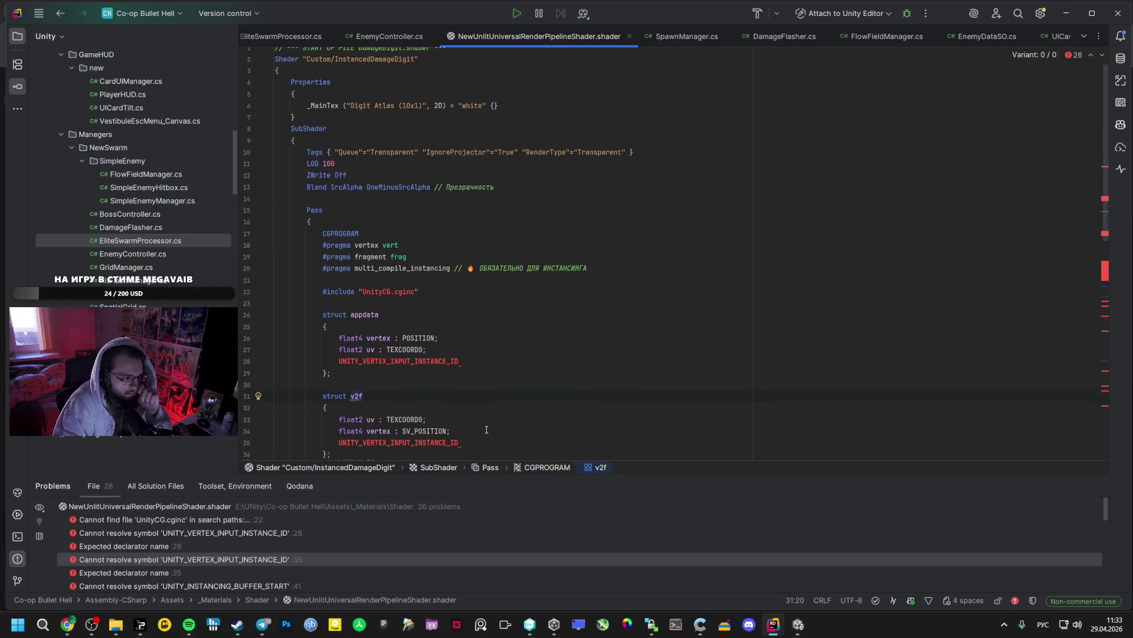
pyautogui.moveTo(67, 624)
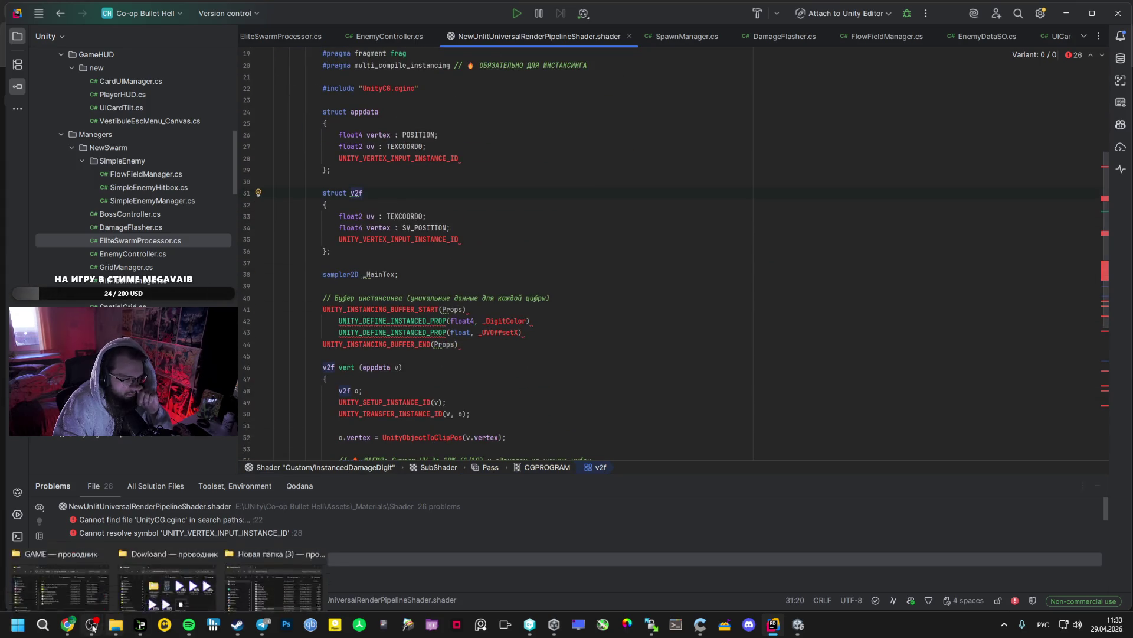
pyautogui.click(87, 567)
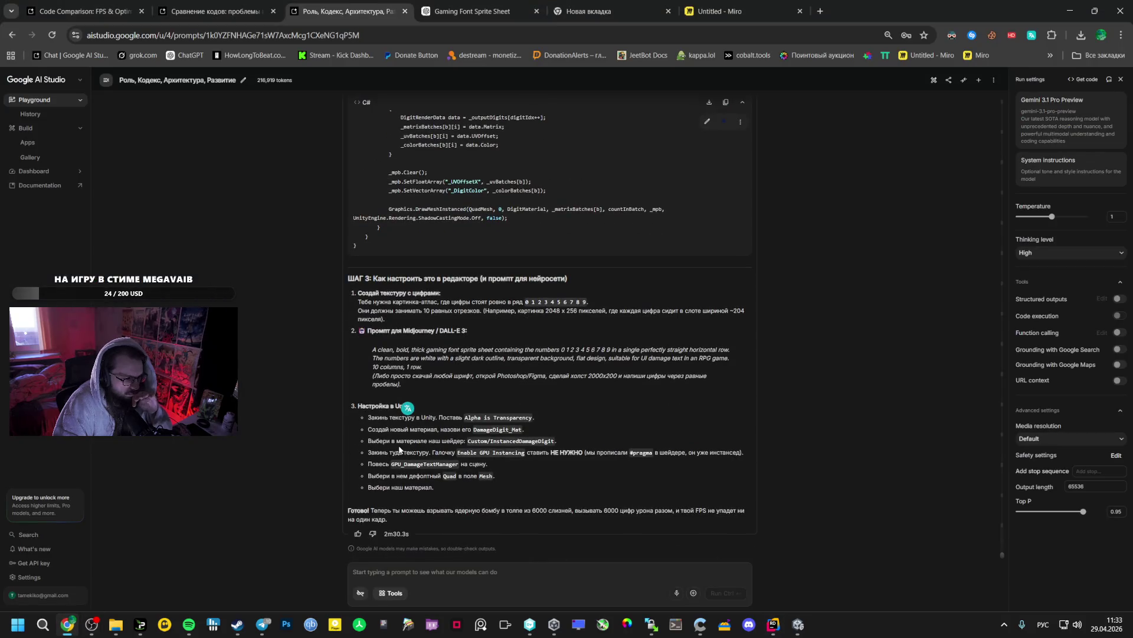
# Copy the Step 2 GPU_DamageTextManager C# code and its file name, then bring up Unity
pyautogui.scroll(20, 399, 450)
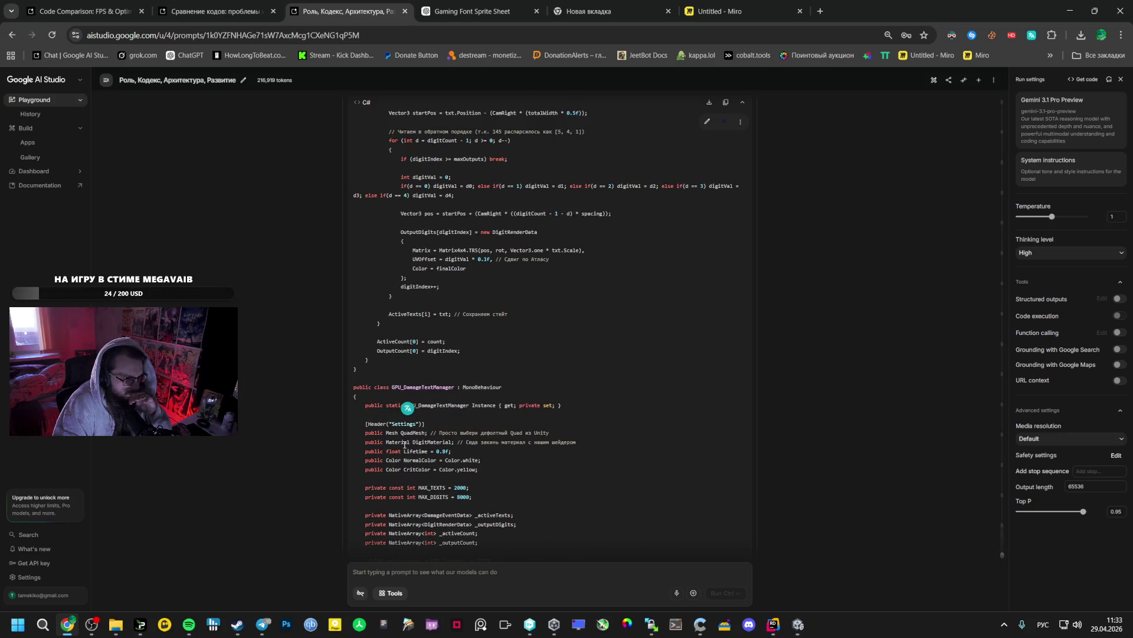
pyautogui.scroll(1, 579, 275)
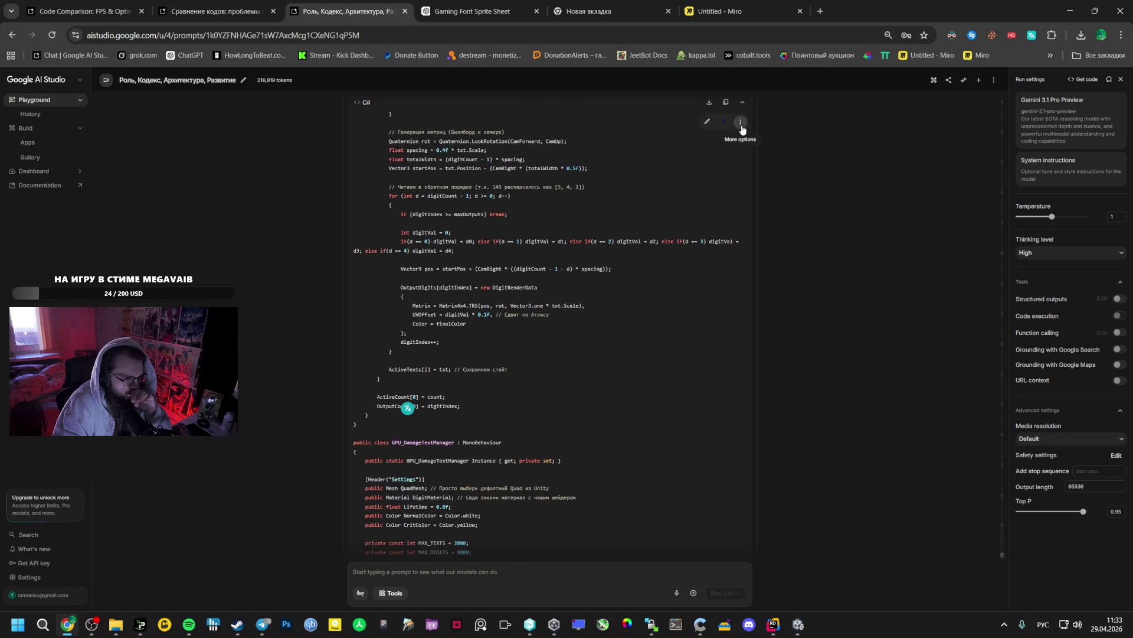
pyautogui.scroll(10, 648, 306)
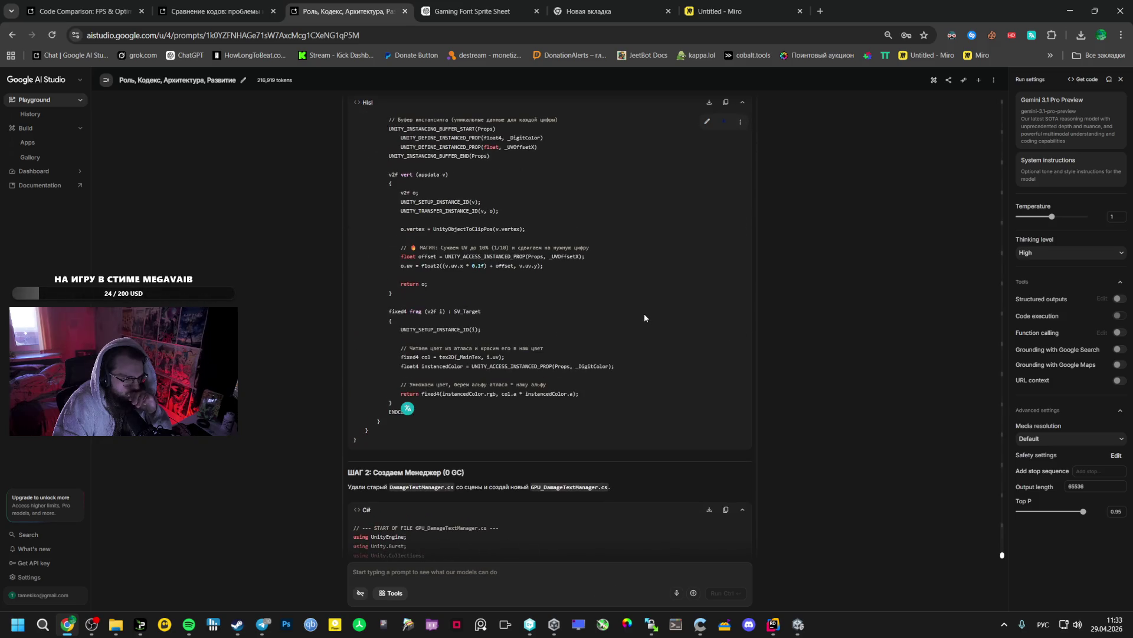
pyautogui.scroll(9, 643, 316)
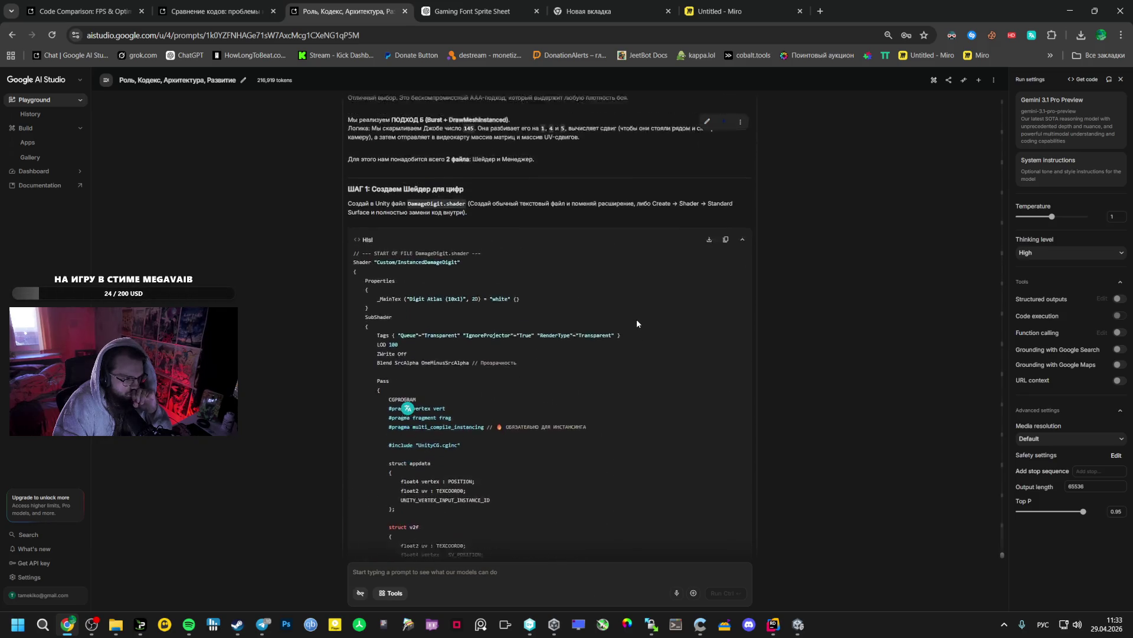
pyautogui.scroll(-10, 635, 328)
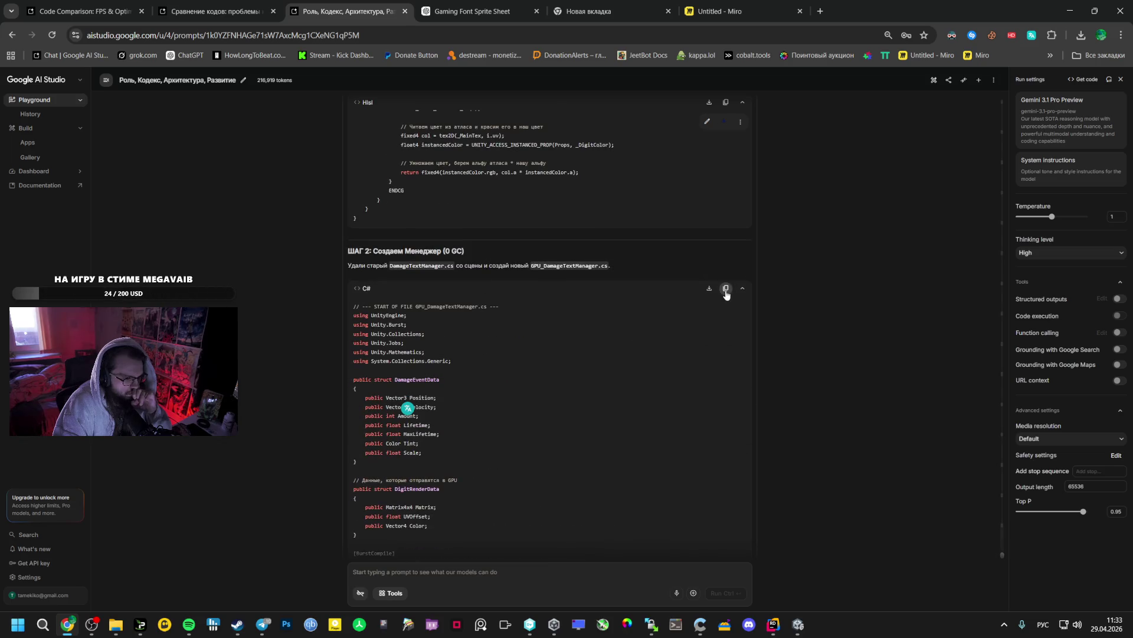
pyautogui.click(726, 290)
pyautogui.doubleClick(563, 265)
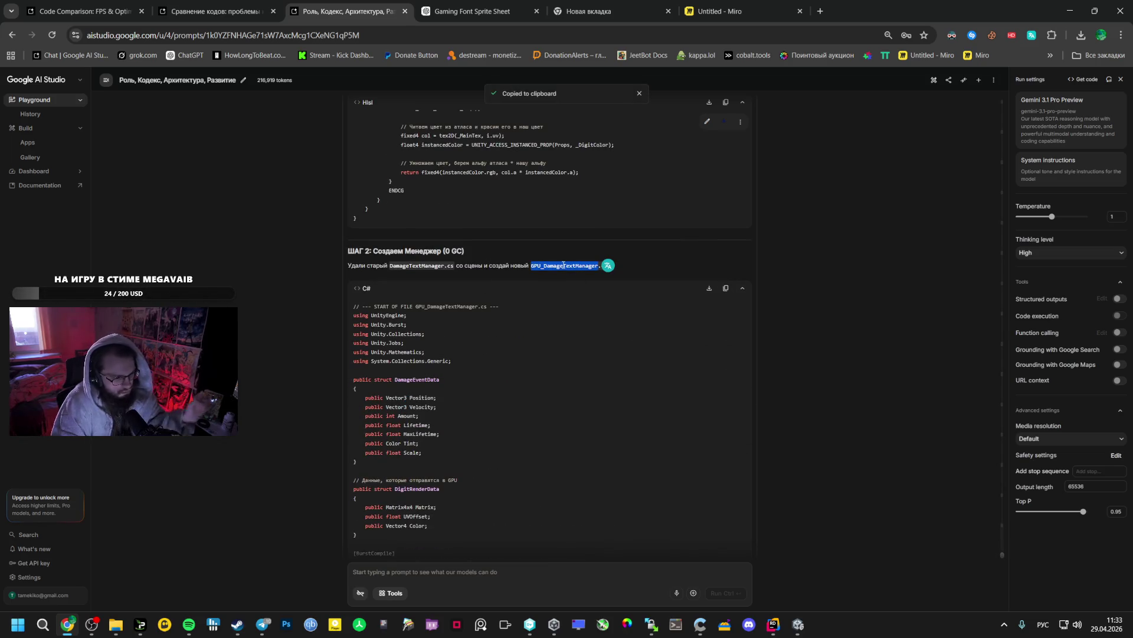
pyautogui.click(774, 627)
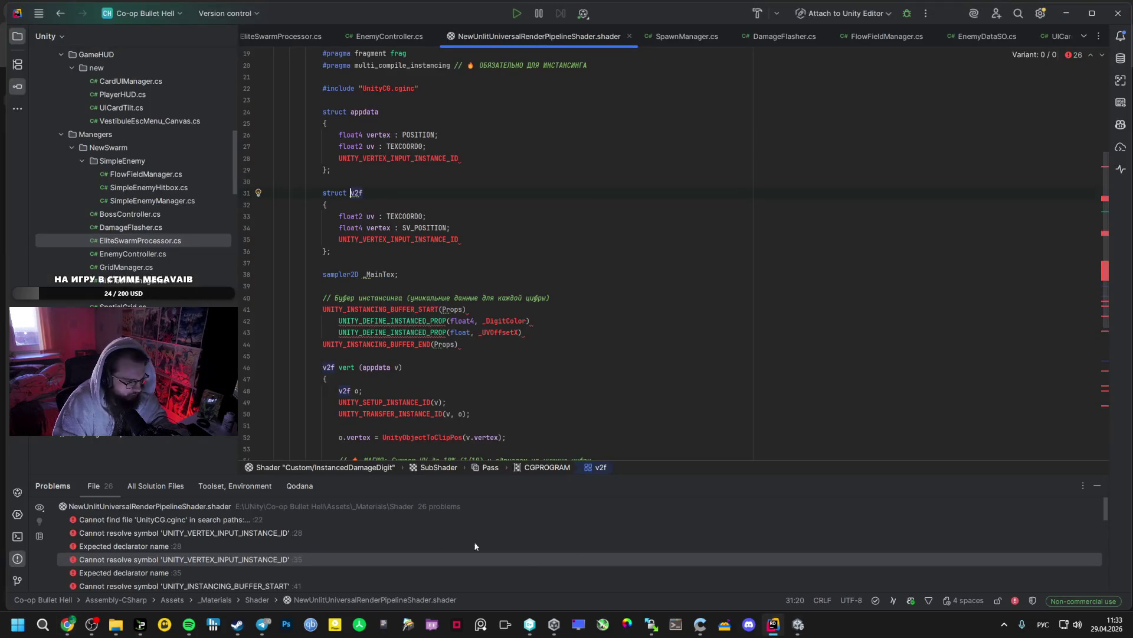
pyautogui.click(798, 625)
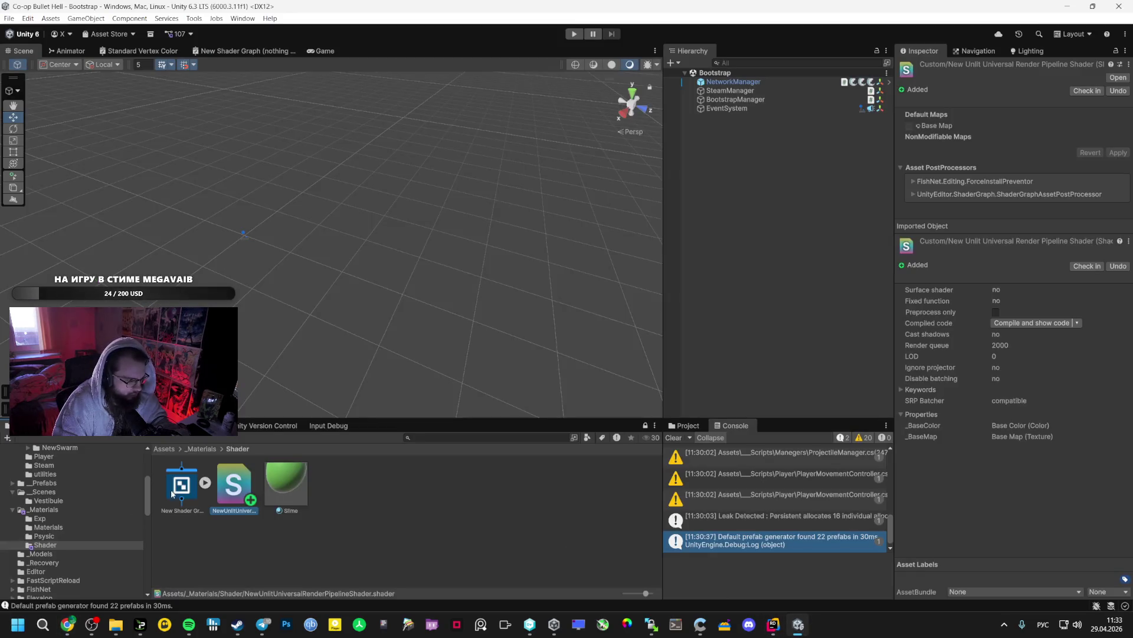
# Delete the old DamageTextManager.cs script from the Manegers folder
pyautogui.click(44, 483)
pyautogui.scroll(3, 54, 484)
pyautogui.click(50, 472)
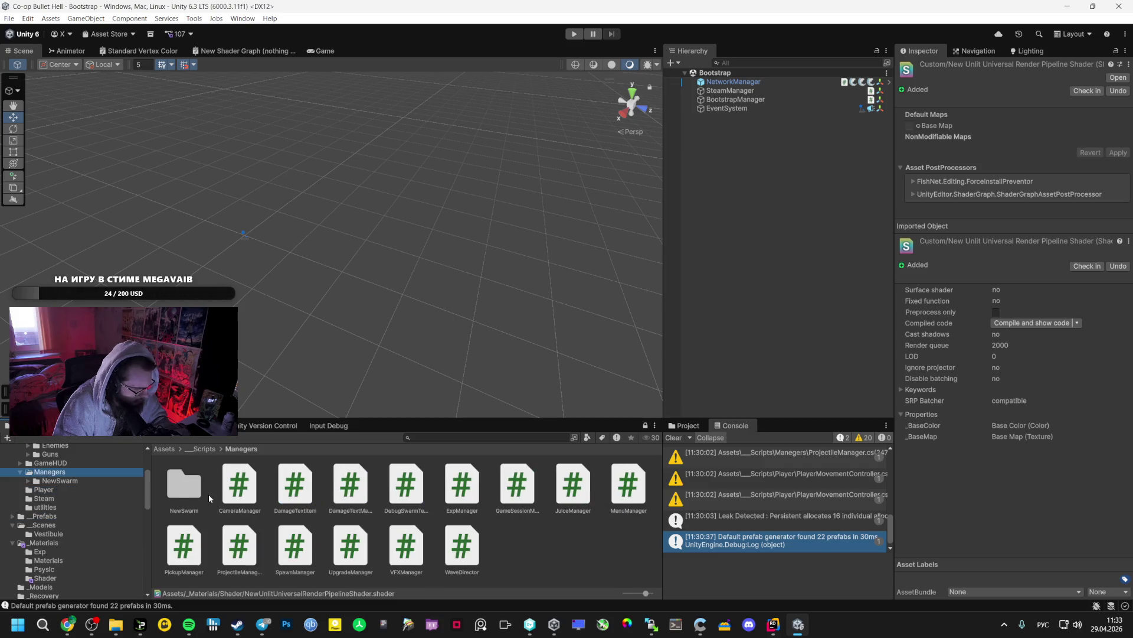
pyautogui.click(364, 510)
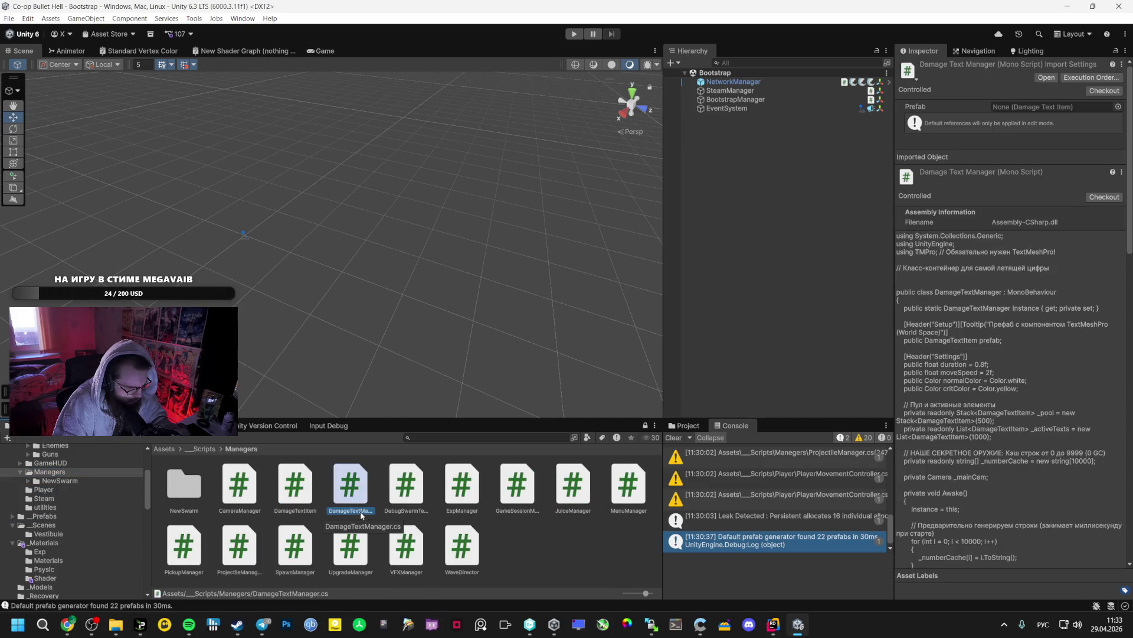
pyautogui.press('Delete')
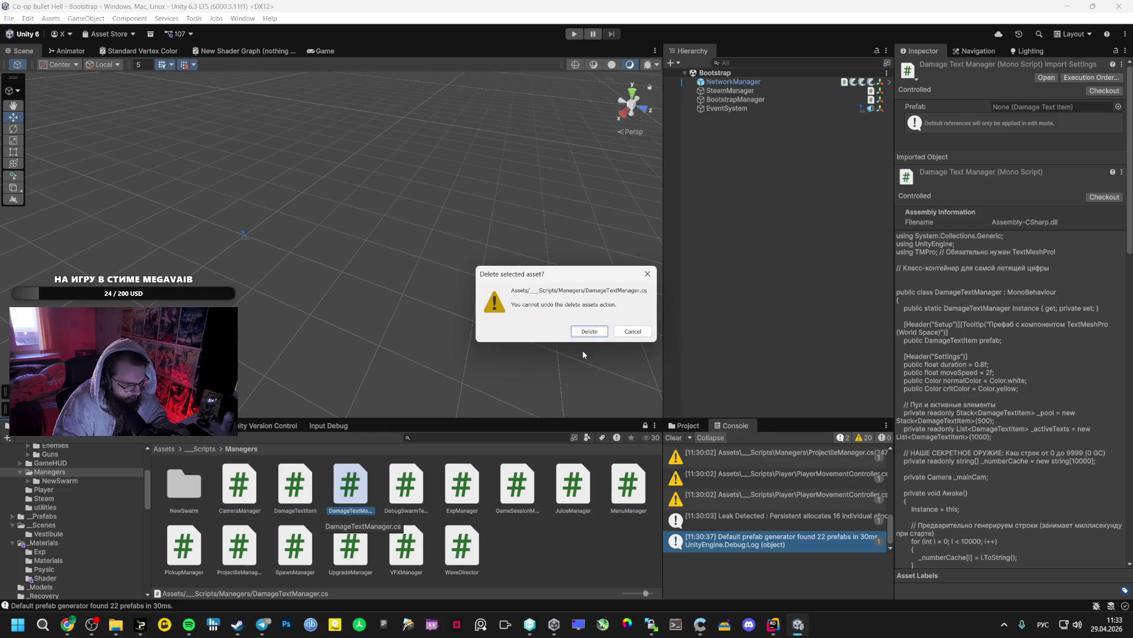
pyautogui.click(588, 331)
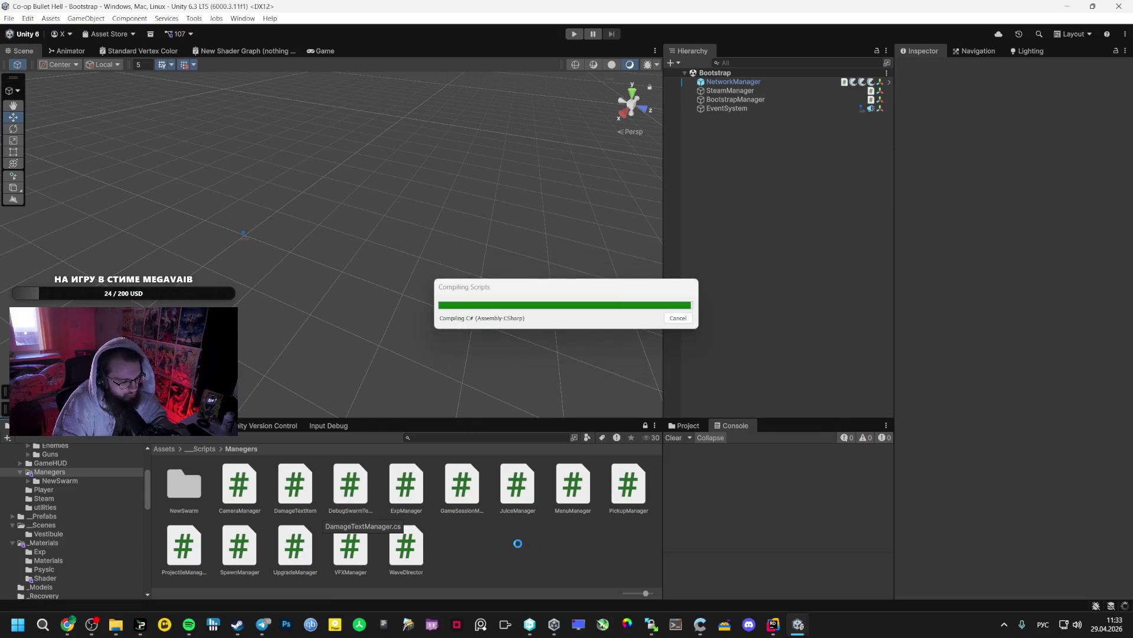
# Create a new MonoBehaviour script named GPU_DamageTextManager in Manegers
pyautogui.rightClick(518, 542)
pyautogui.moveTo(650, 215)
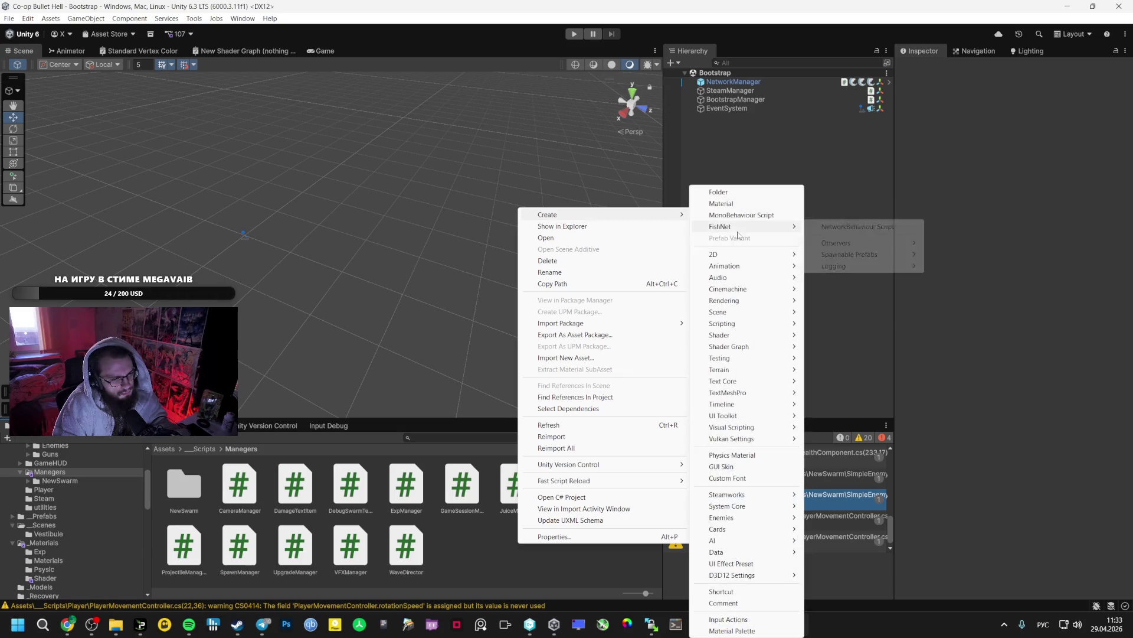
pyautogui.click(738, 215)
pyautogui.hotkey('ctrl', 'v')
pyautogui.press('Return')
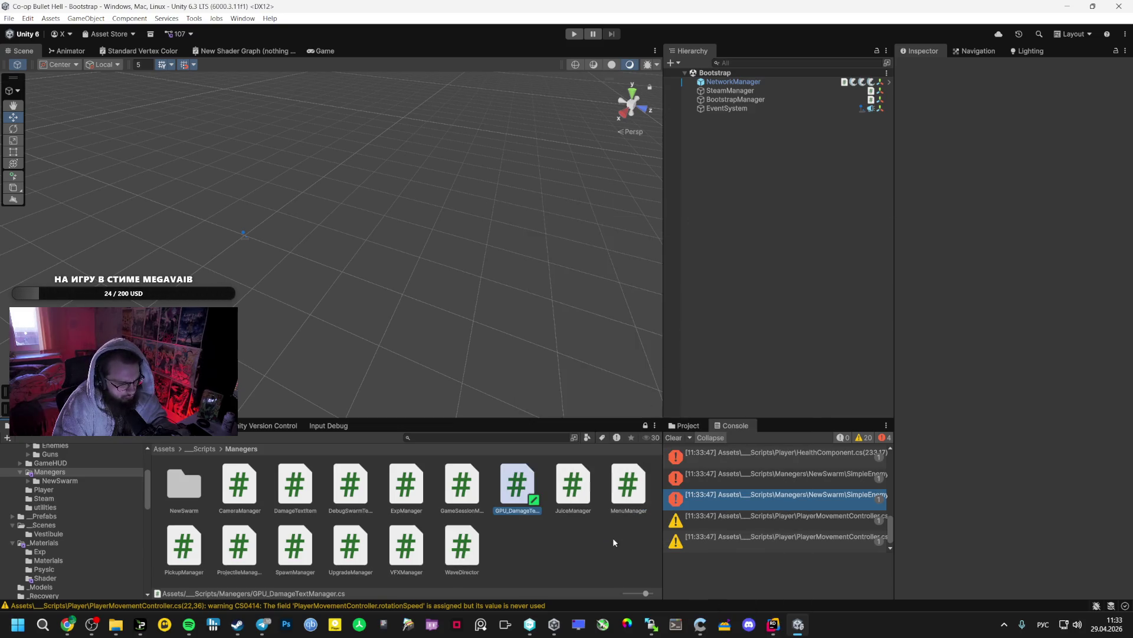
pyautogui.press('Return')
pyautogui.click(67, 630)
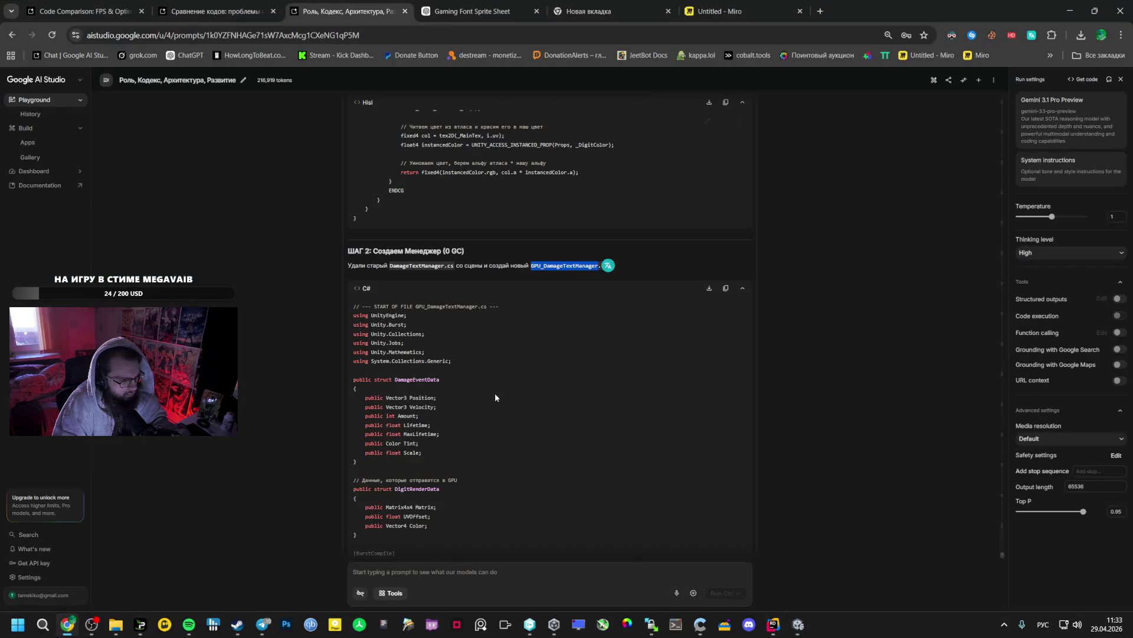
# Replace the GPU_DamageTextManager.cs template with Gemini's copied manager code
pyautogui.click(725, 289)
pyautogui.hotkey('alt', 'Tab')
pyautogui.hotkey('ctrl', 'a')
pyautogui.hotkey('ctrl', 'v')
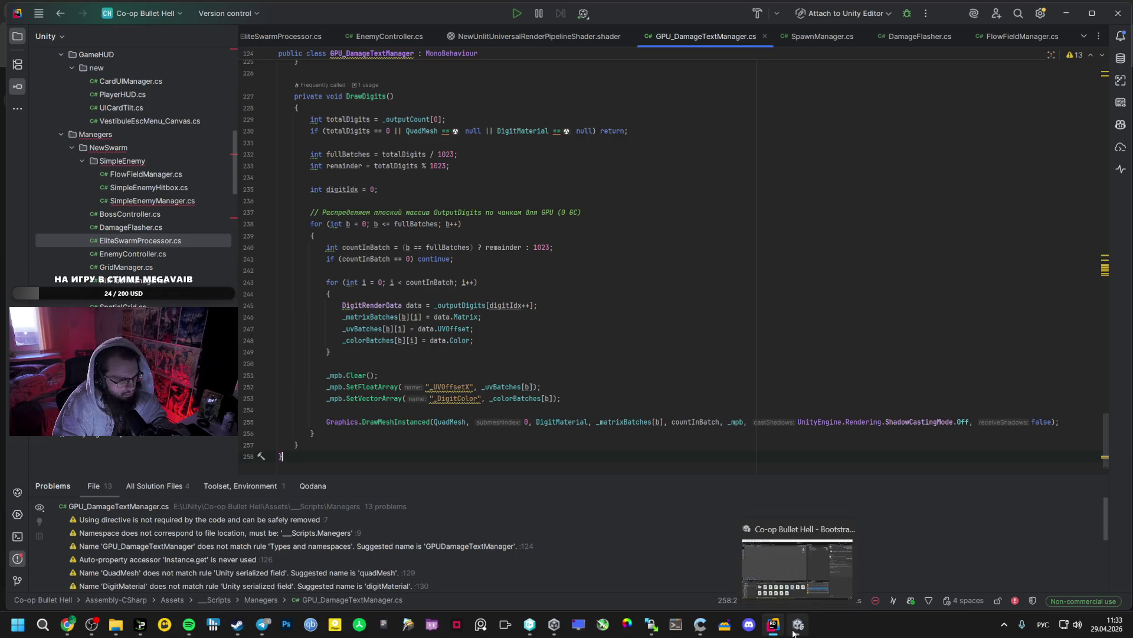
pyautogui.moveTo(774, 624)
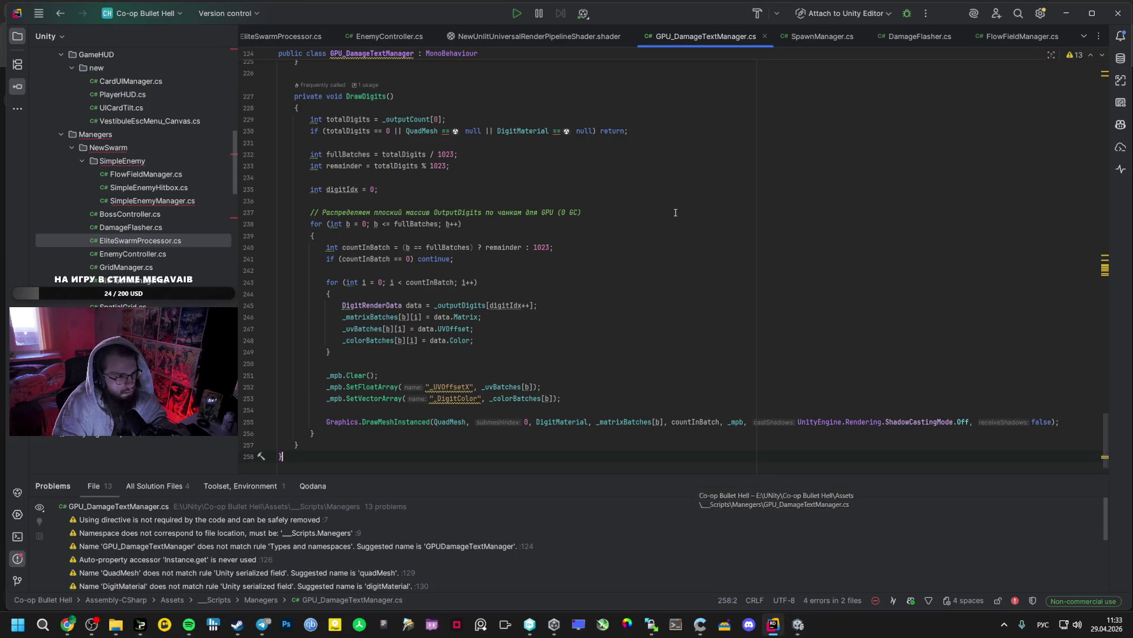
pyautogui.click(554, 36)
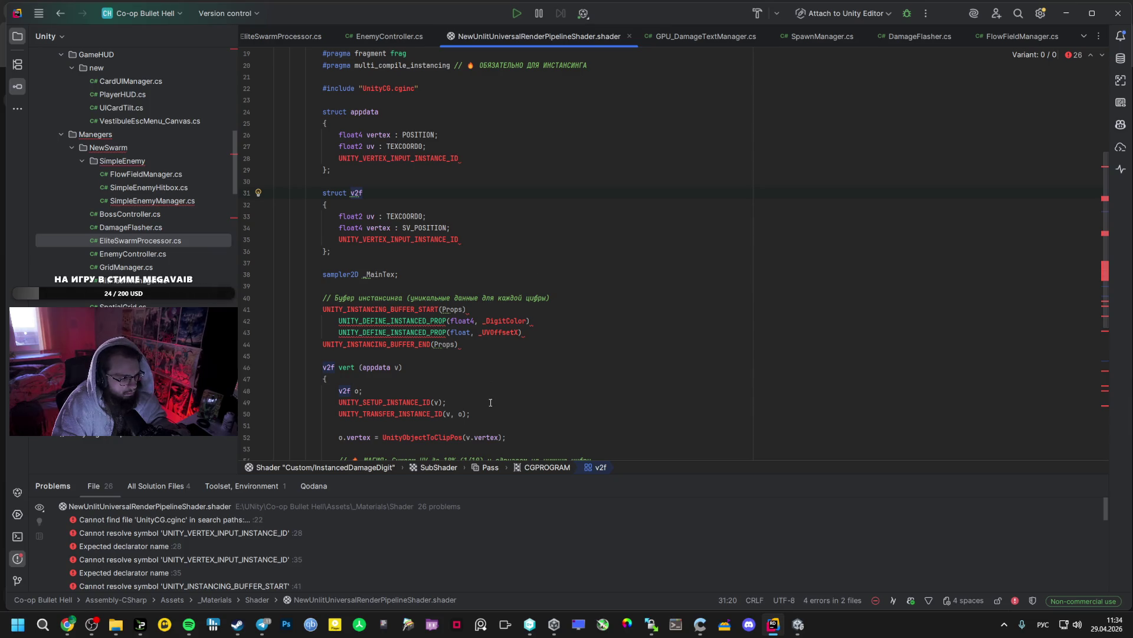
# Copy the InstancedDamageDigit shader code from the Gemini chat and return to the shader file
pyautogui.hotkey('alt', 'Tab')
pyautogui.scroll(5, 490, 378)
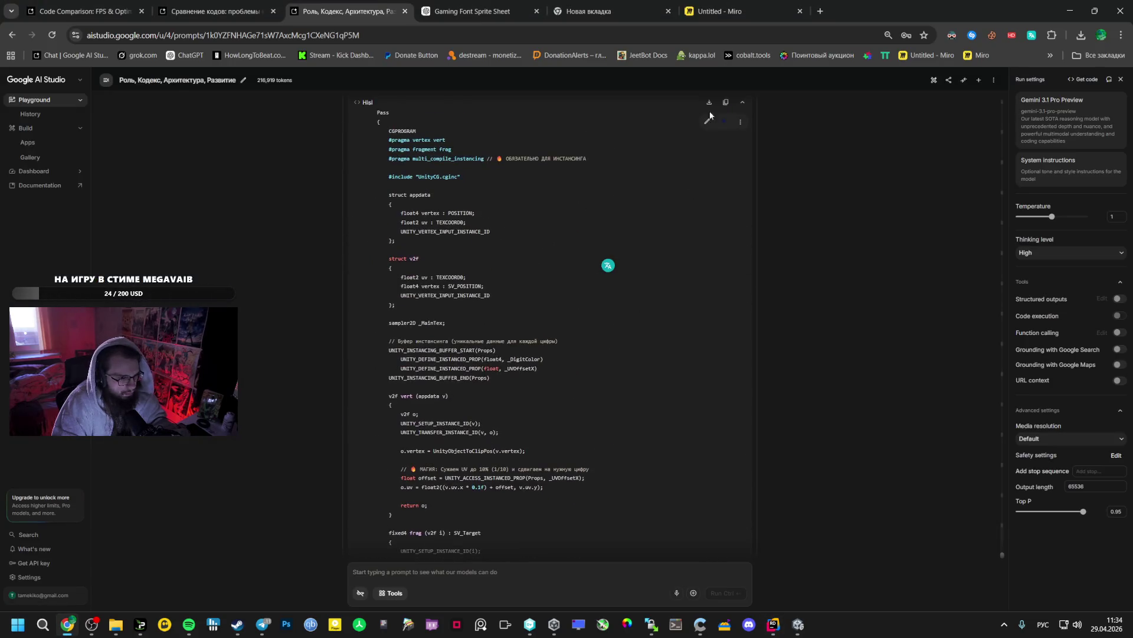
pyautogui.click(726, 103)
pyautogui.scroll(2, 718, 229)
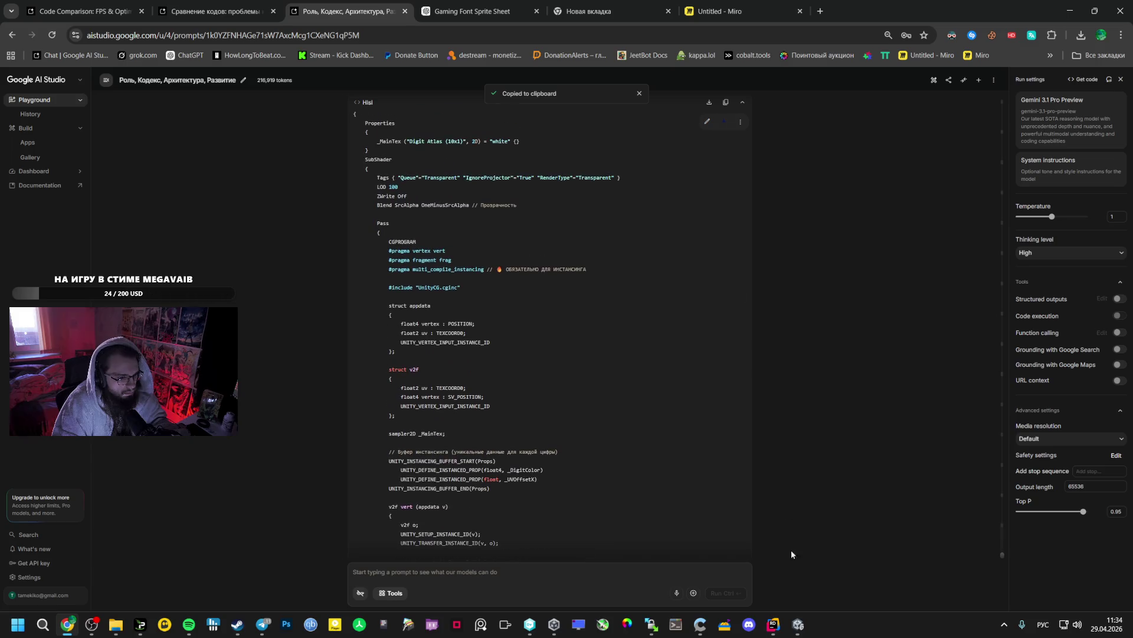
pyautogui.hotkey('ctrl', '1')
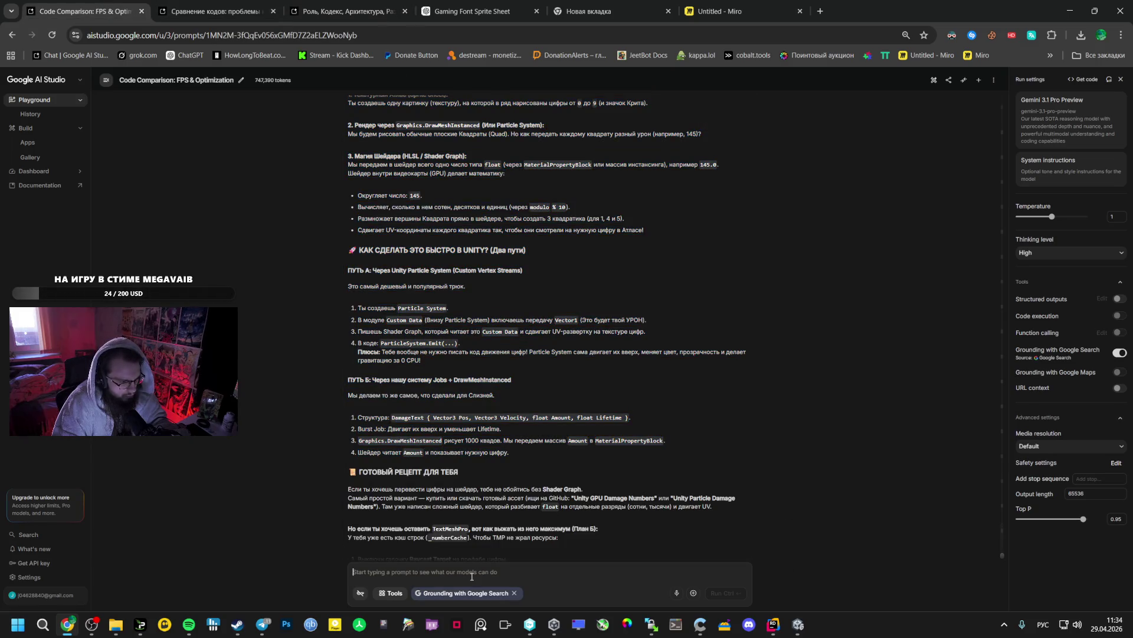
pyautogui.click(773, 624)
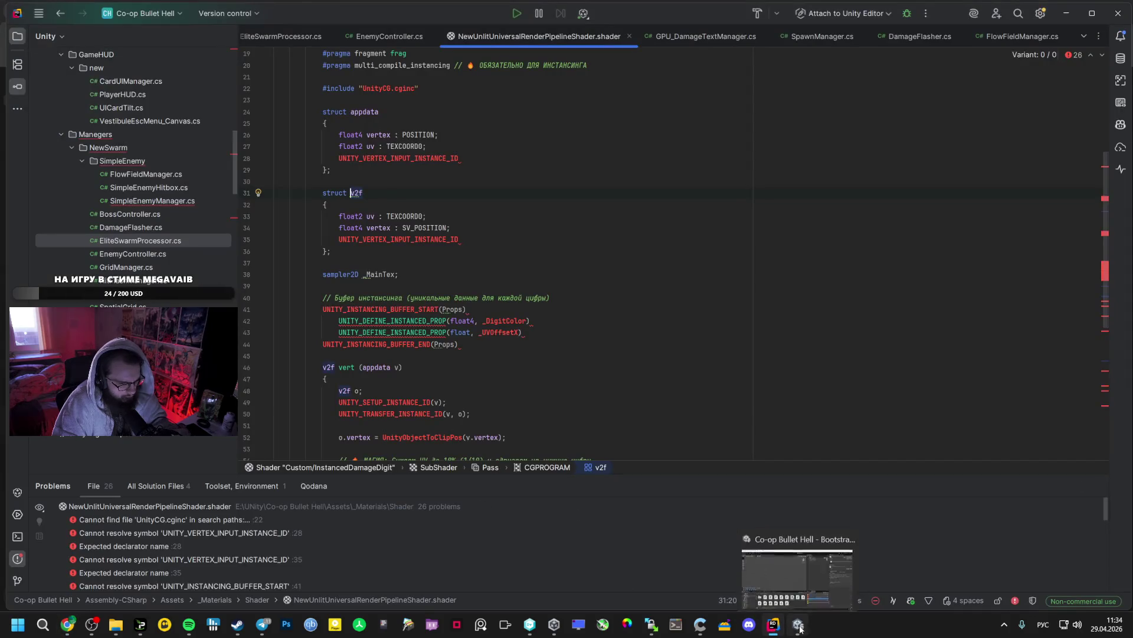
# Attach GPU_DamageTextManager.cs from Unity to the Gemini prompt
pyautogui.click(798, 624)
pyautogui.hotkey('alt', 'Tab')
pyautogui.hotkey('alt', 'Tab')
pyautogui.moveTo(538, 493)
pyautogui.mouseDown()
pyautogui.moveTo(502, 543)
pyautogui.moveTo(521, 573)
pyautogui.mouseUp()
# Write that the shader is full of errors and paste the shader code below it
pyautogui.write('И ес')
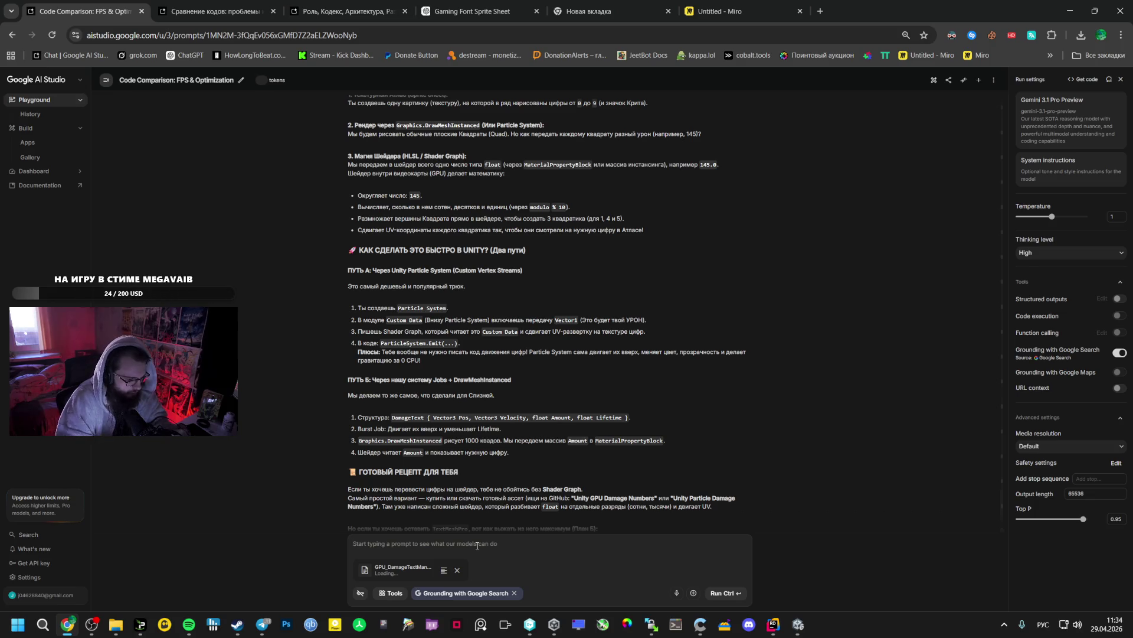
pyautogui.write('т такой')
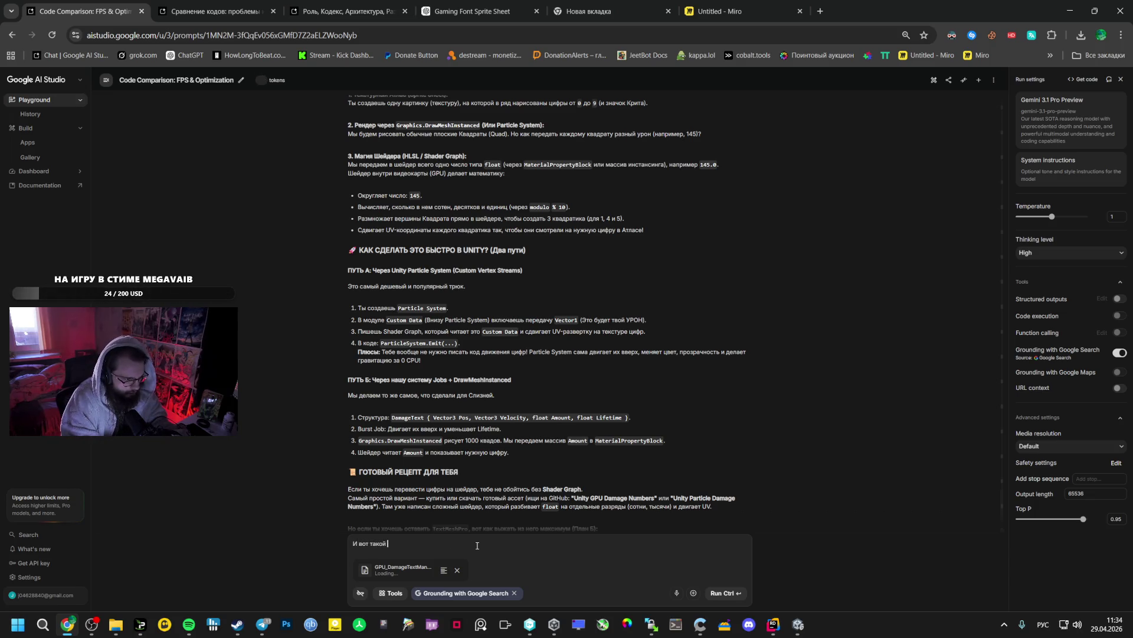
pyautogui.write('шейдер, только он')
pyautogui.press('BackSpace')
pyautogui.press('BackSpace')
pyautogui.write('почему то')
pyautogui.write('есь в ошибках')
pyautogui.press('Return')
pyautogui.press('Return')
pyautogui.hotkey('ctrl', 'v')
pyautogui.scroll(10, 477, 546)
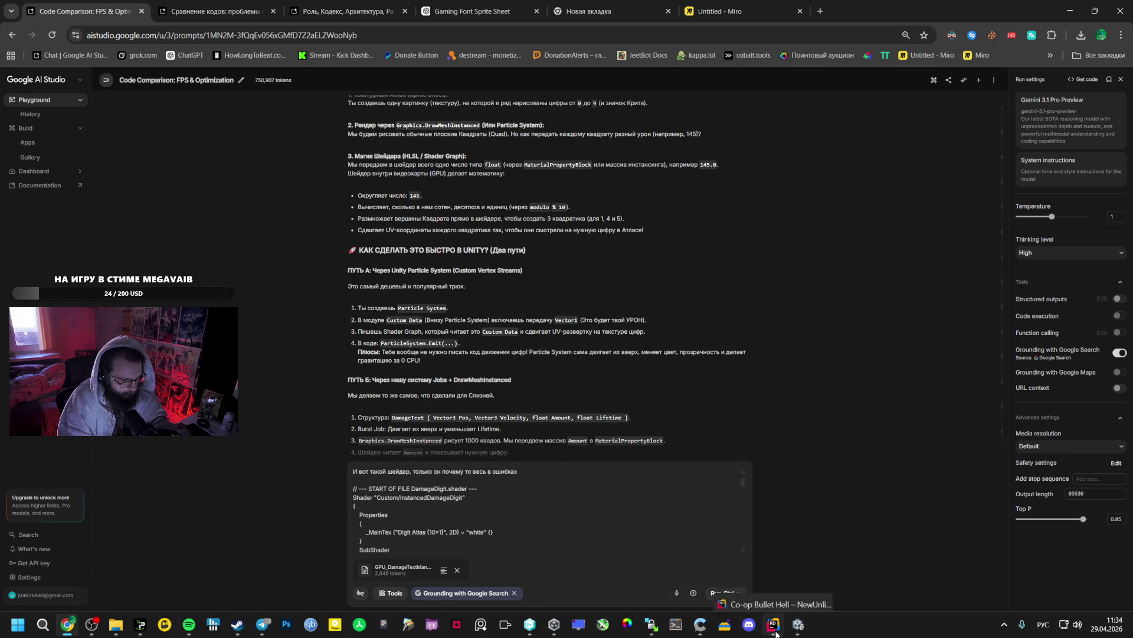
pyautogui.click(774, 625)
pyautogui.click(45, 578)
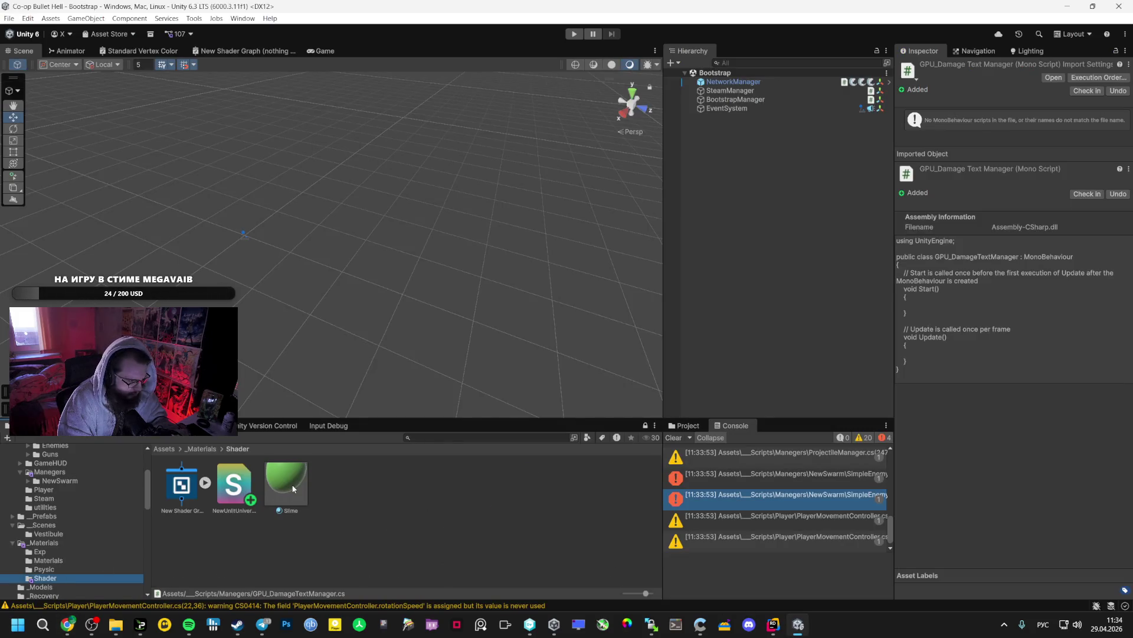
# Snip Unity's Create > Shader submenu and paste the screenshot into the Gemini prompt
pyautogui.rightClick(325, 526)
pyautogui.moveTo(413, 192)
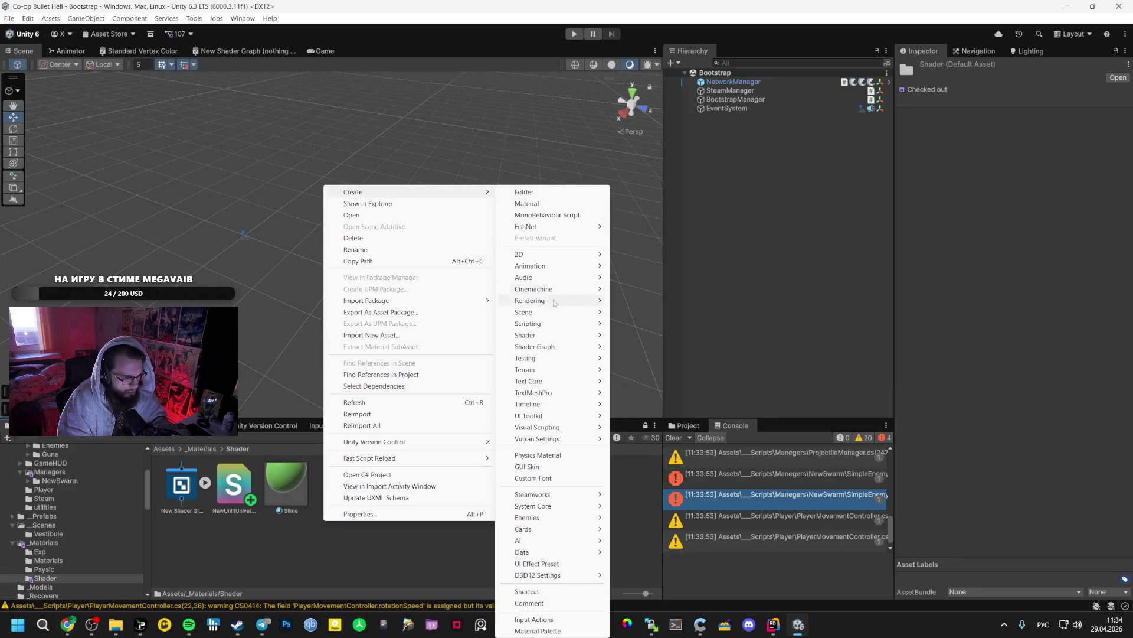
pyautogui.moveTo(543, 336)
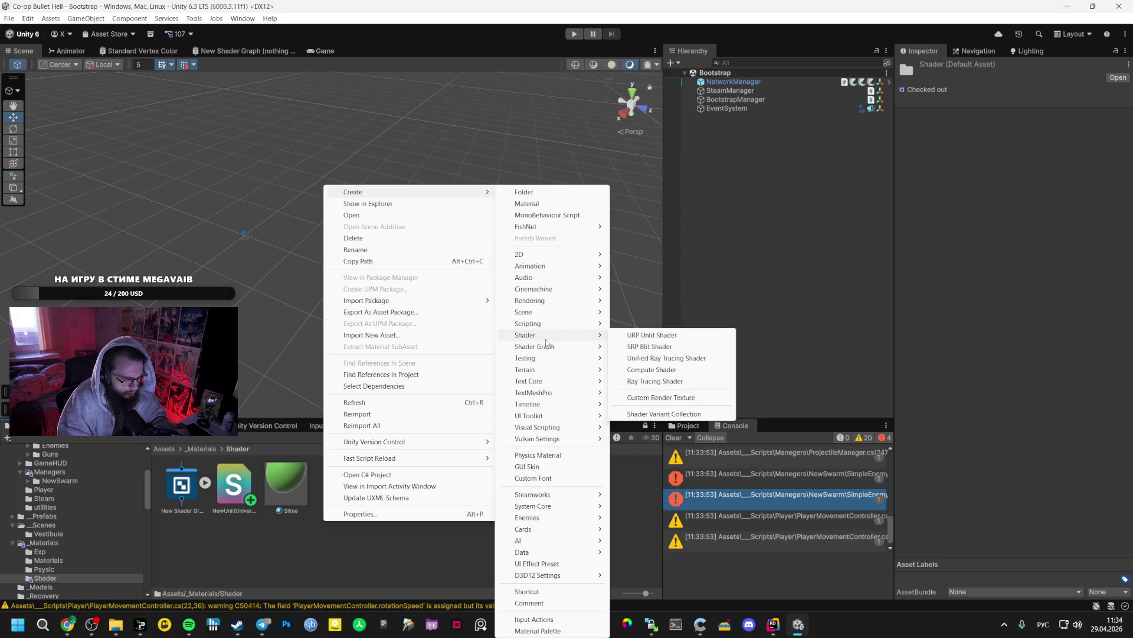
pyautogui.press('super+shift+s')
pyautogui.moveTo(336, 189)
pyautogui.mouseDown()
pyautogui.moveTo(721, 369)
pyautogui.moveTo(738, 440)
pyautogui.mouseUp()
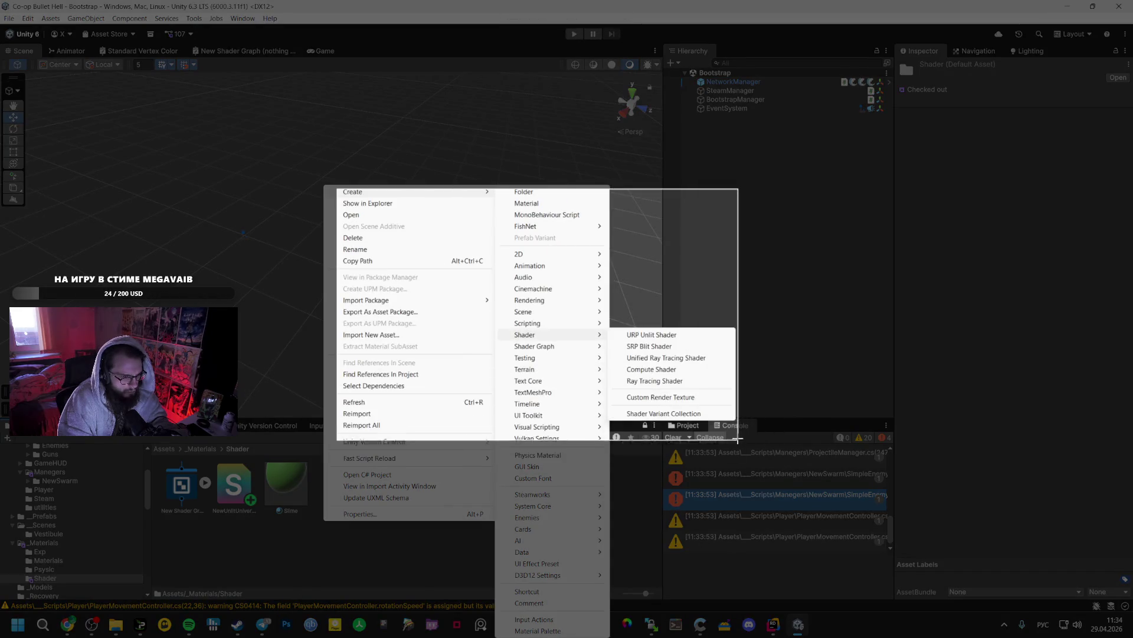
pyautogui.hotkey('alt', 'Tab')
pyautogui.hotkey('ctrl', 'v')
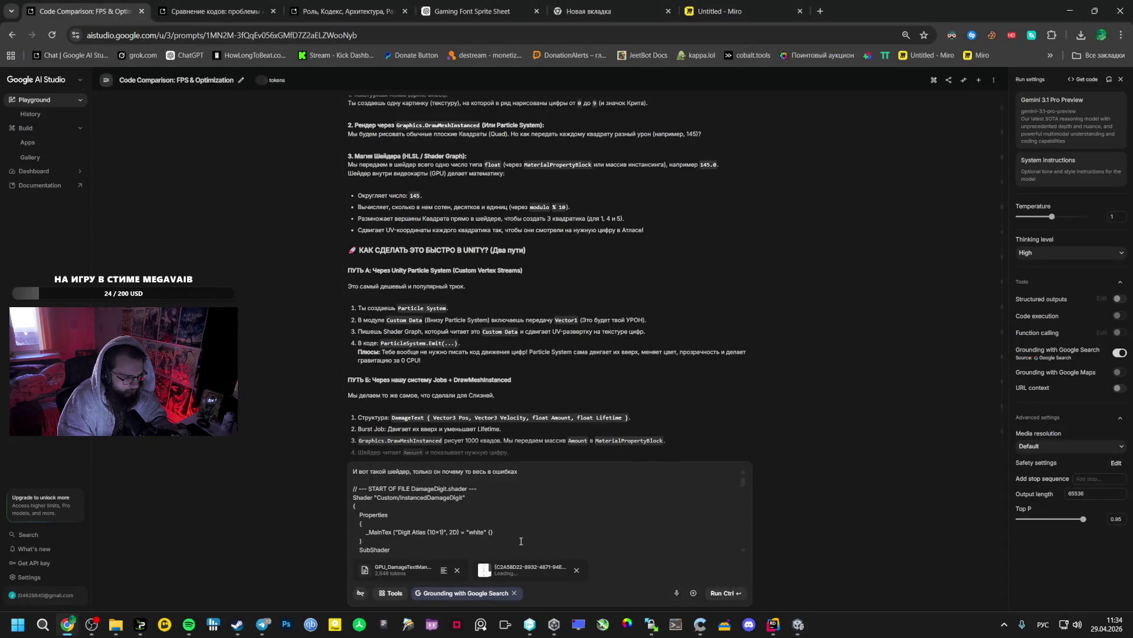
# Ask which shader type to create, noting a URP unlit shader was used, and send it
pyautogui.click(531, 469)
pyautogui.write(', какой надо было создать')
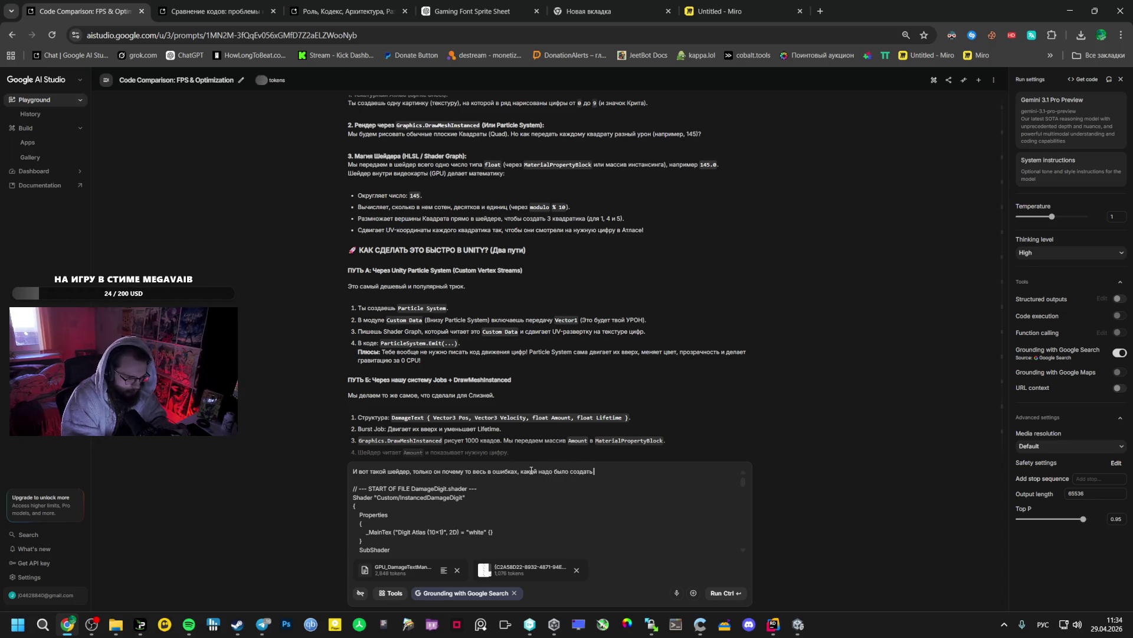
pyautogui.write(' ? Я осоздал')
pyautogui.hotkey('alt', 'shift')
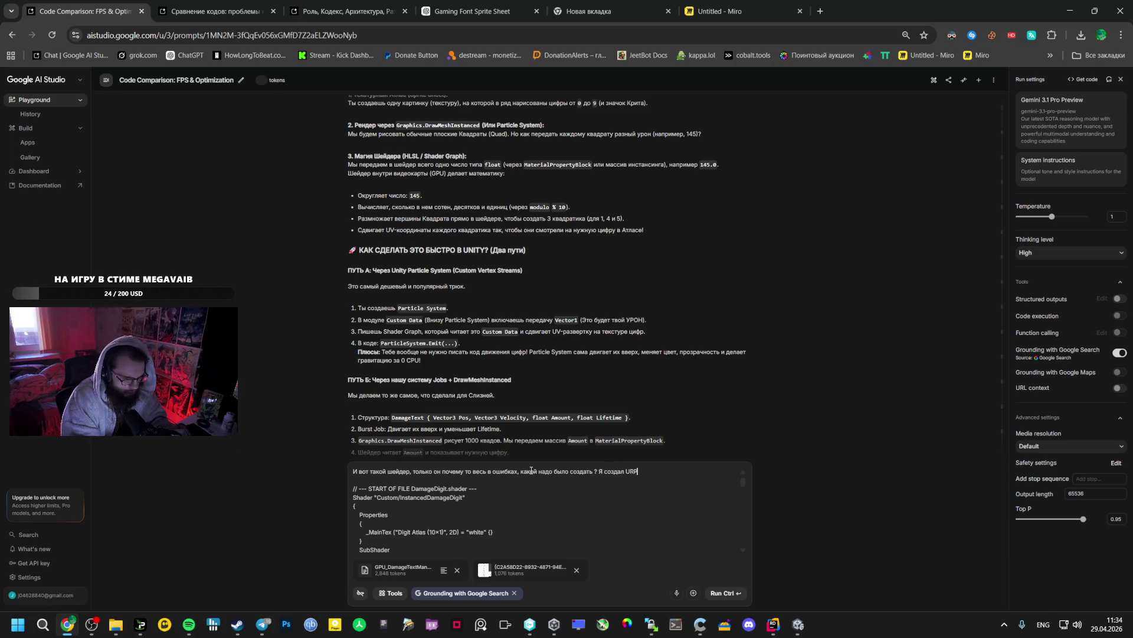
pyautogui.hotkey('alt', 'Tab')
pyautogui.hotkey('alt', 'Tab')
pyautogui.click(483, 569)
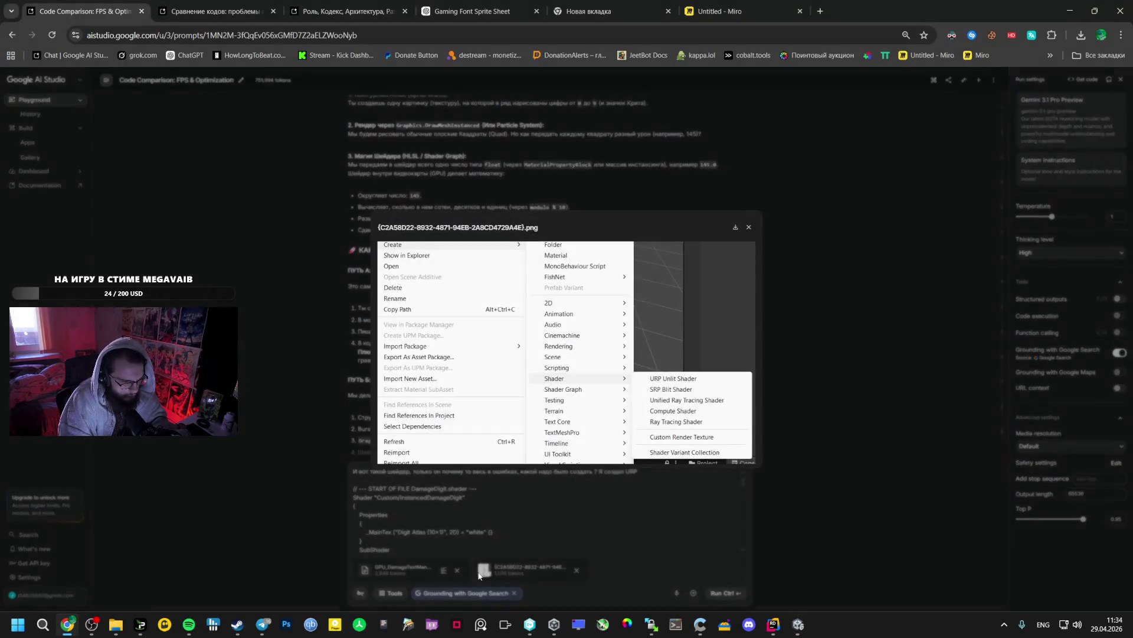
pyautogui.click(746, 227)
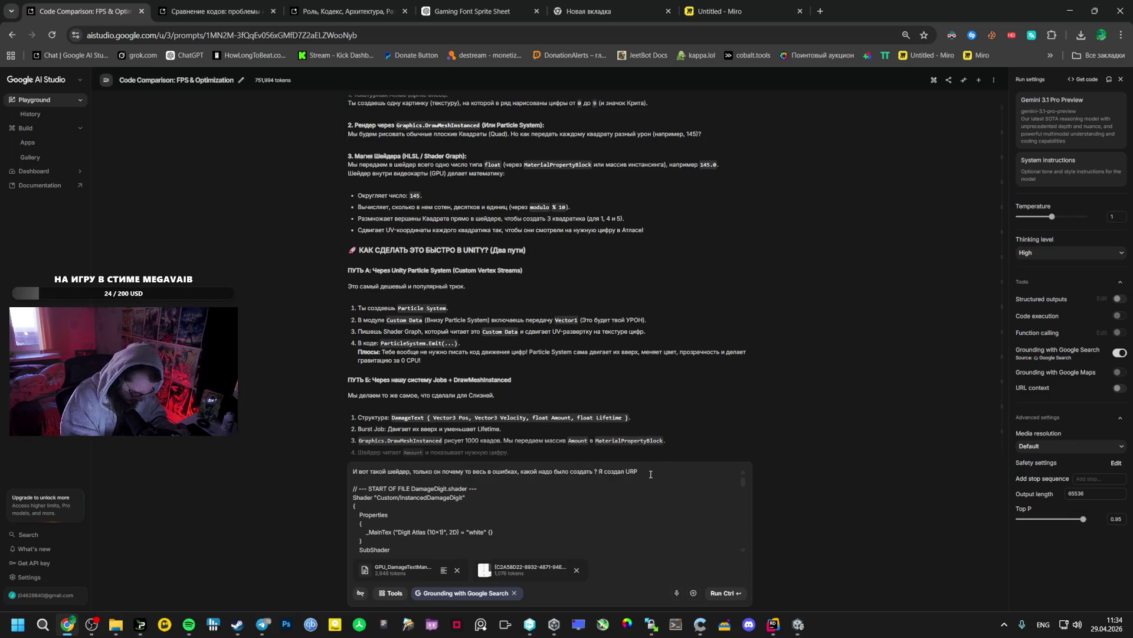
pyautogui.write('unity')
pyautogui.write('der')
pyautogui.write('.')
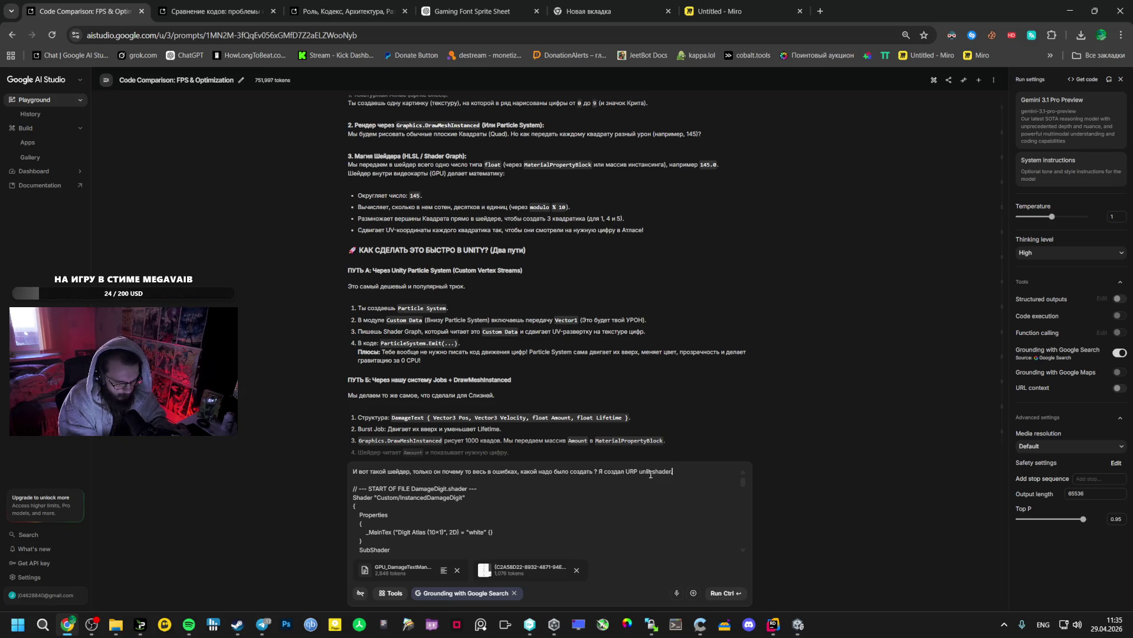
pyautogui.click(725, 592)
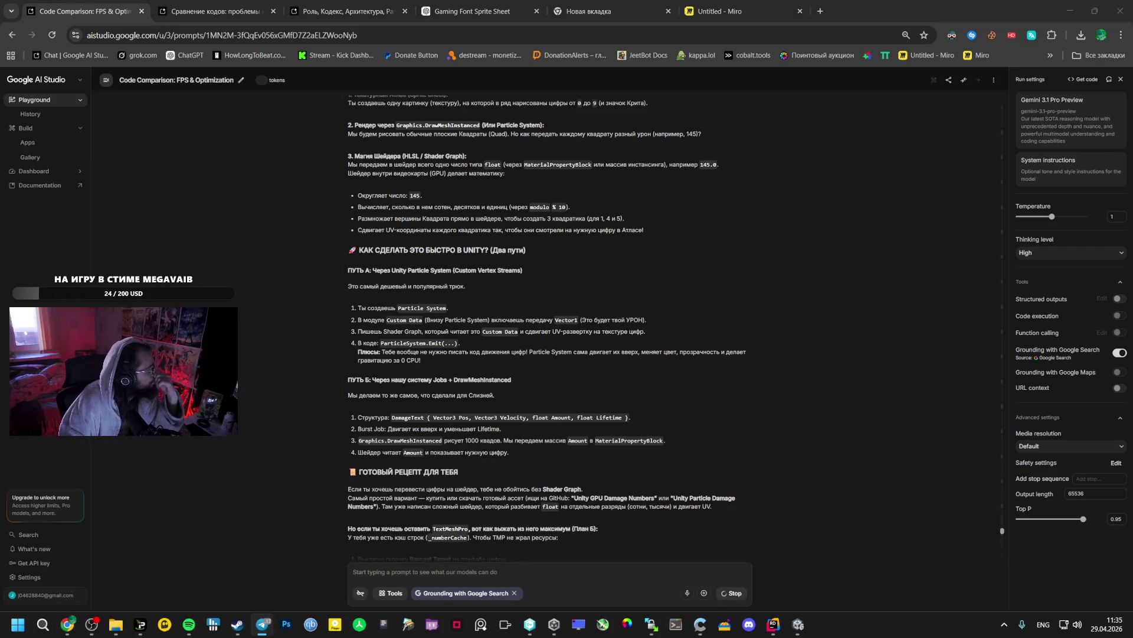
# Close the Роль, Кодекс, Архитектура, Развитие tab and postpone IPVanish's update with Remind me later
pyautogui.click(405, 11)
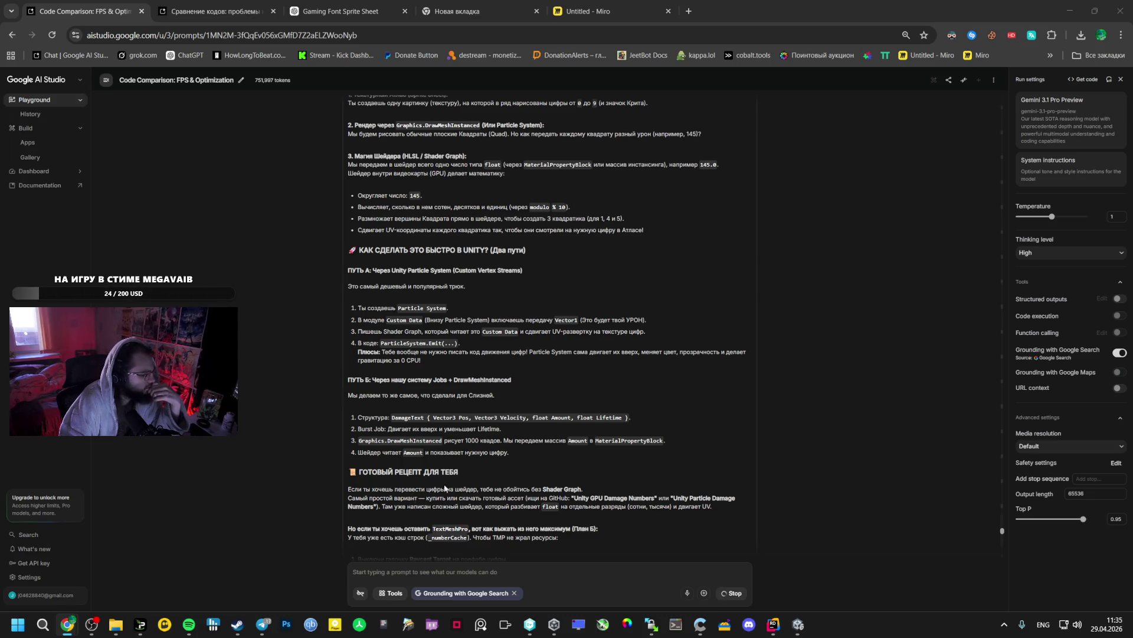
pyautogui.click(151, 620)
pyautogui.click(342, 434)
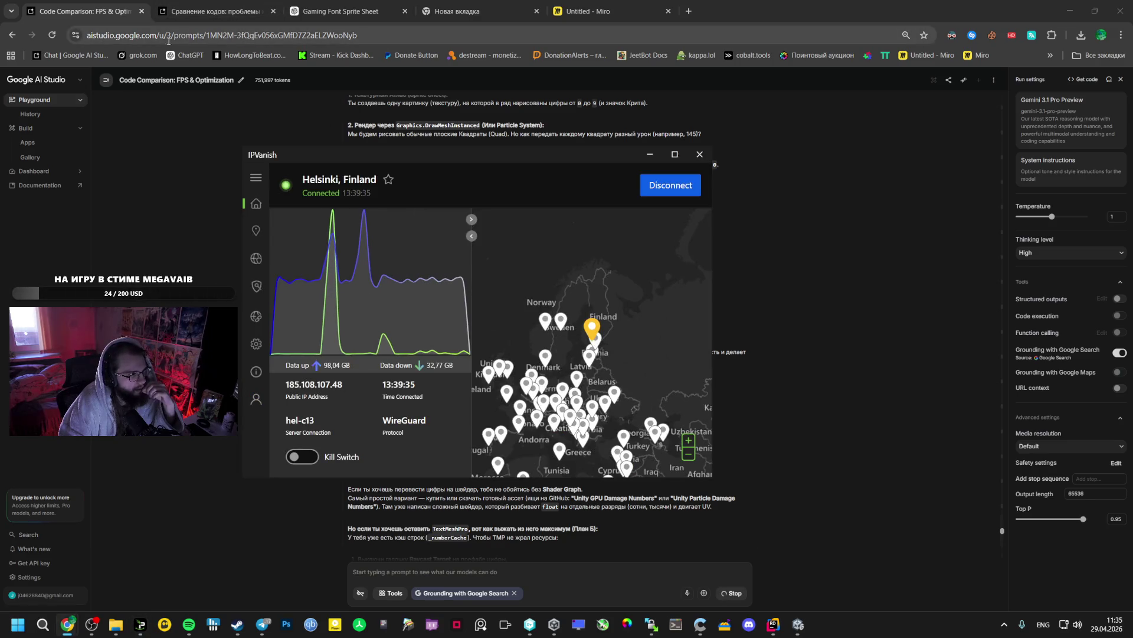
pyautogui.click(511, 490)
# Open a fresh new browser tab next to the Miro board tab
pyautogui.scroll(-10, 512, 463)
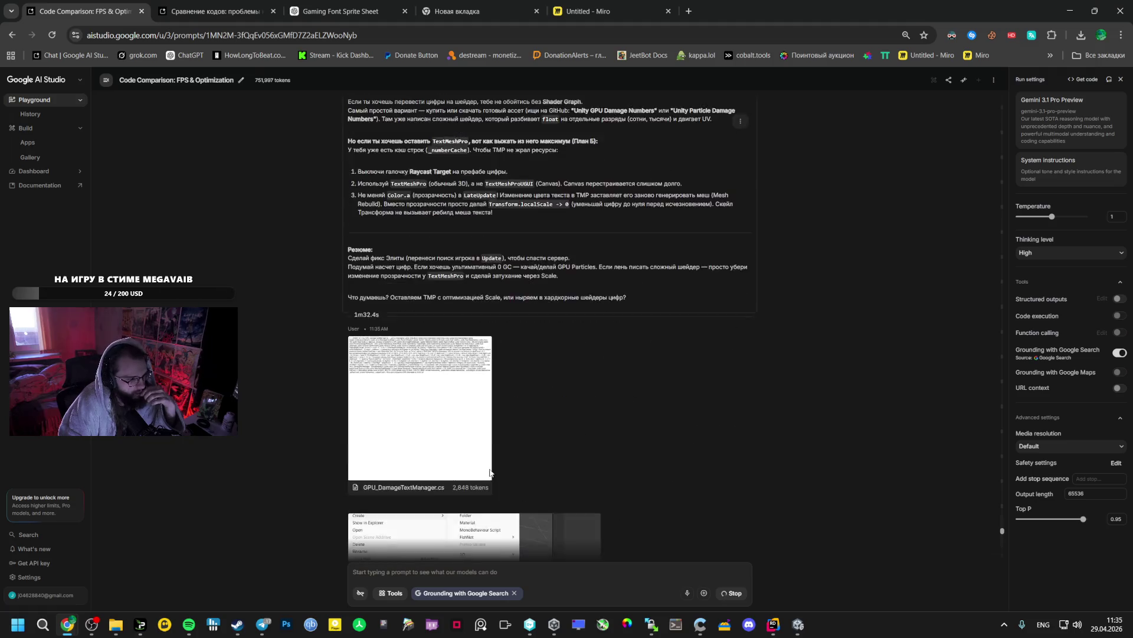
pyautogui.scroll(-7, 511, 464)
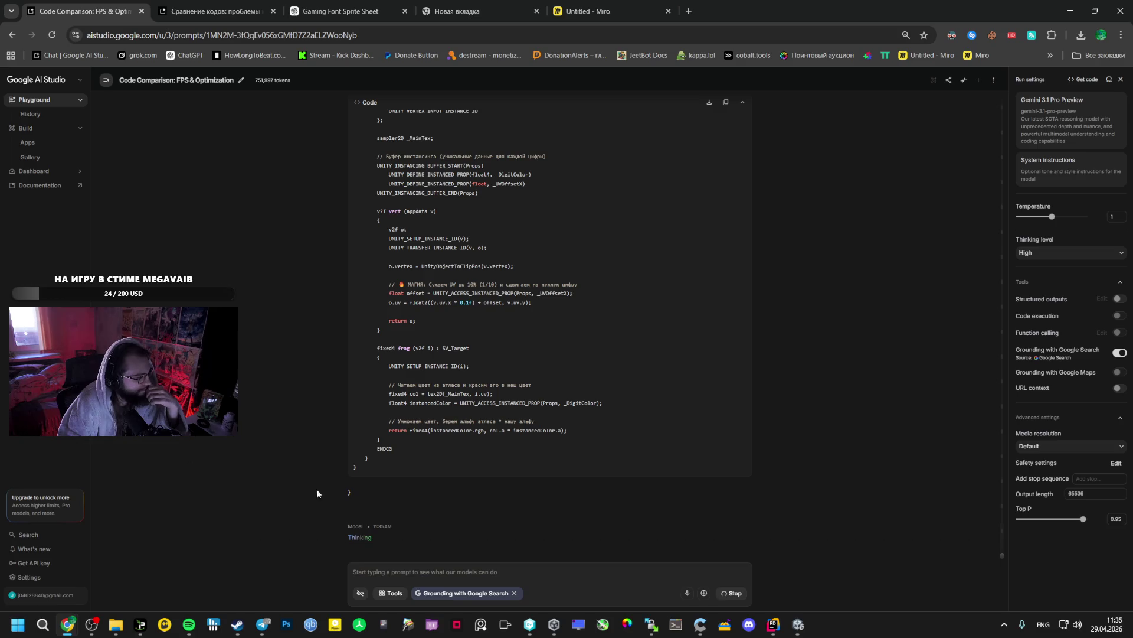
pyautogui.click(663, 6)
pyautogui.click(688, 11)
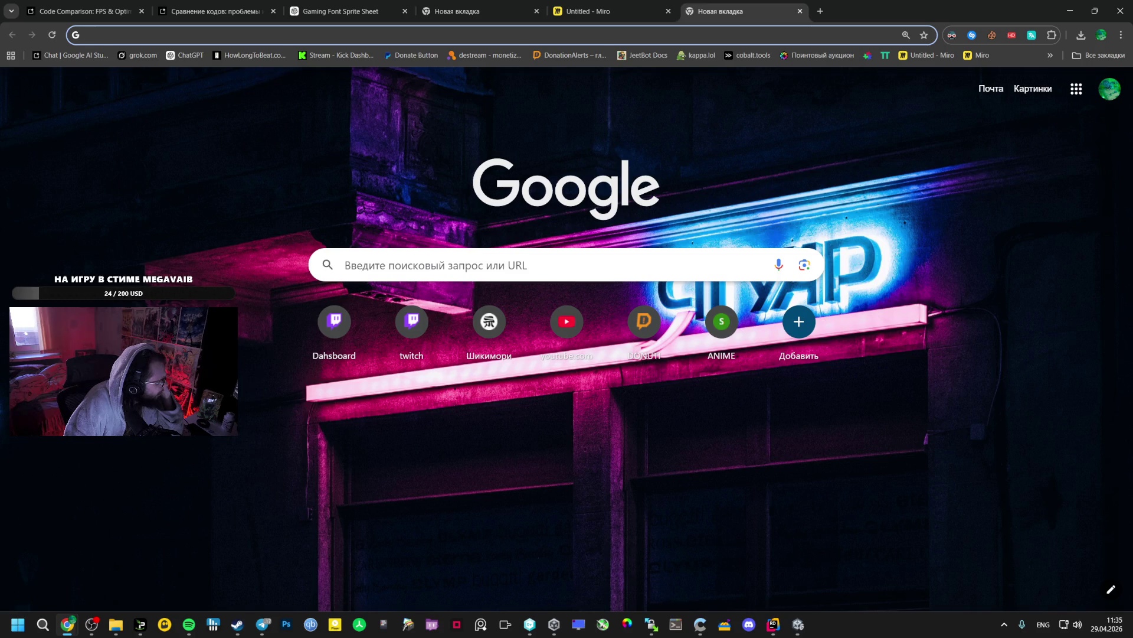
pyautogui.hotkey('alt', 'Tab')
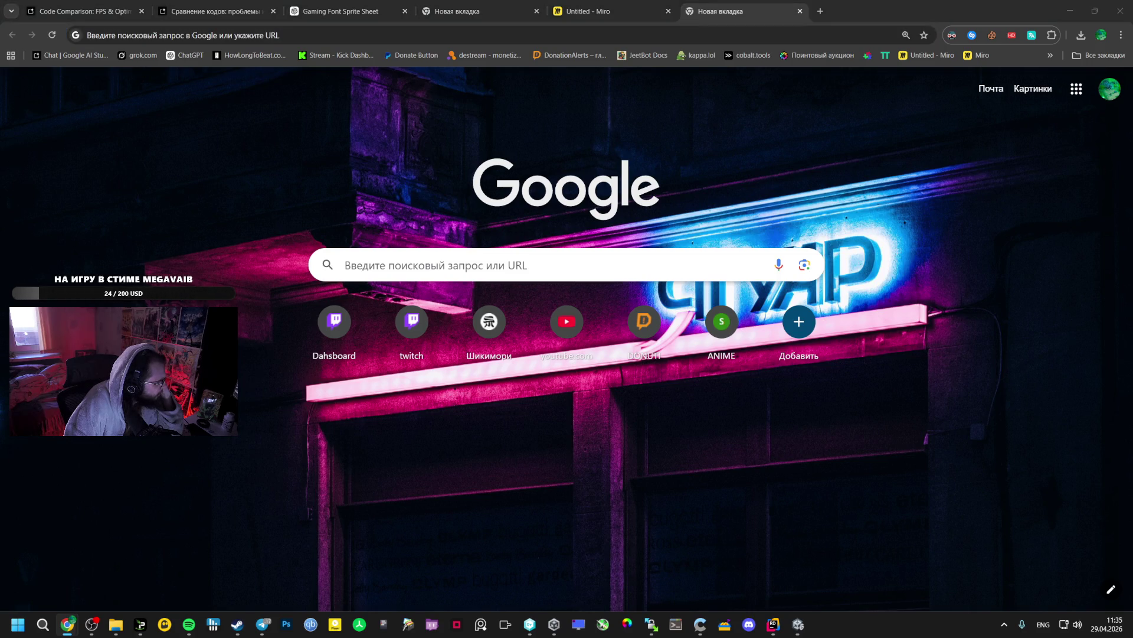
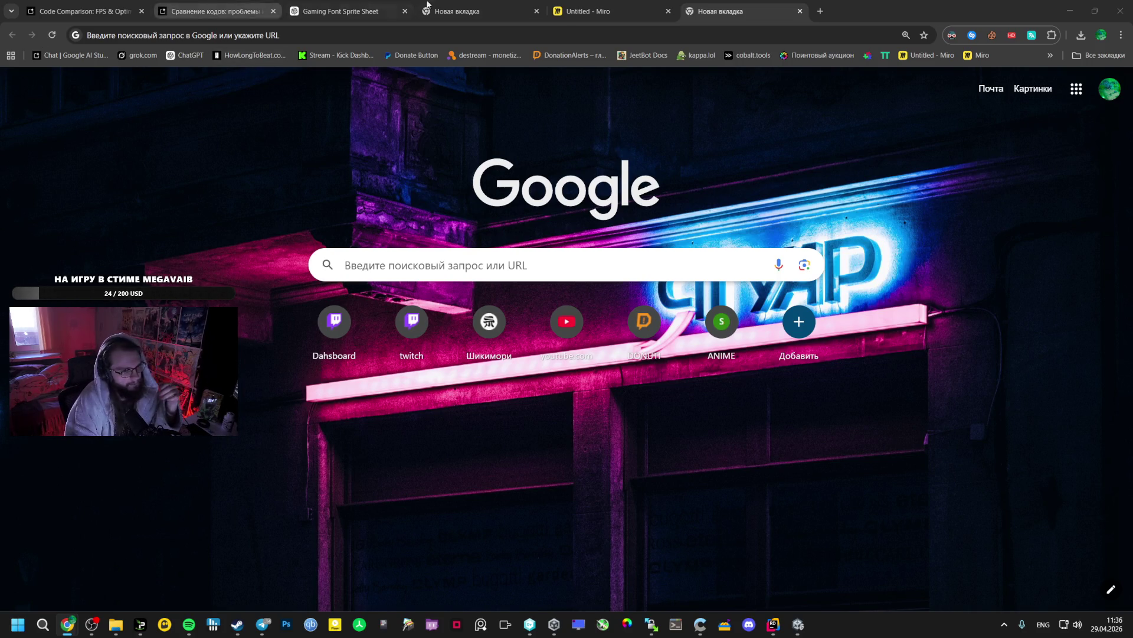
# Search Google for 'где дешевле всего Google AI Pro'
pyautogui.click(396, 32)
pyautogui.write('ult')
pyautogui.press('BackSpace')
pyautogui.press('BackSpace')
pyautogui.press('BackSpace')
pyautogui.hotkey('alt', 'shift')
pyautogui.write('где дешевле всего')
pyautogui.hotkey('alt', 'shift')
pyautogui.write('google')
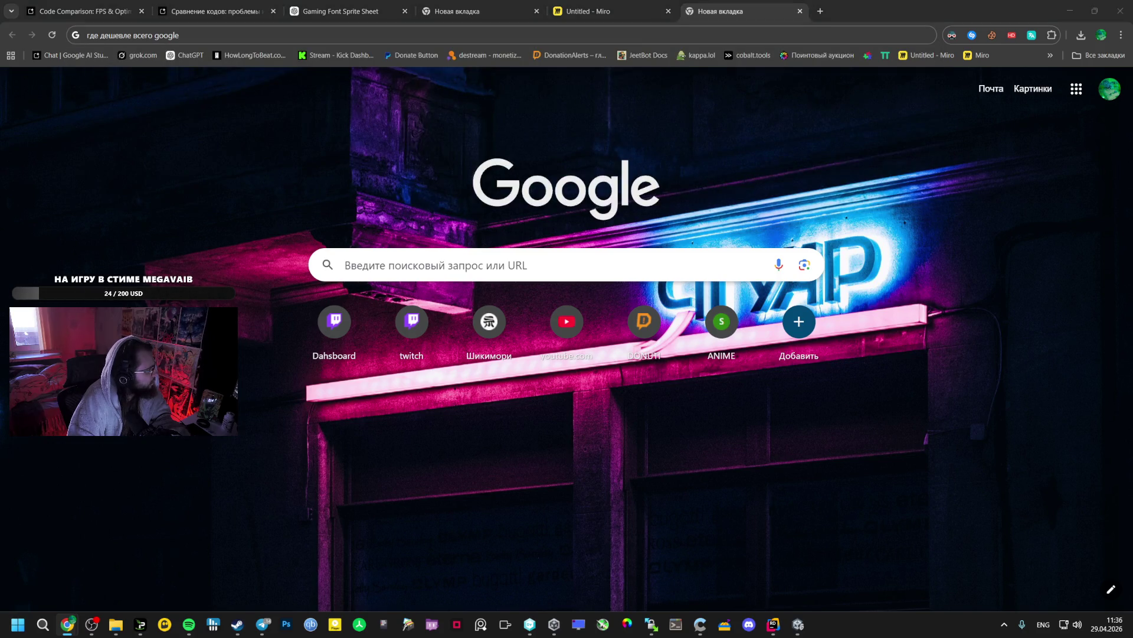
pyautogui.click(181, 36)
pyautogui.doubleClick(177, 36)
pyautogui.write('Google AI Pro')
pyautogui.press('Return')
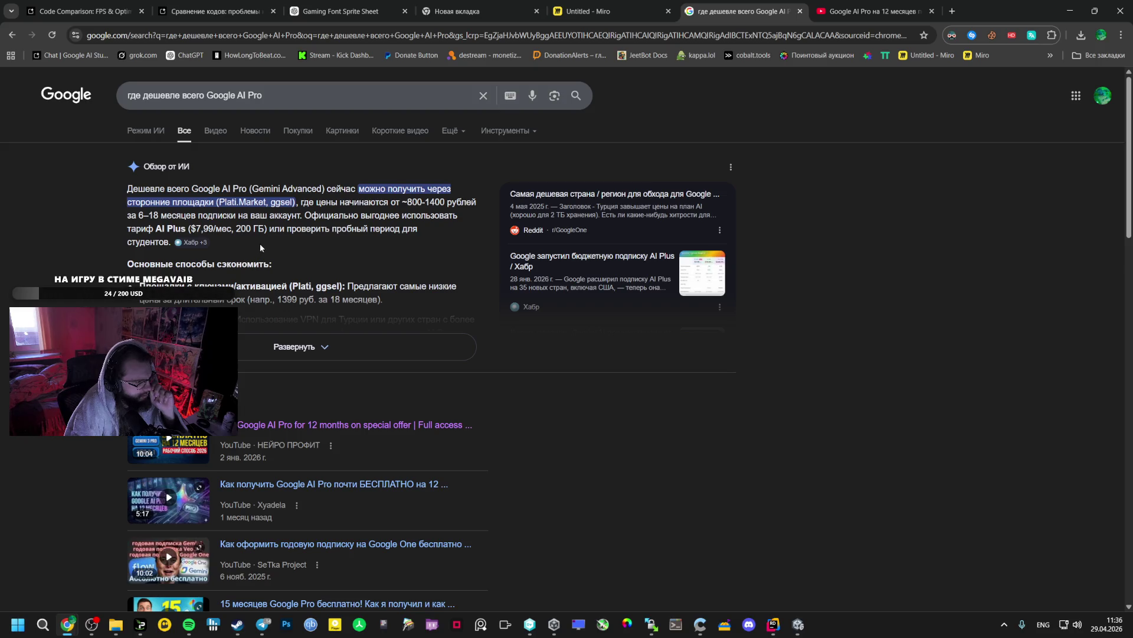
# Expand the AI overview and open the Plati.Market mention in a new tab
pyautogui.click(429, 354)
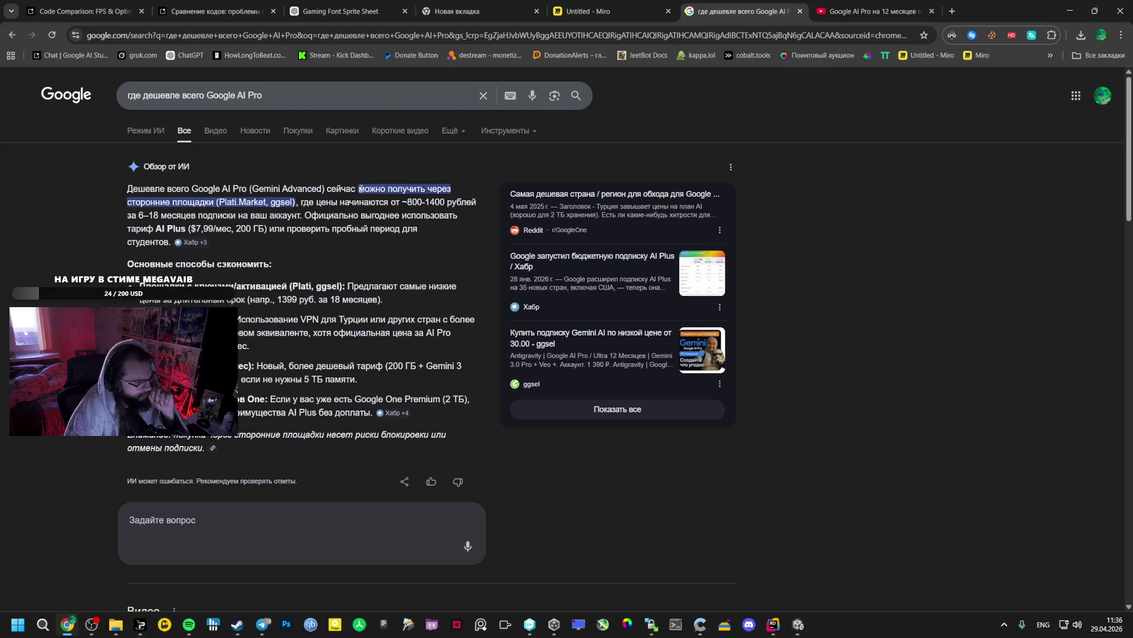
pyautogui.rightClick(266, 202)
pyautogui.click(295, 251)
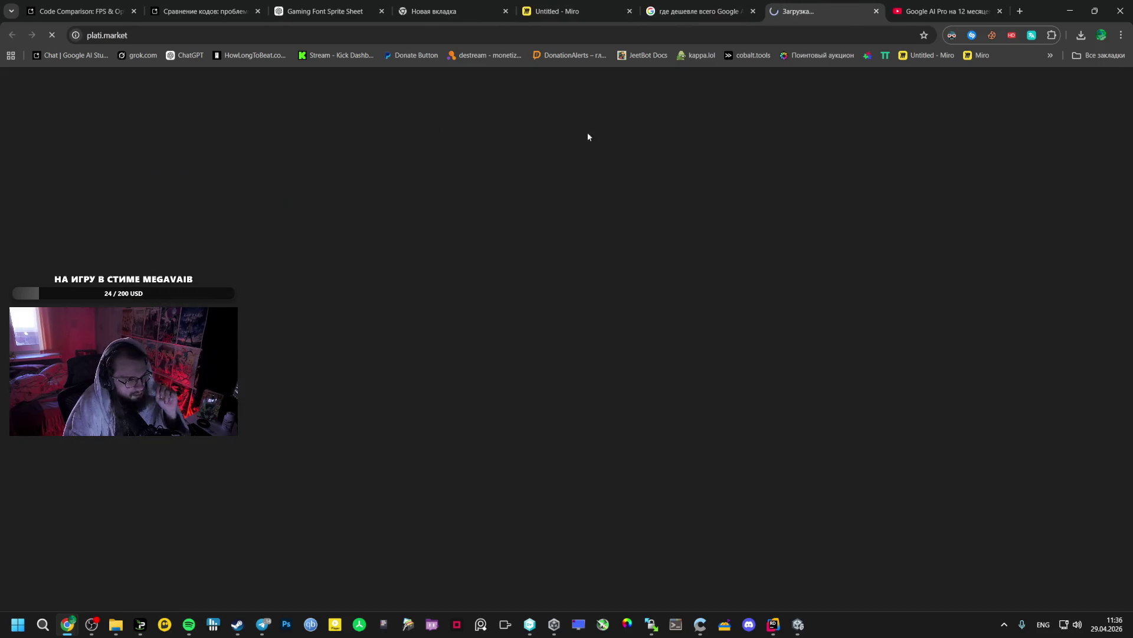
# Copy 'Google AI Pro' from the overview and search Plati.Market for it
pyautogui.click(743, 3)
pyautogui.moveTo(248, 189); pyautogui.dragTo(195, 188)
pyautogui.hotkey('ctrl', 'c')
pyautogui.hotkey('ctrl', 'Tab')
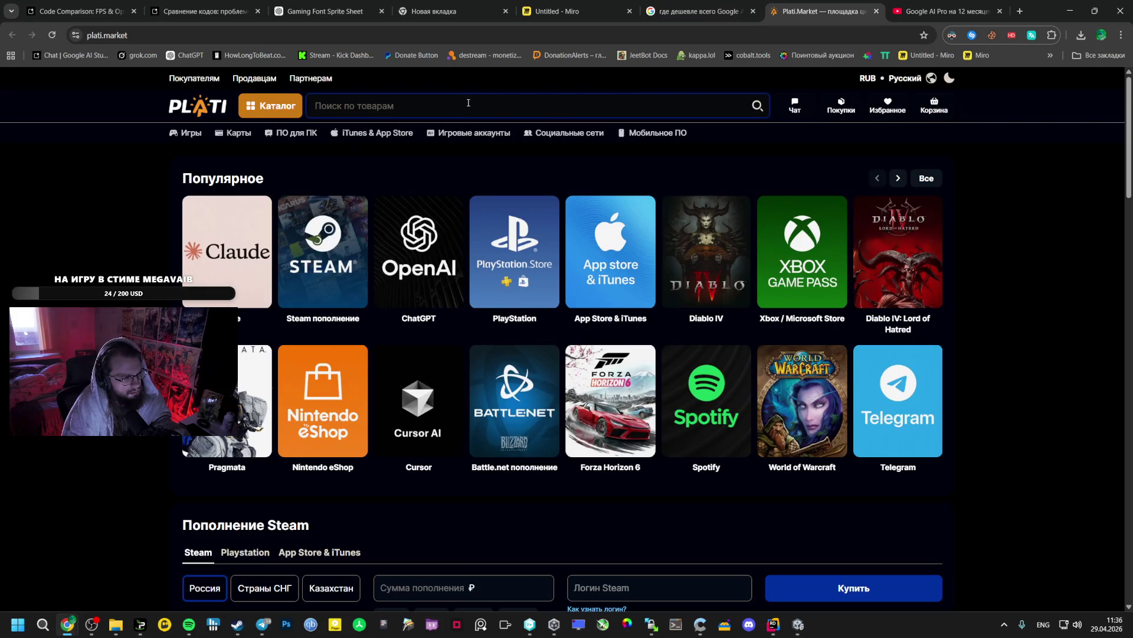
pyautogui.hotkey('ctrl', 'v')
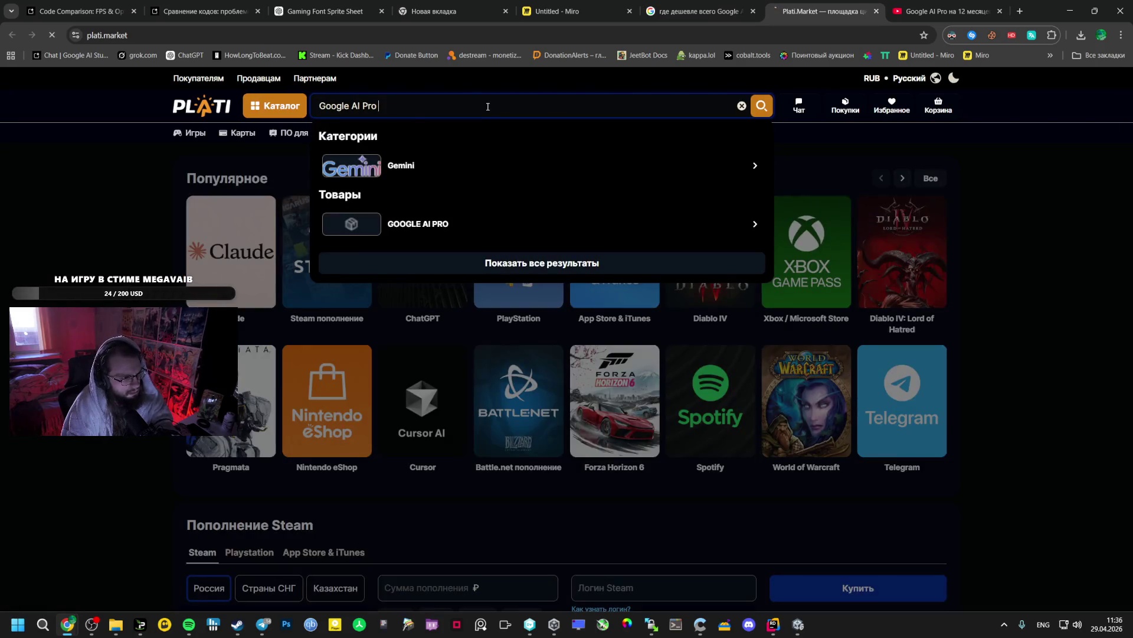
pyautogui.press('Return')
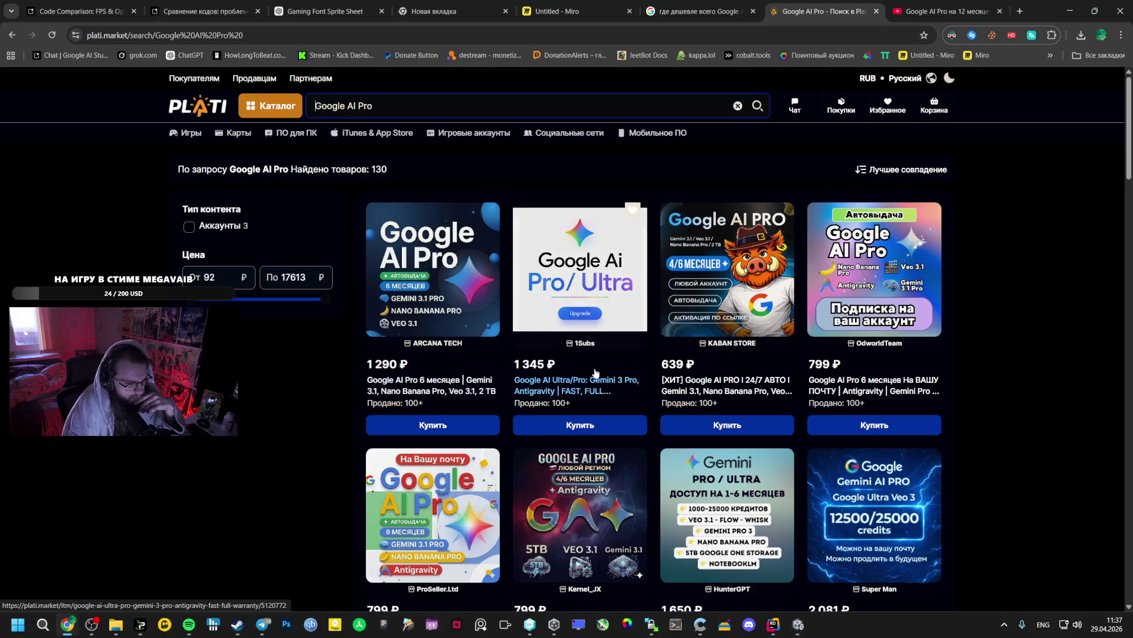
# Open the 'Google AI Ultra/Pro: Gemini 3 Pro, Antigravity' listing priced 1 345 ₽
pyautogui.click(269, 39)
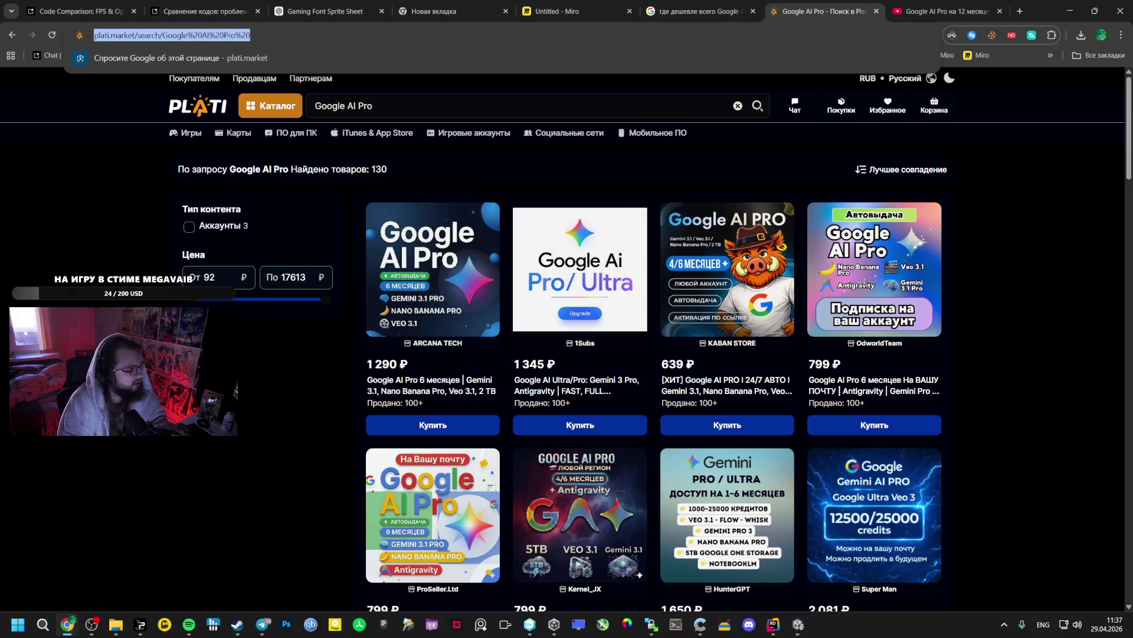
pyautogui.hotkey('alt', 'Tab')
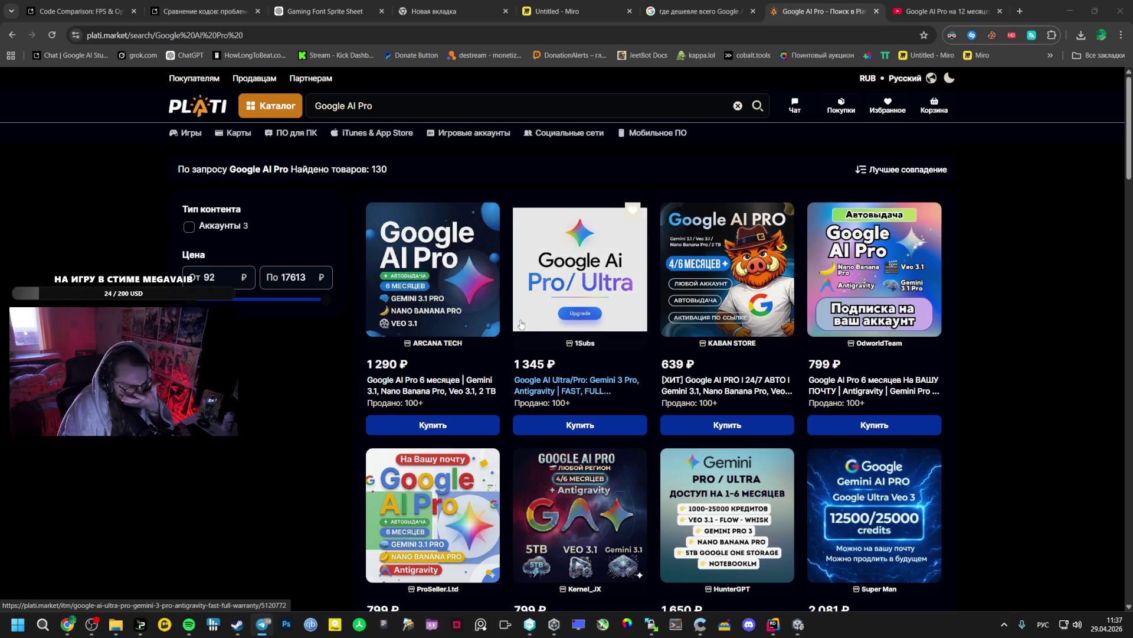
pyautogui.click(572, 387)
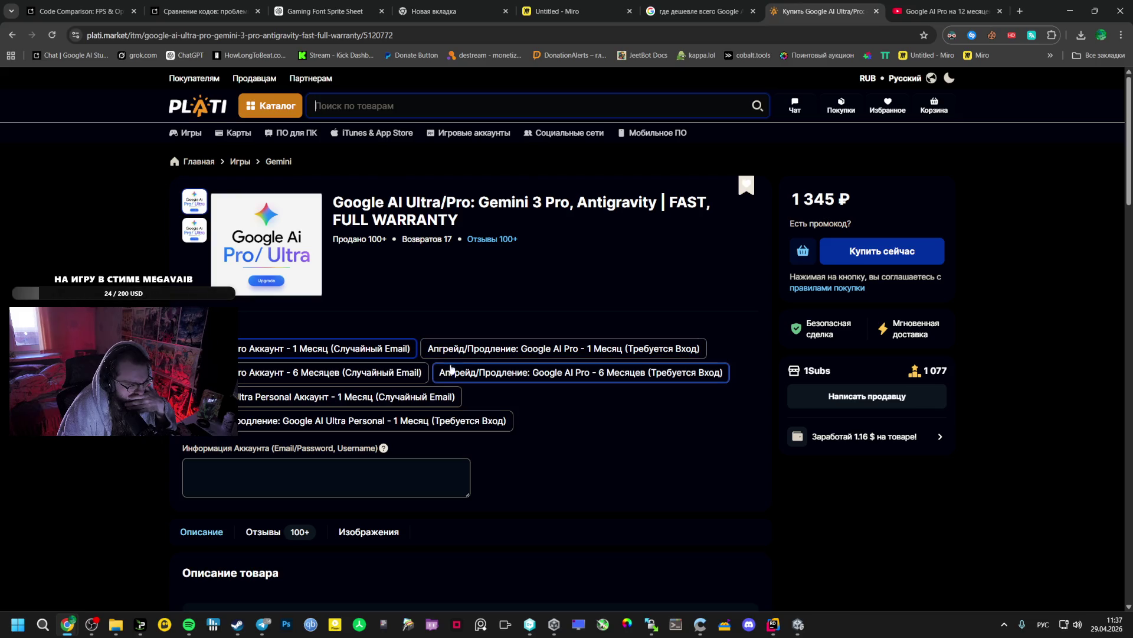
# Open 'Google AI Pro 6 месяцев', compare the БЕЗ ВХОДА price, and keep the 1 290 ₽ option
pyautogui.hotkey('alt', 'Left')
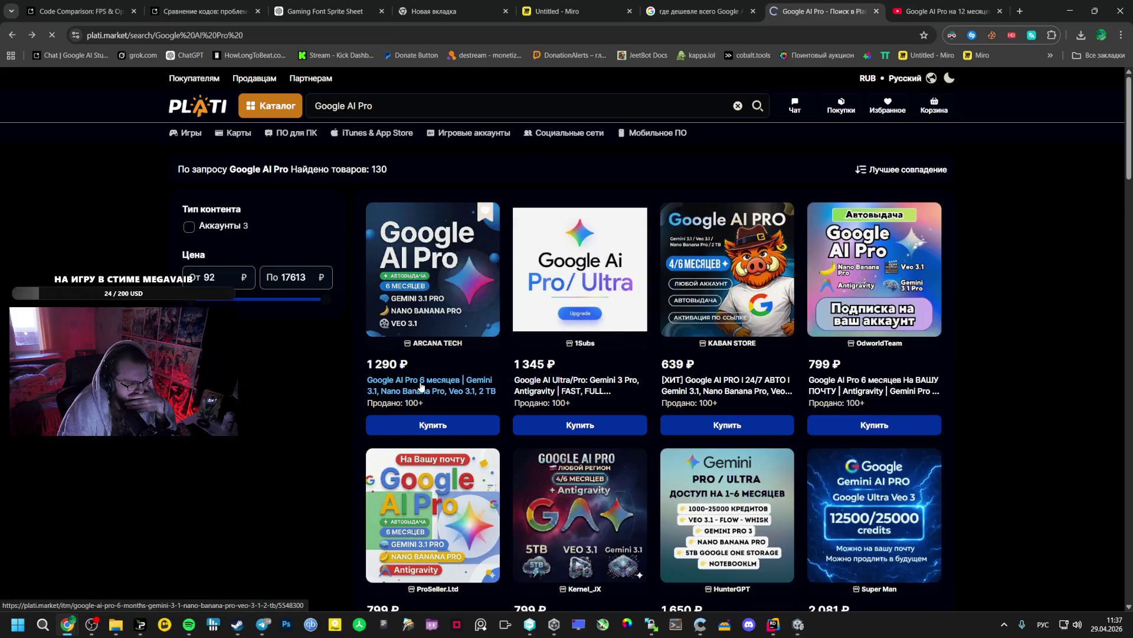
pyautogui.click(421, 386)
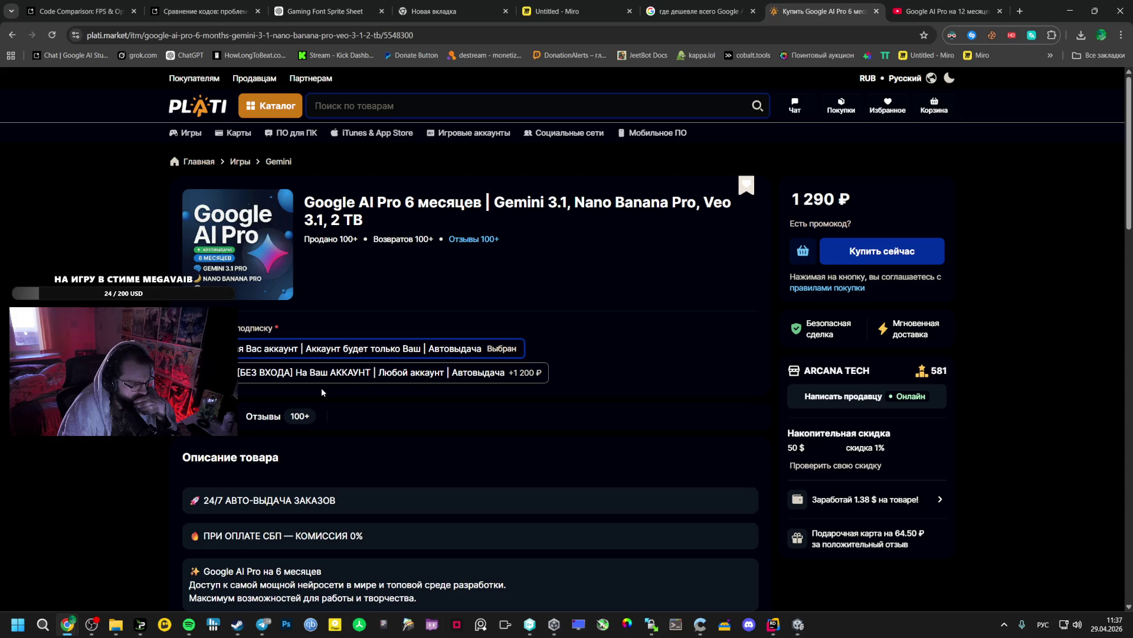
pyautogui.click(331, 372)
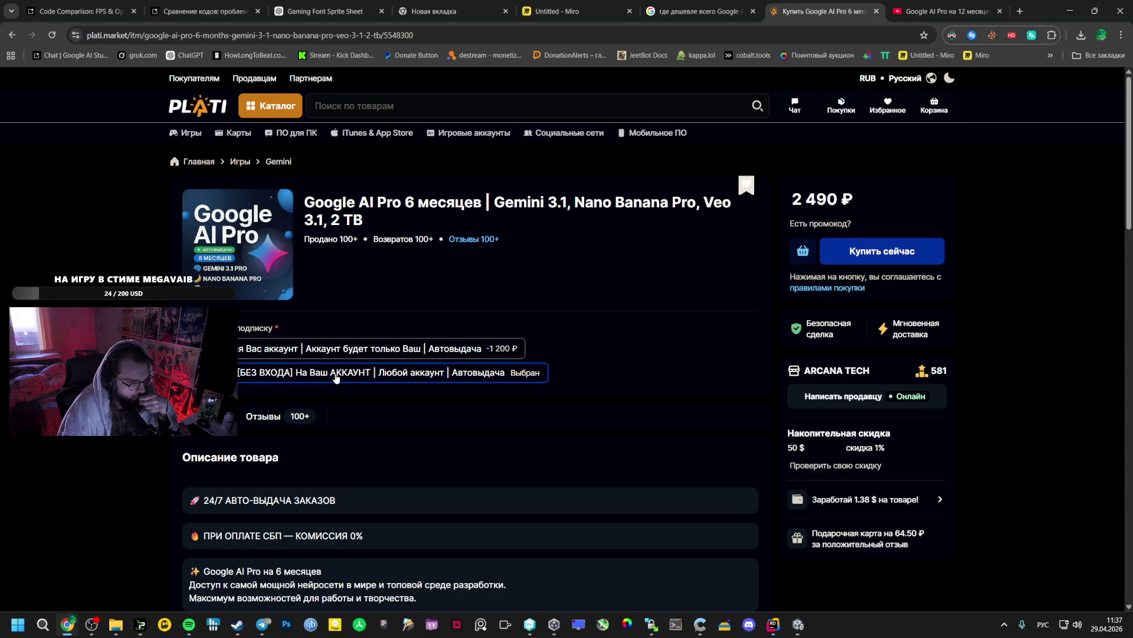
pyautogui.click(337, 360)
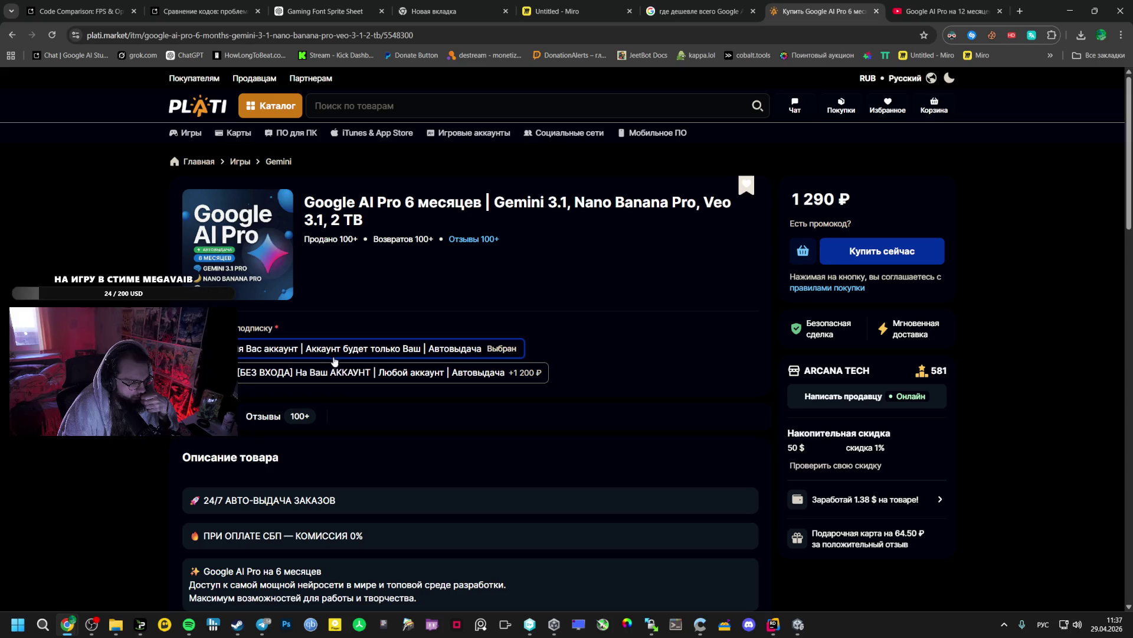
pyautogui.scroll(-5, 279, 440)
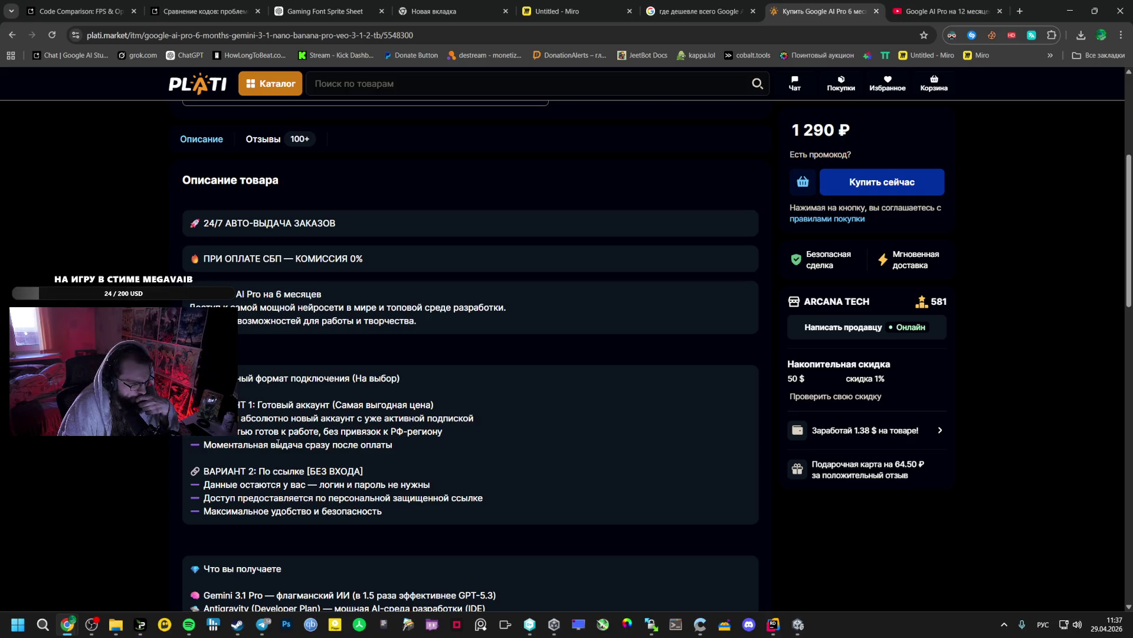
# Scroll the listing and open a Claude Pro listing in a background tab to compare
pyautogui.scroll(-3, 278, 443)
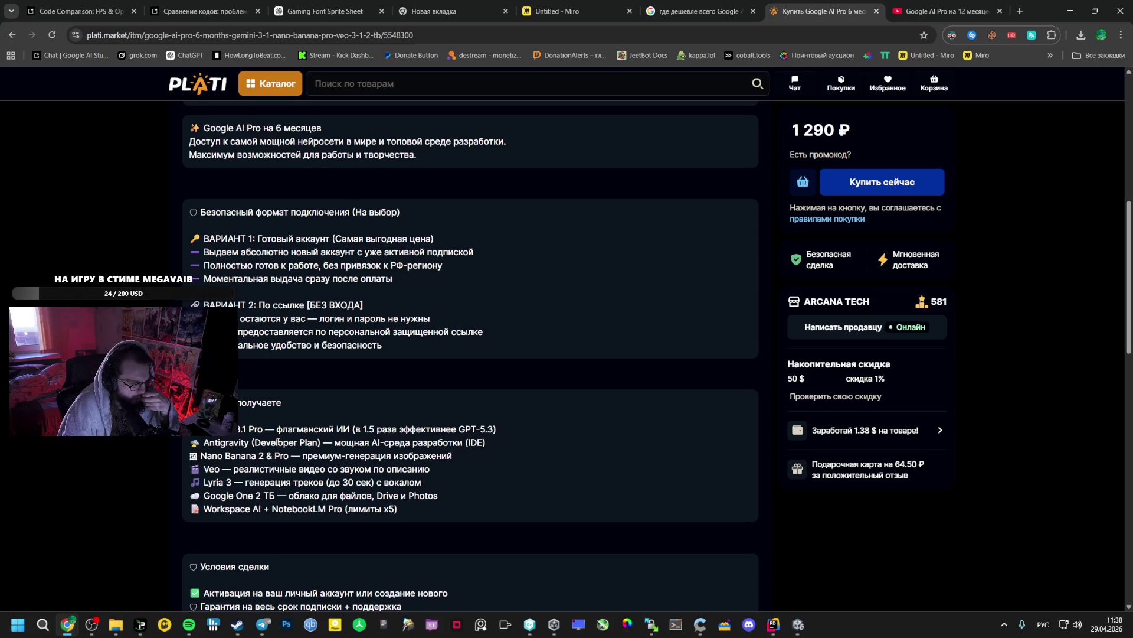
pyautogui.scroll(-6, 277, 442)
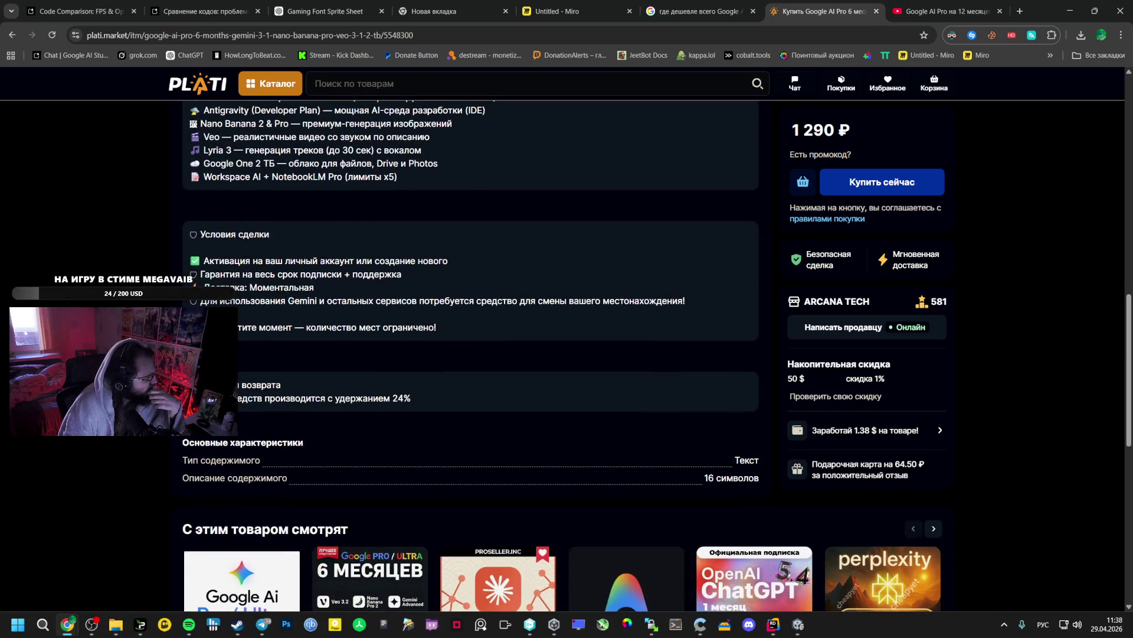
pyautogui.scroll(-4, 364, 391)
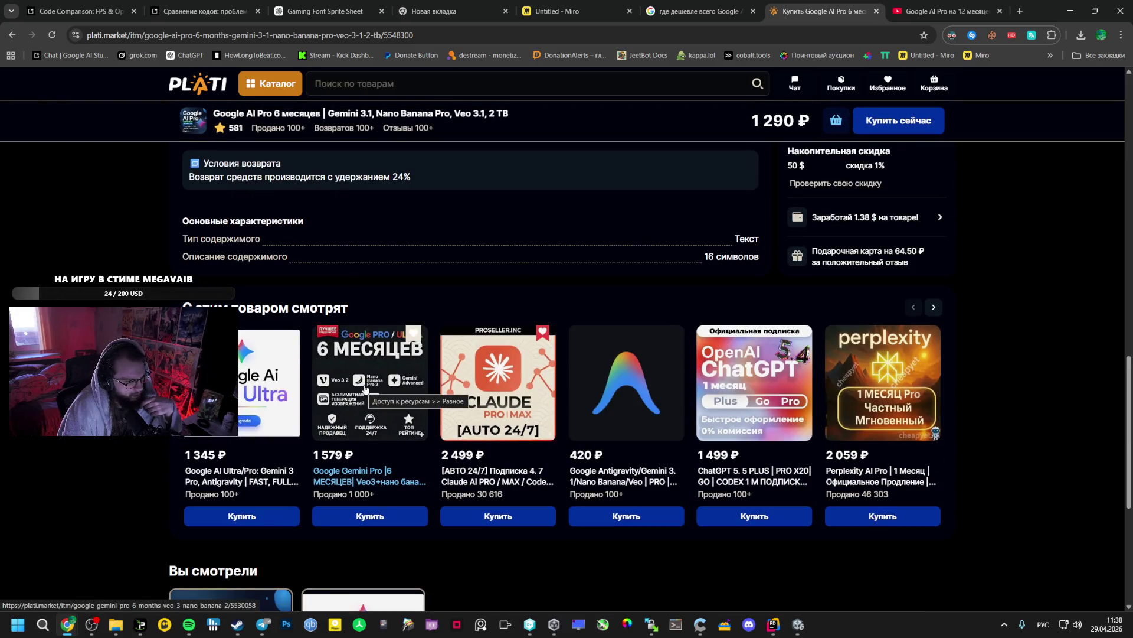
pyautogui.middleClick(505, 481)
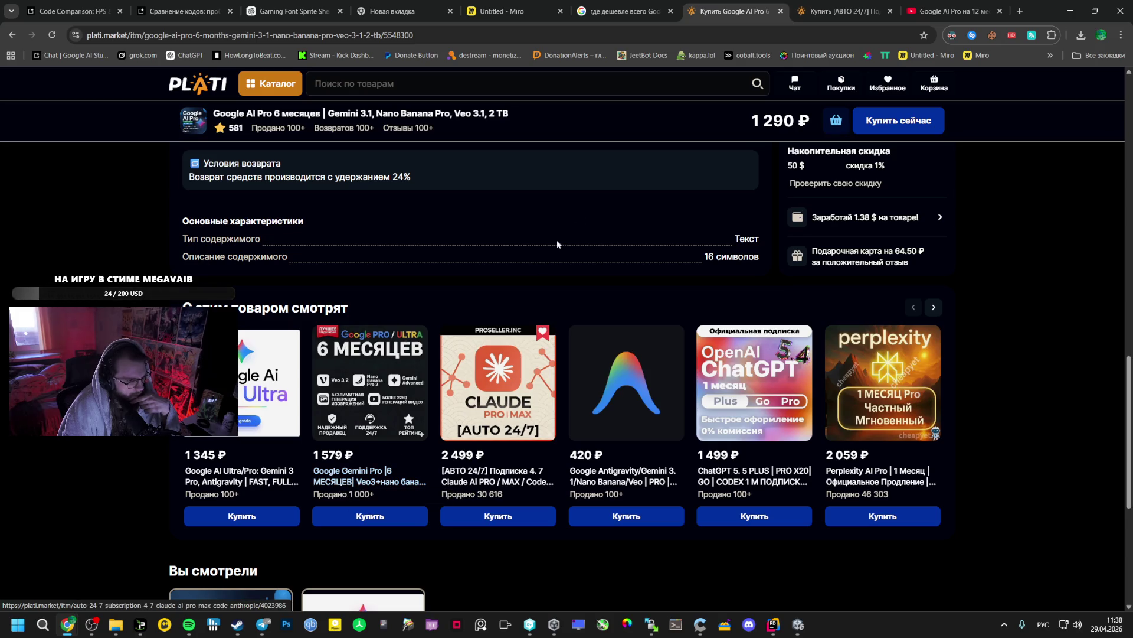
pyautogui.click(844, 11)
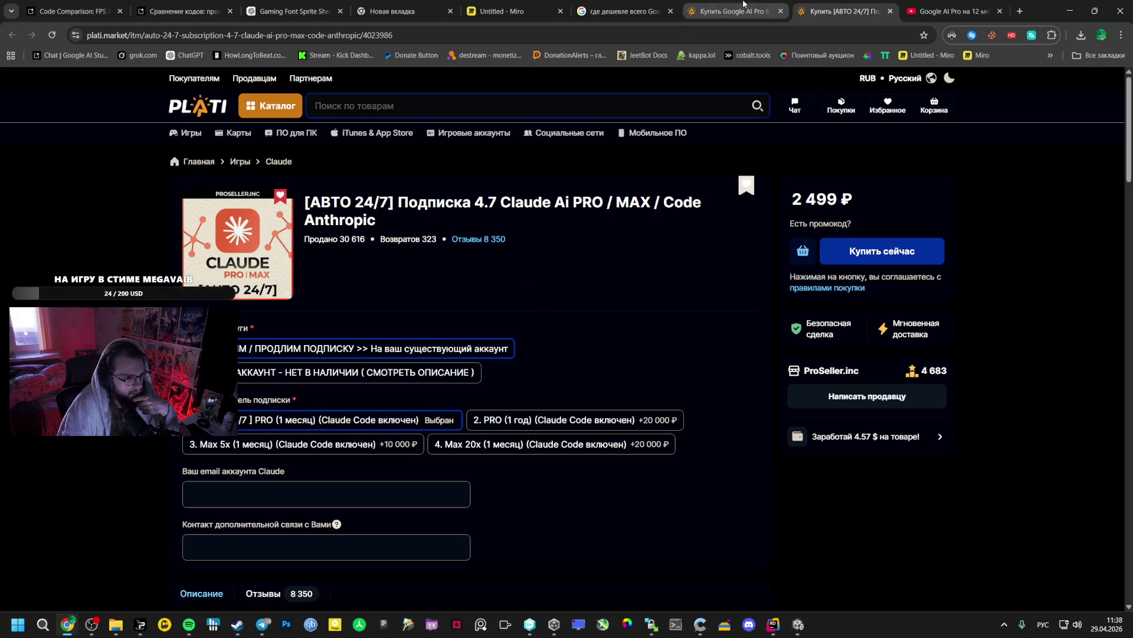
pyautogui.click(732, 11)
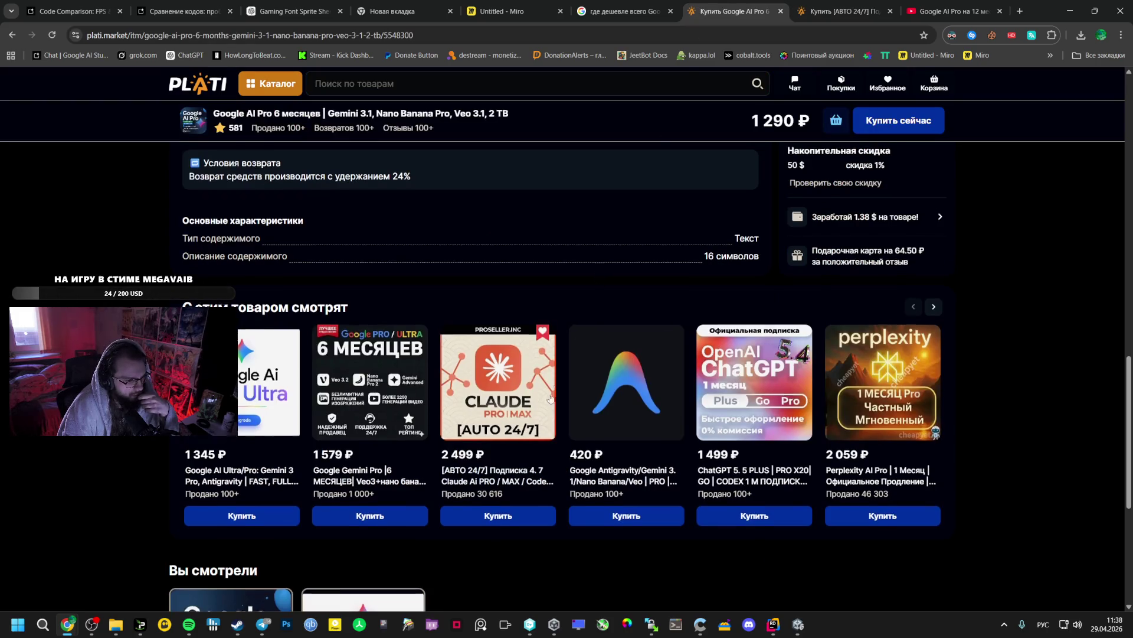
# Start buying the Google AI Pro 6-month plan at 1290.00 RUB
pyautogui.scroll(-5, 543, 402)
pyautogui.scroll(11, 543, 402)
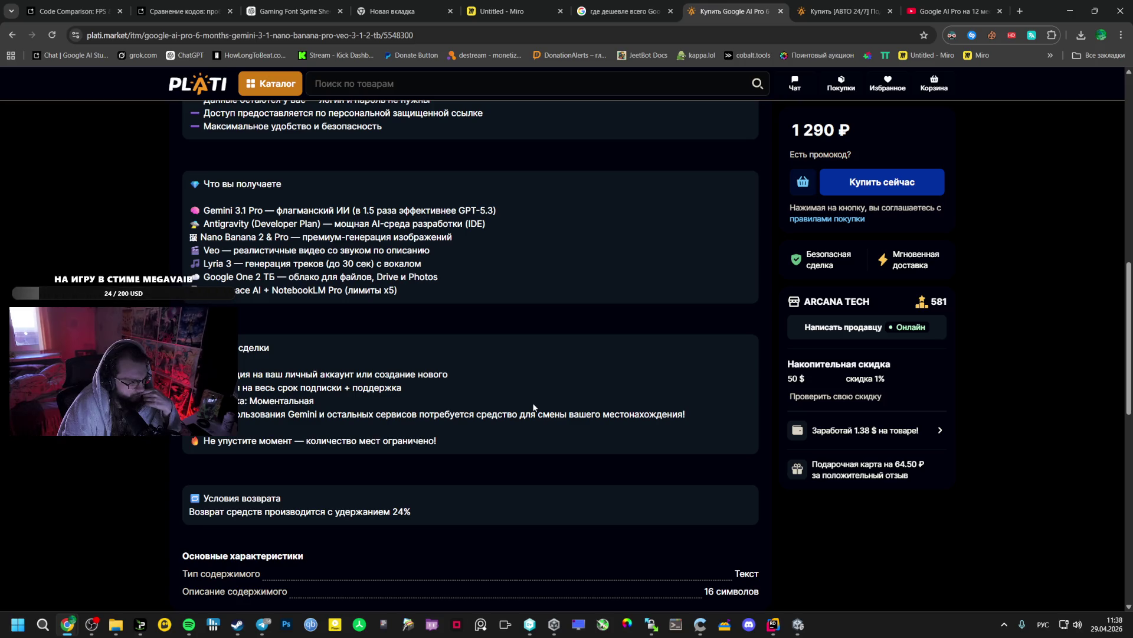
pyautogui.scroll(8, 533, 407)
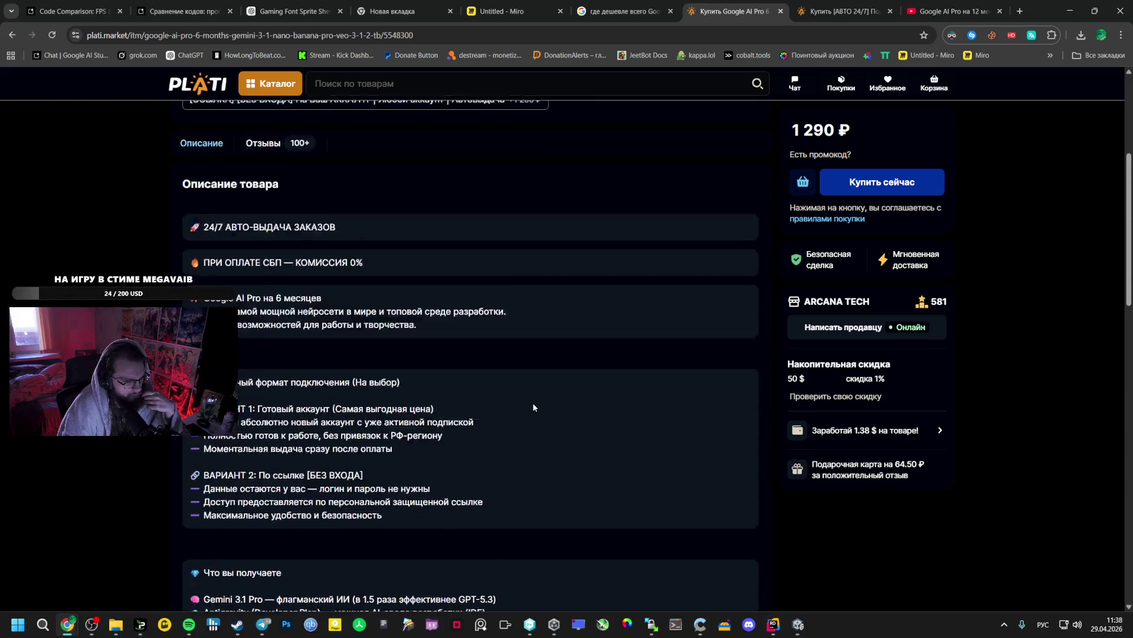
pyautogui.scroll(3, 533, 407)
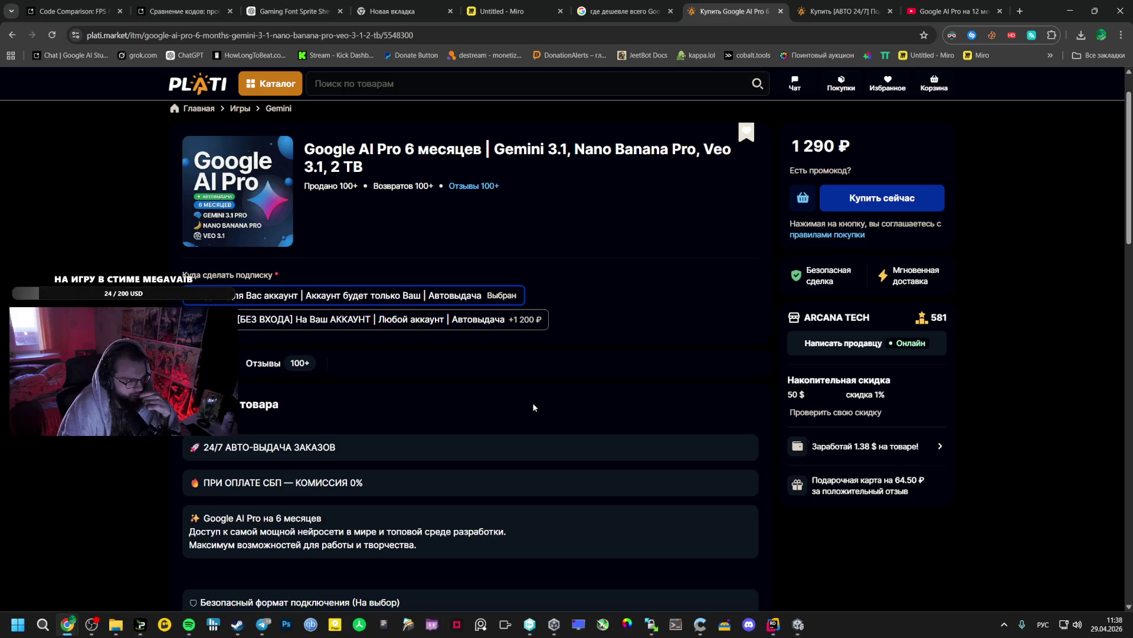
pyautogui.scroll(-2, 533, 408)
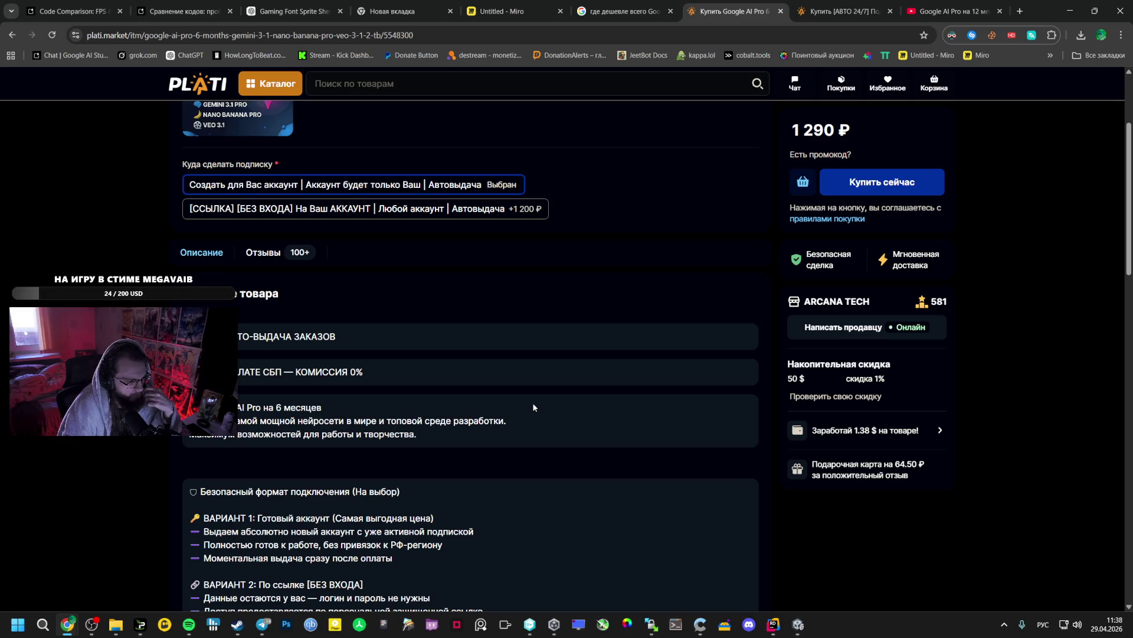
pyautogui.scroll(2, 535, 404)
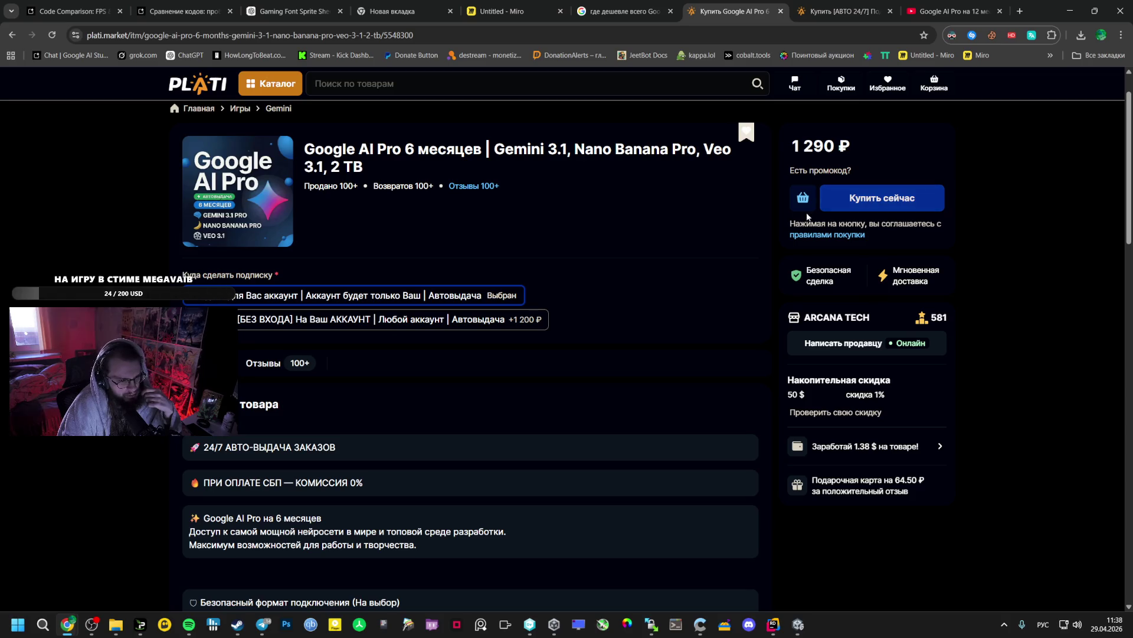
pyautogui.click(851, 199)
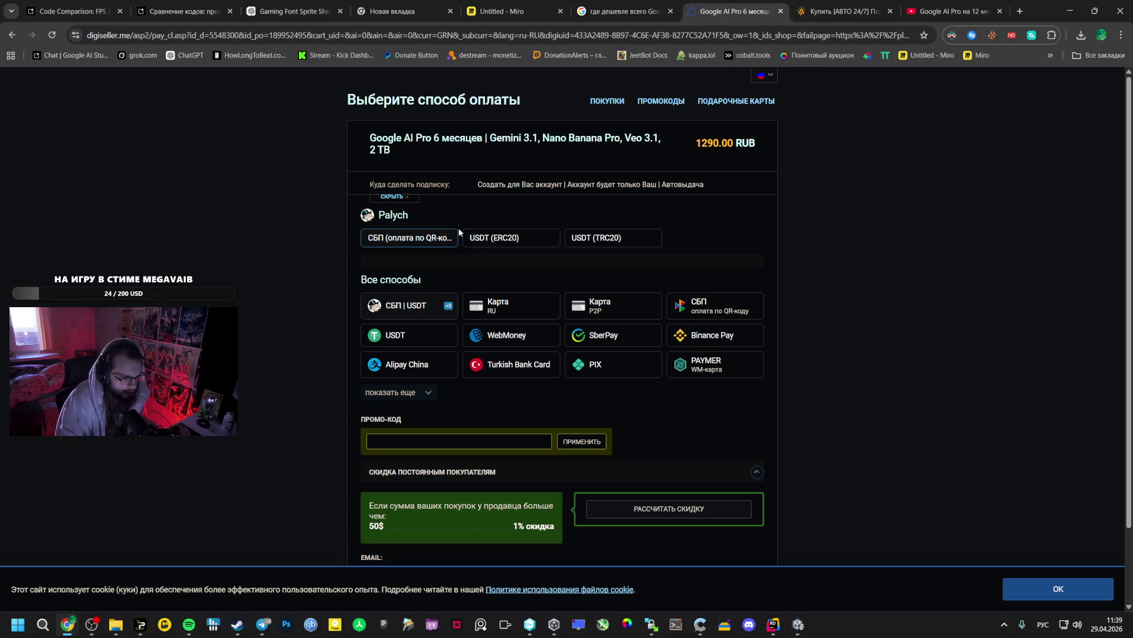
# Show all payment methods and choose USDT, pricing the order at 17.27 USDT
pyautogui.click(405, 395)
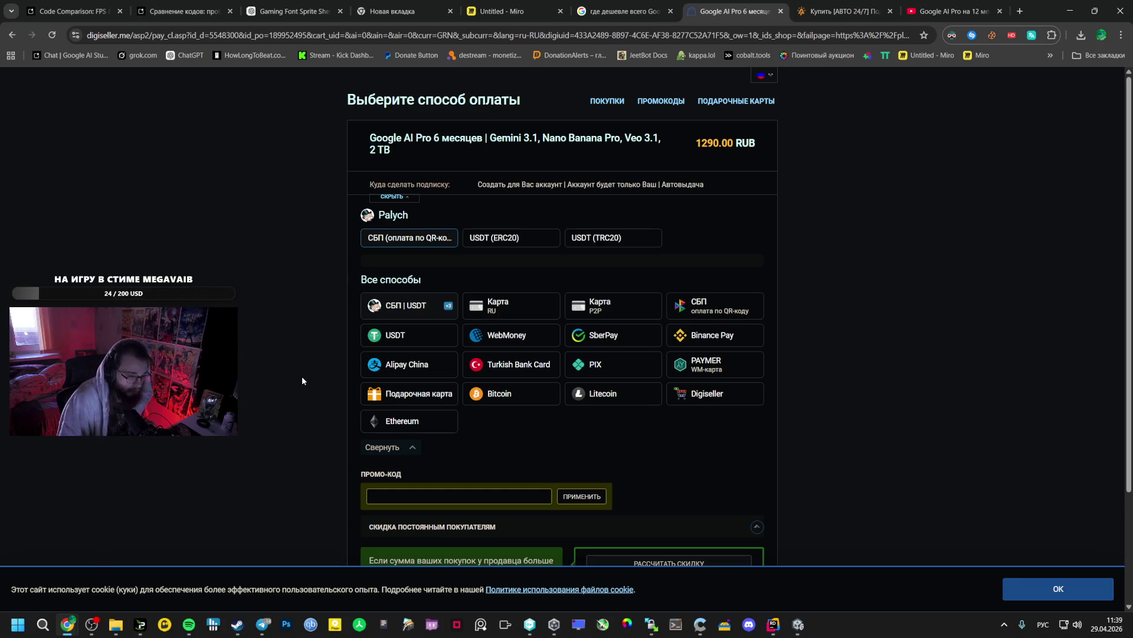
pyautogui.click(1021, 5)
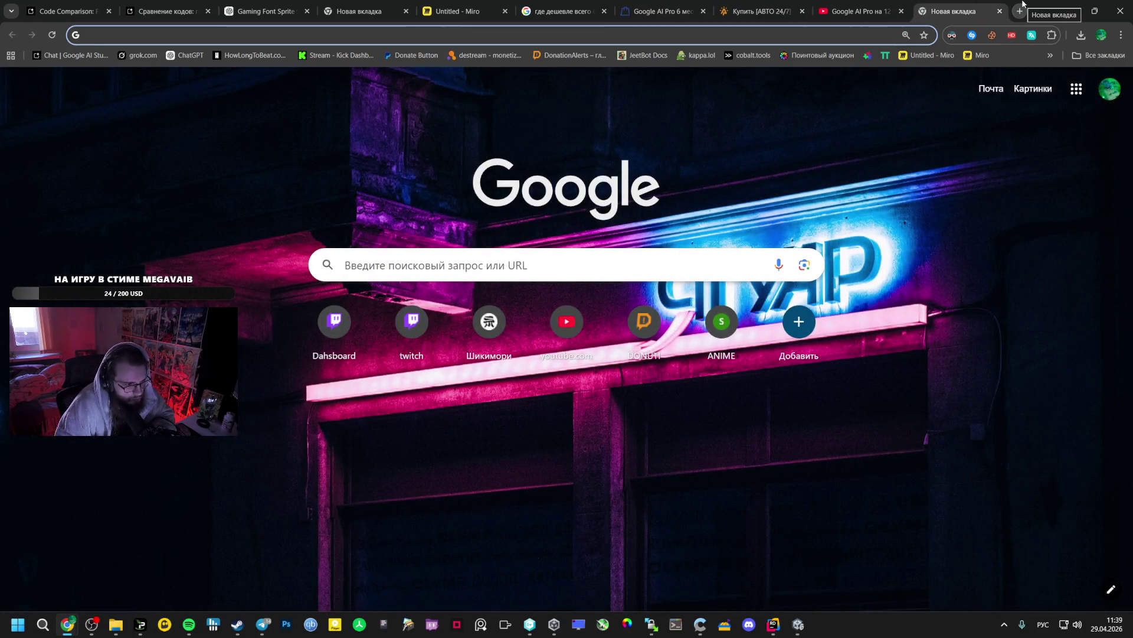
pyautogui.click(774, 20)
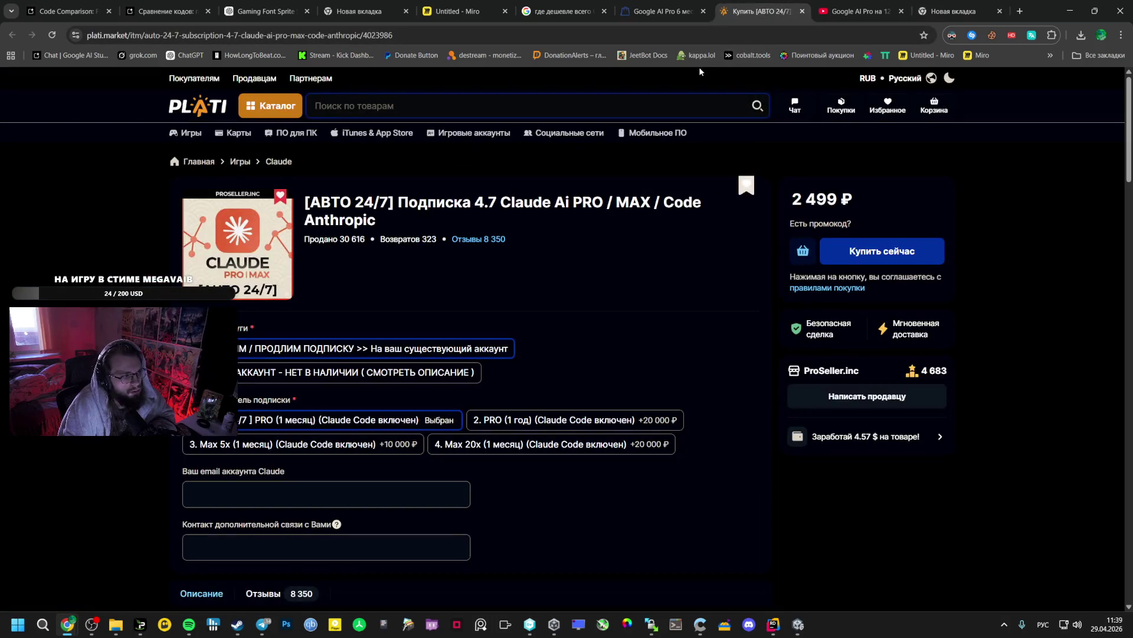
pyautogui.click(667, 11)
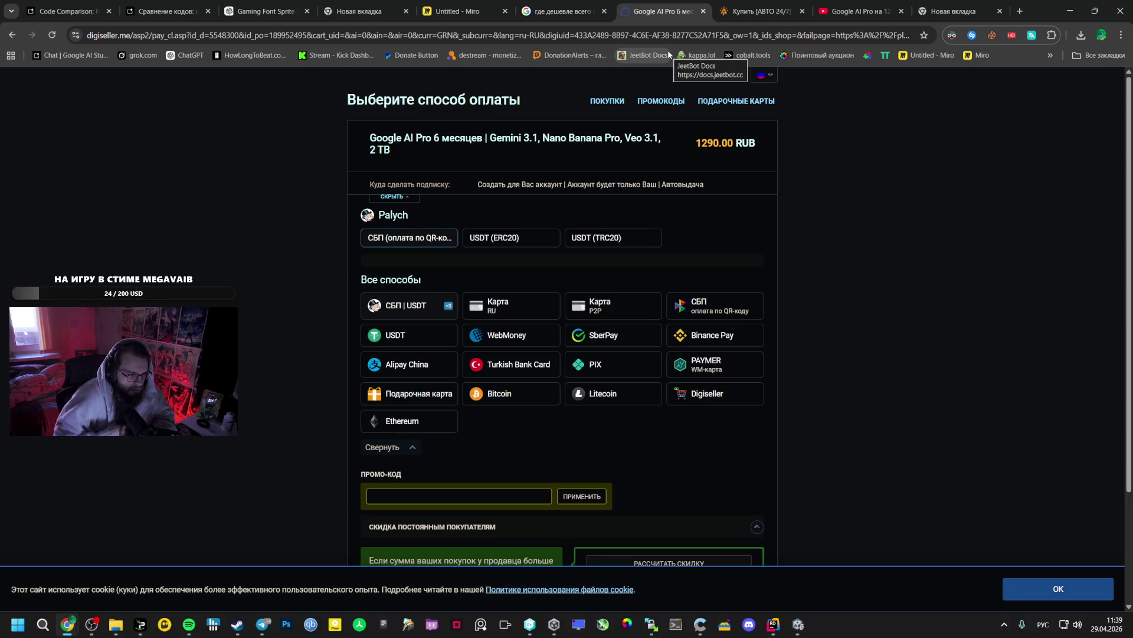
pyautogui.click(389, 335)
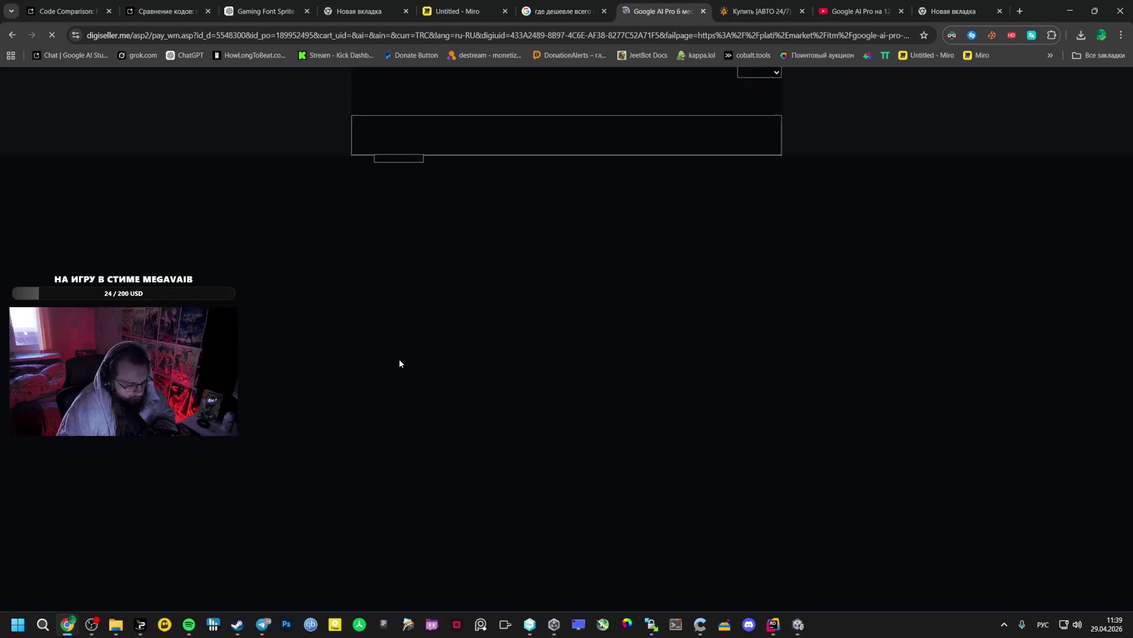
pyautogui.scroll(-3, 377, 387)
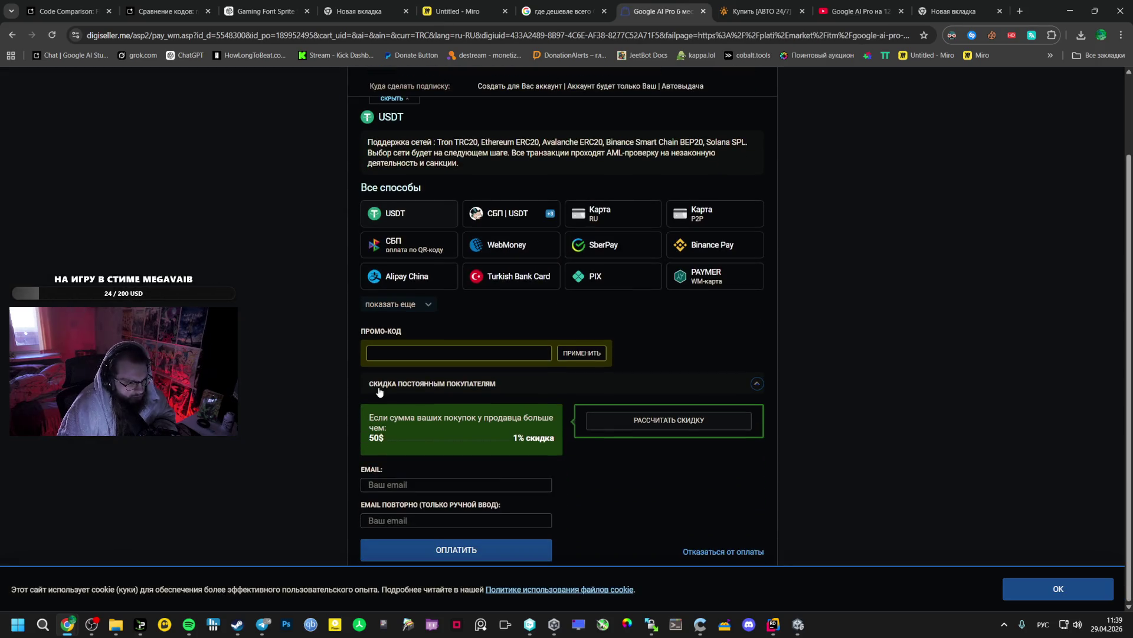
pyautogui.scroll(2, 474, 347)
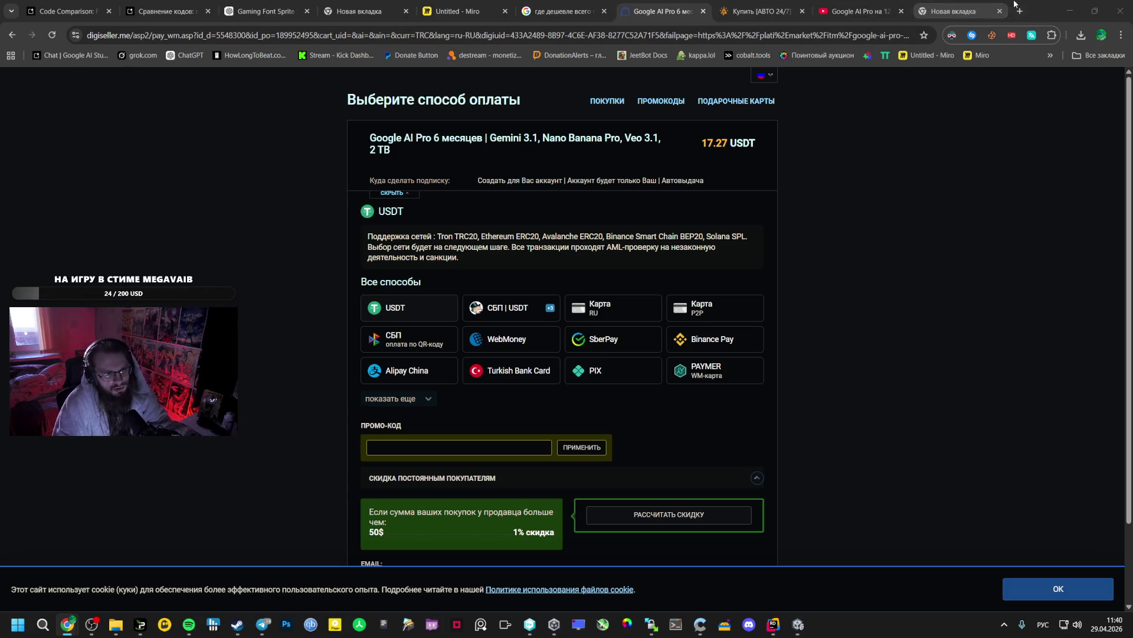
pyautogui.click(1018, 9)
# Check the IP address on 2ip.ru (Helsinki, Finland), then close the check tabs
pyautogui.write('2')
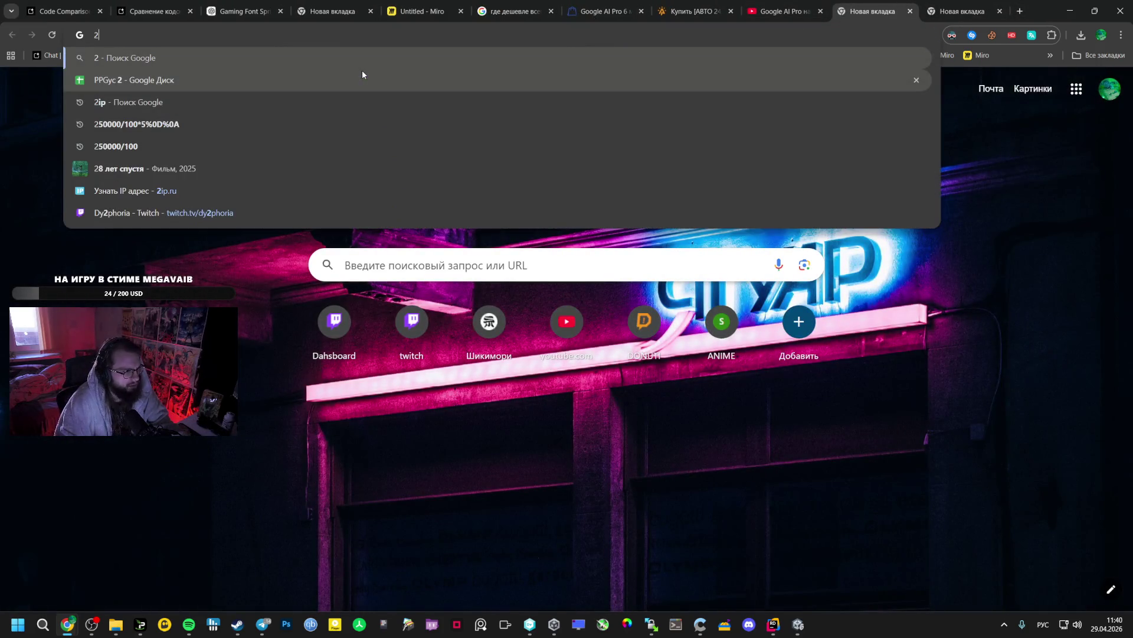
pyautogui.write('ip')
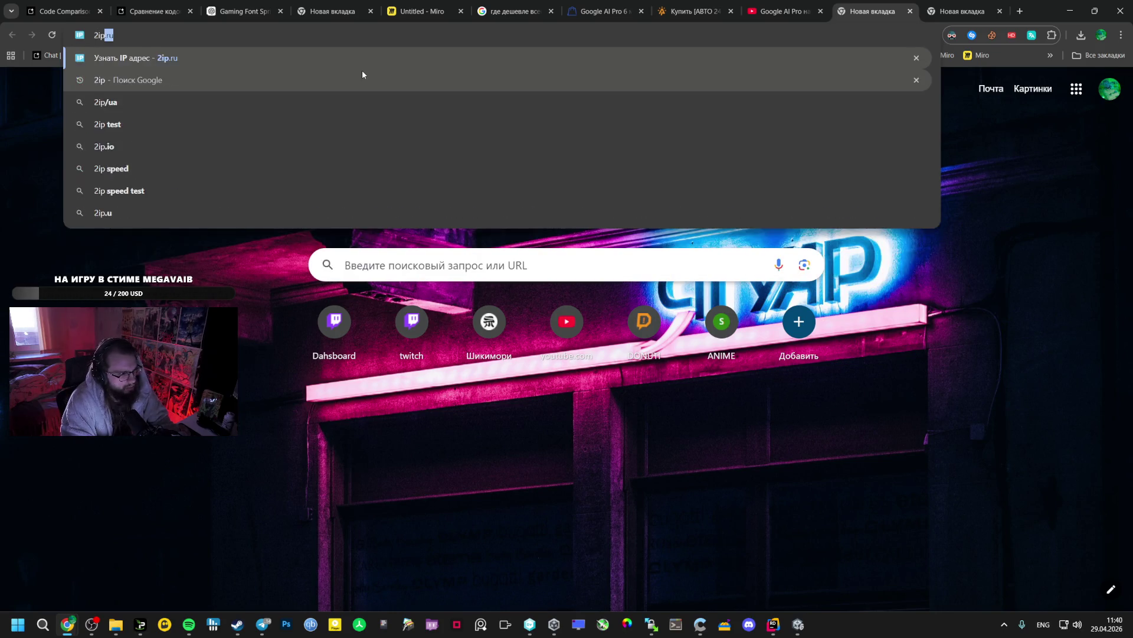
pyautogui.press('Return')
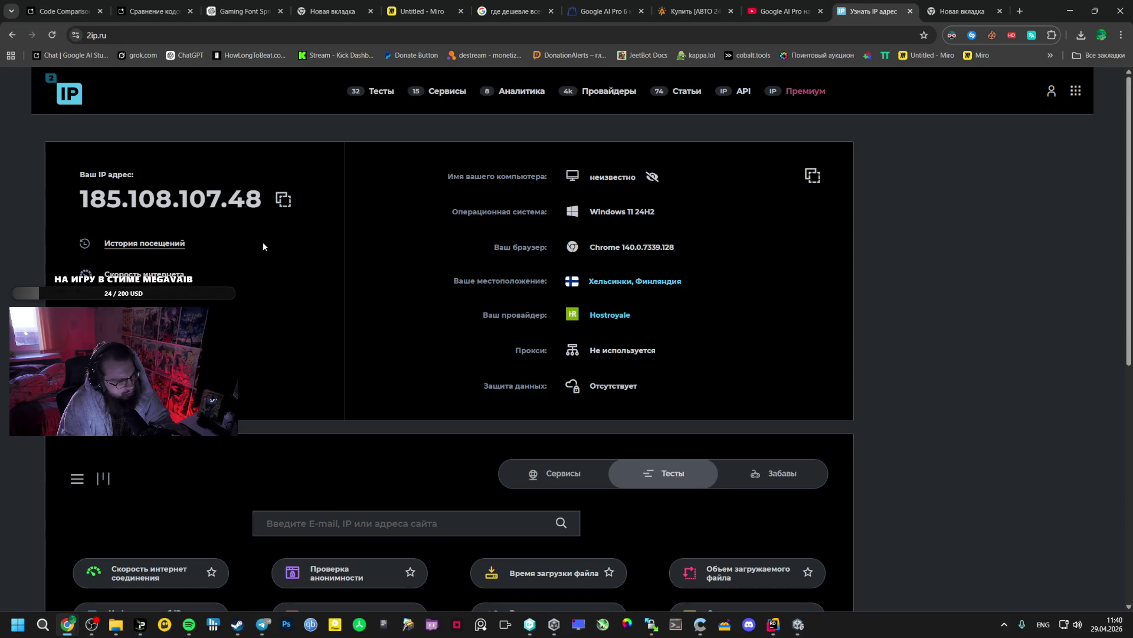
pyautogui.click(912, 11)
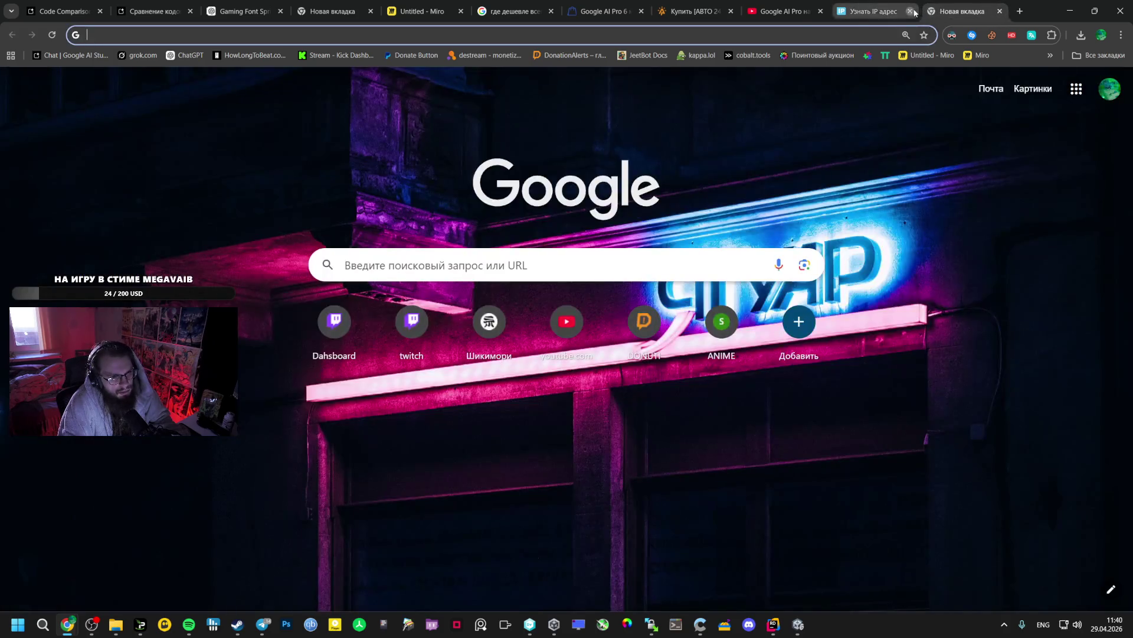
pyautogui.click(912, 11)
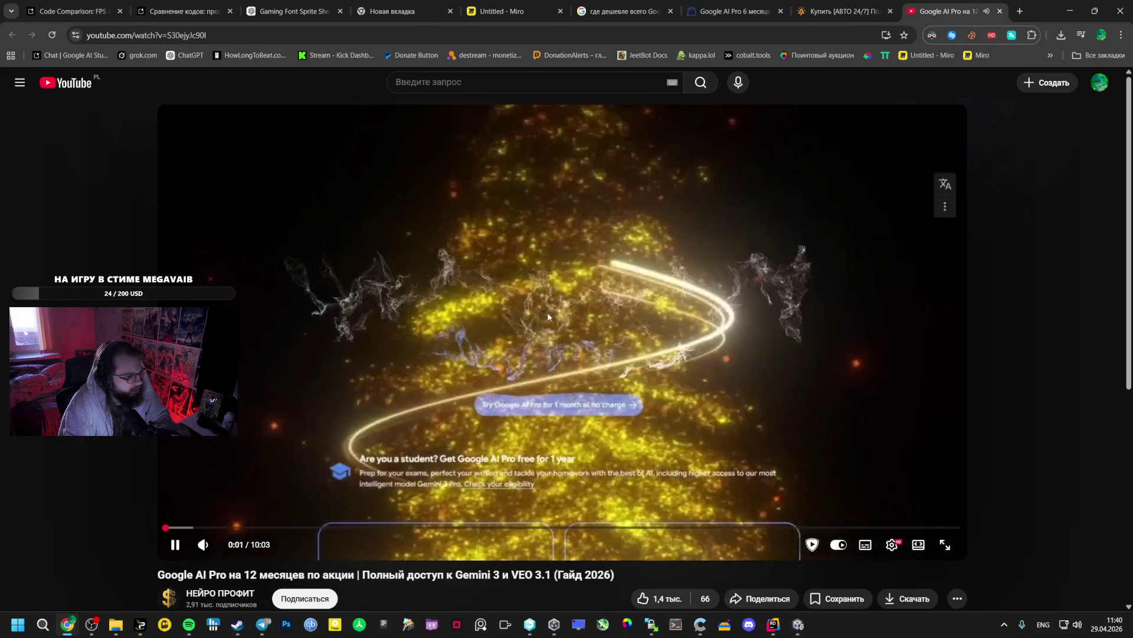
# Expand the tutorial's description, briefly showing and hiding the Spotify player
pyautogui.scroll(-3, 378, 490)
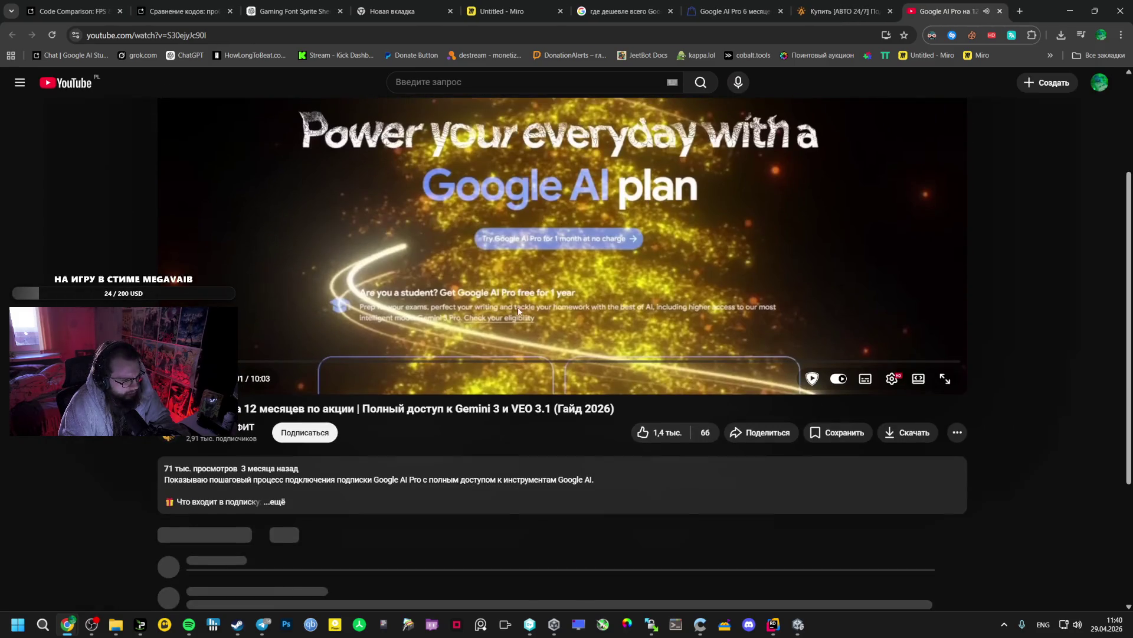
pyautogui.click(321, 494)
pyautogui.scroll(-5, 318, 492)
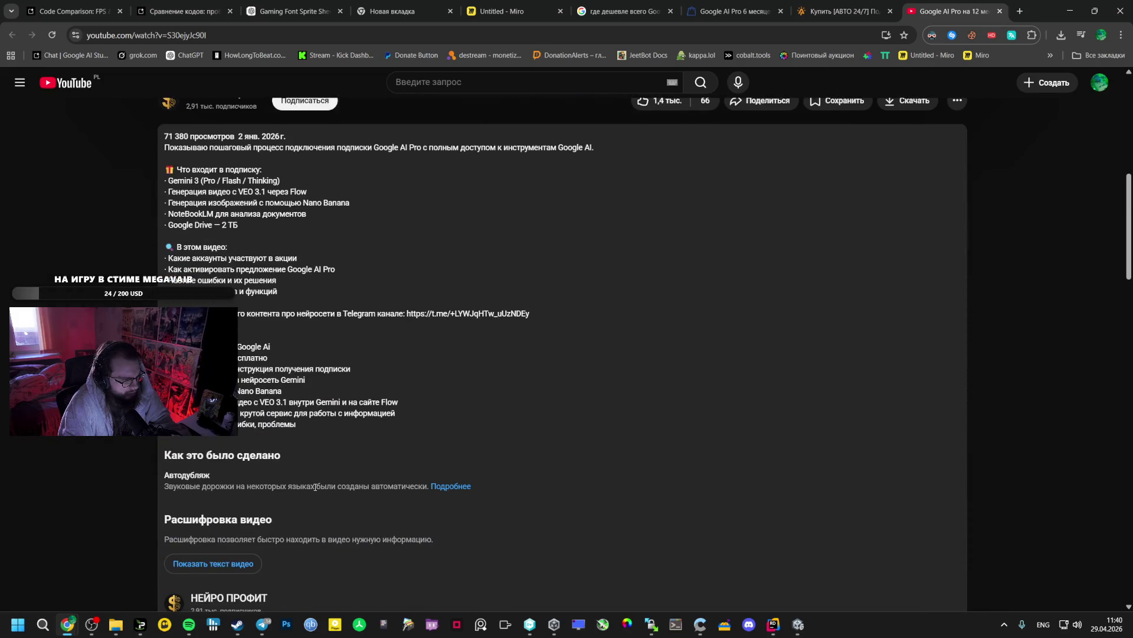
pyautogui.scroll(-6, 314, 488)
pyautogui.click(177, 34)
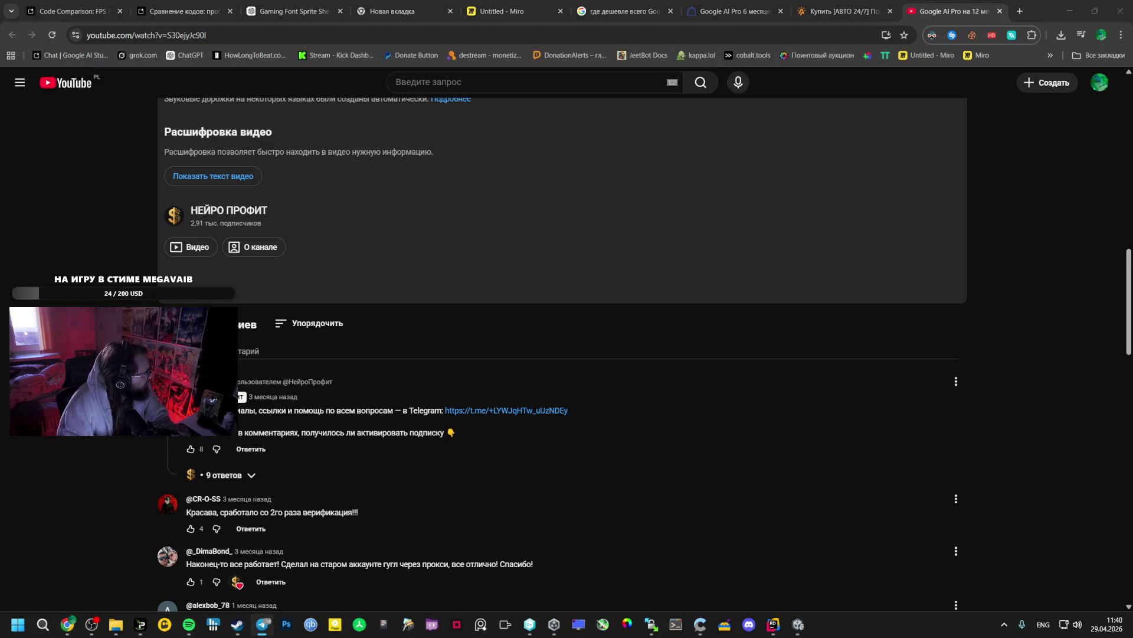
pyautogui.scroll(10, 259, 314)
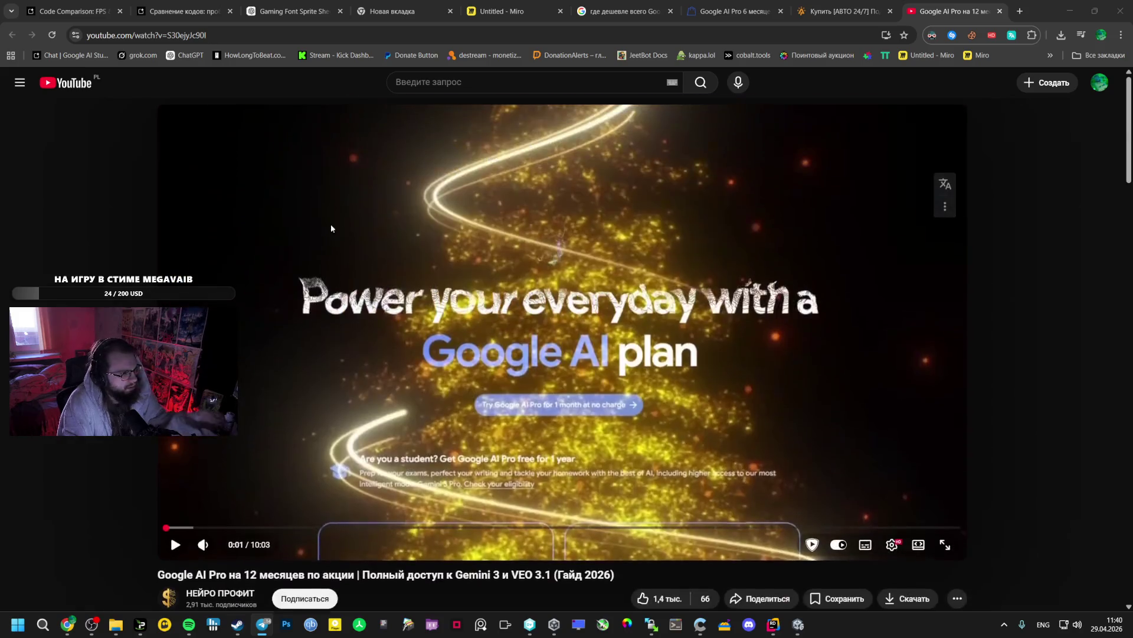
pyautogui.click(189, 624)
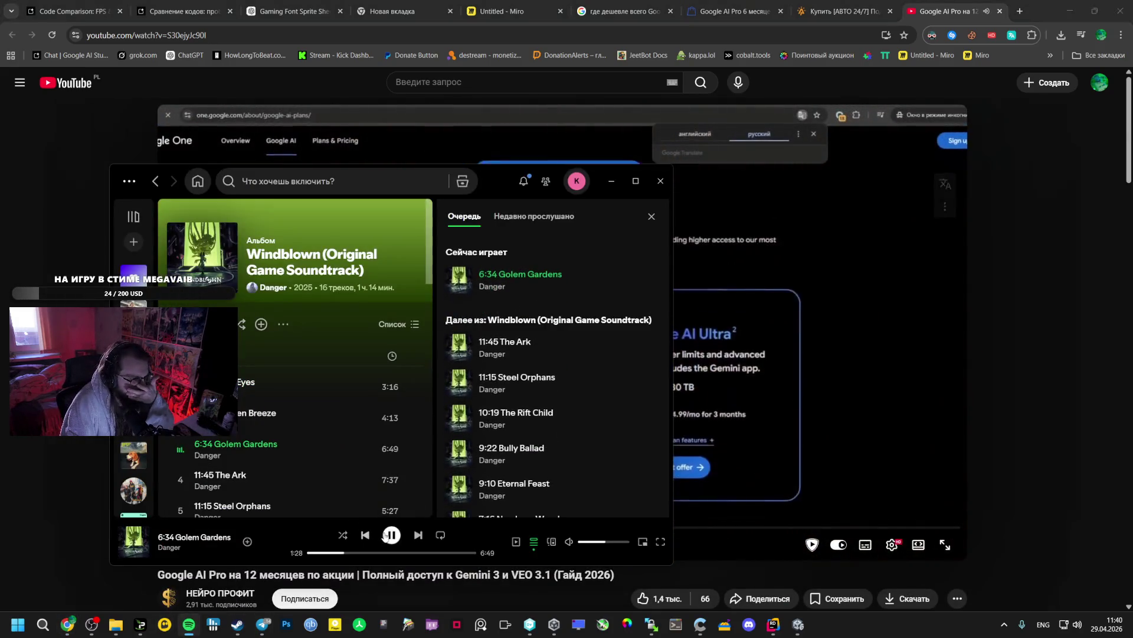
pyautogui.click(373, 569)
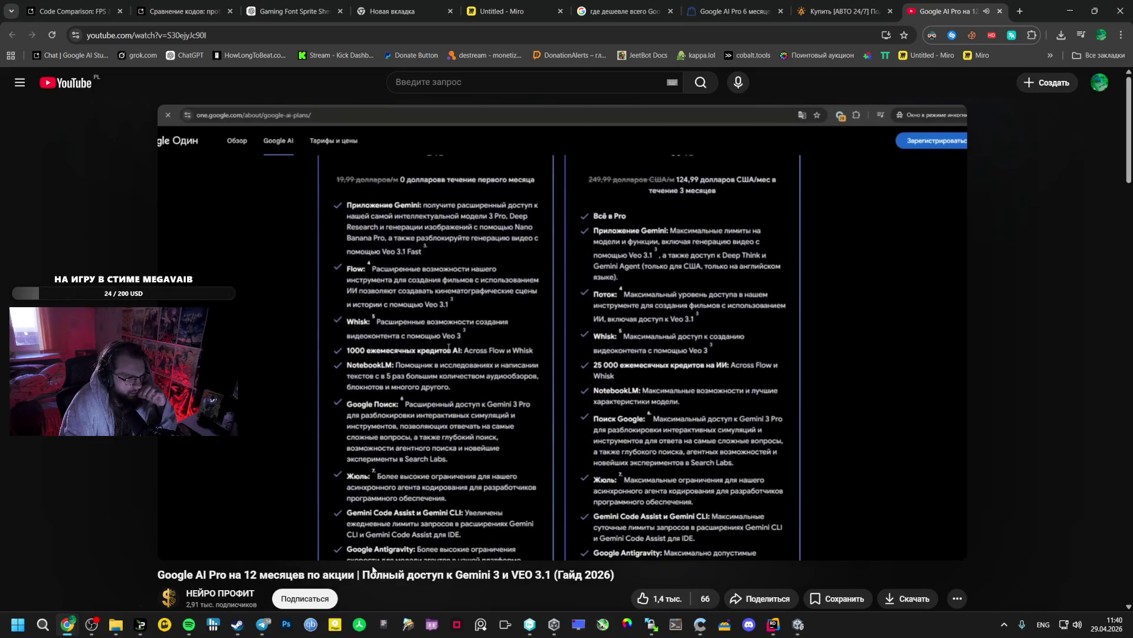
# Scroll the comments and expand the 2 replies under the thank-you comment
pyautogui.scroll(-2, 373, 569)
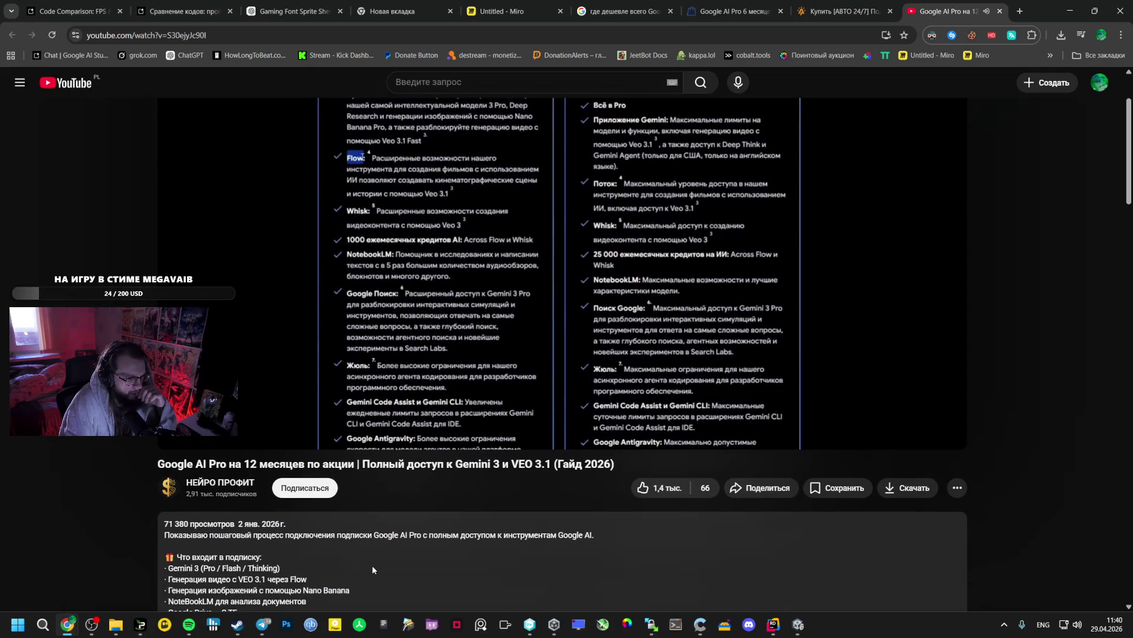
pyautogui.scroll(2, 373, 569)
pyautogui.scroll(-5, 373, 569)
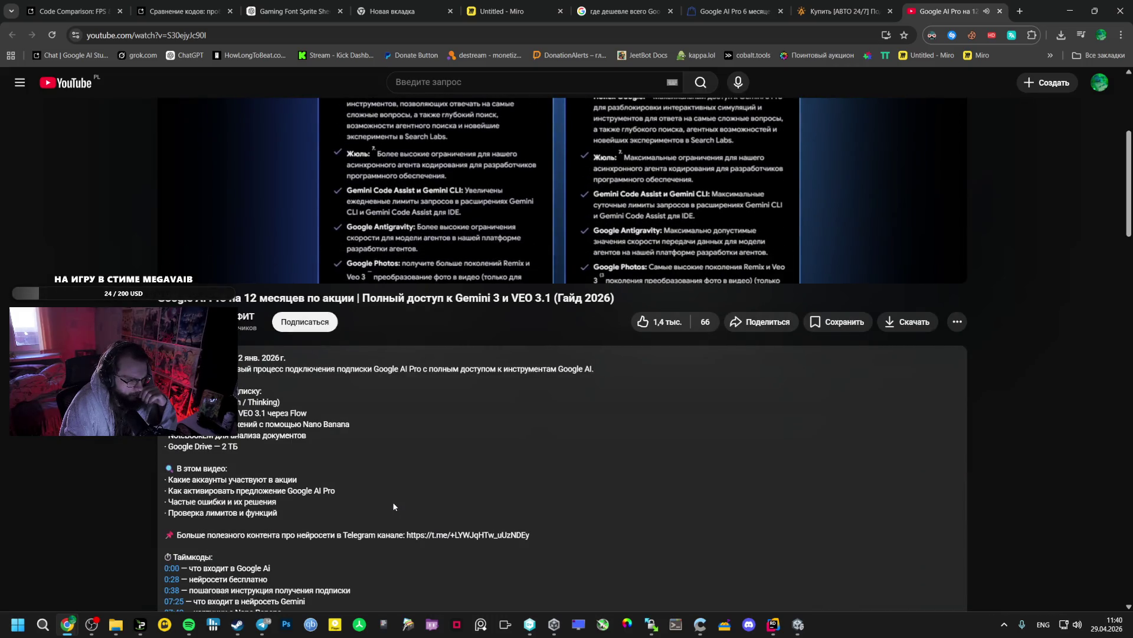
pyautogui.scroll(-8, 394, 506)
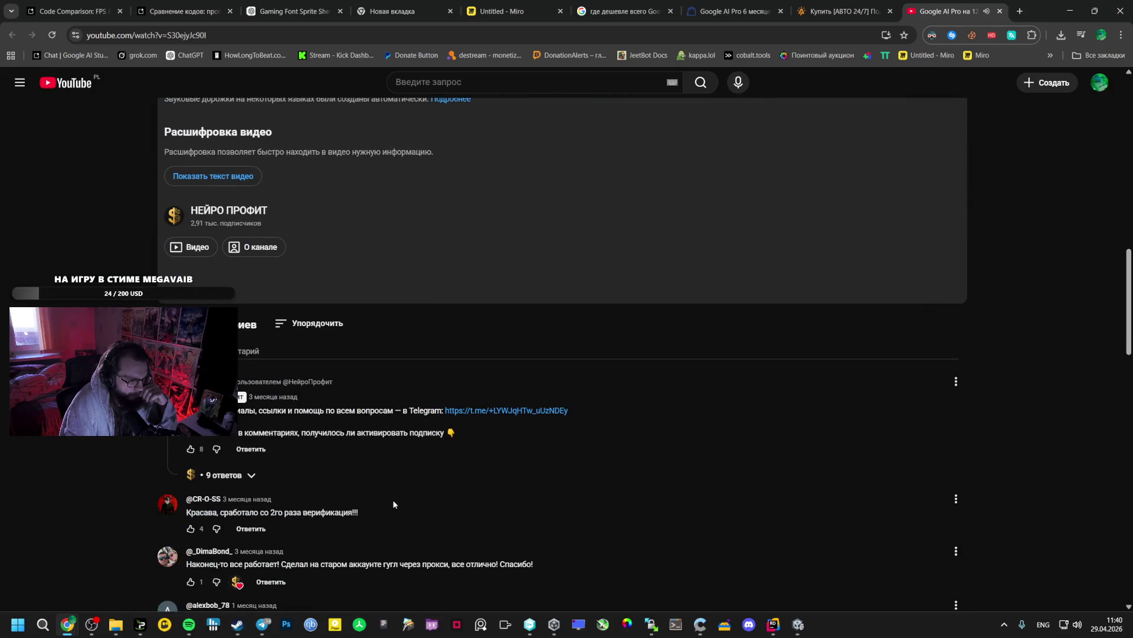
pyautogui.scroll(-2, 393, 501)
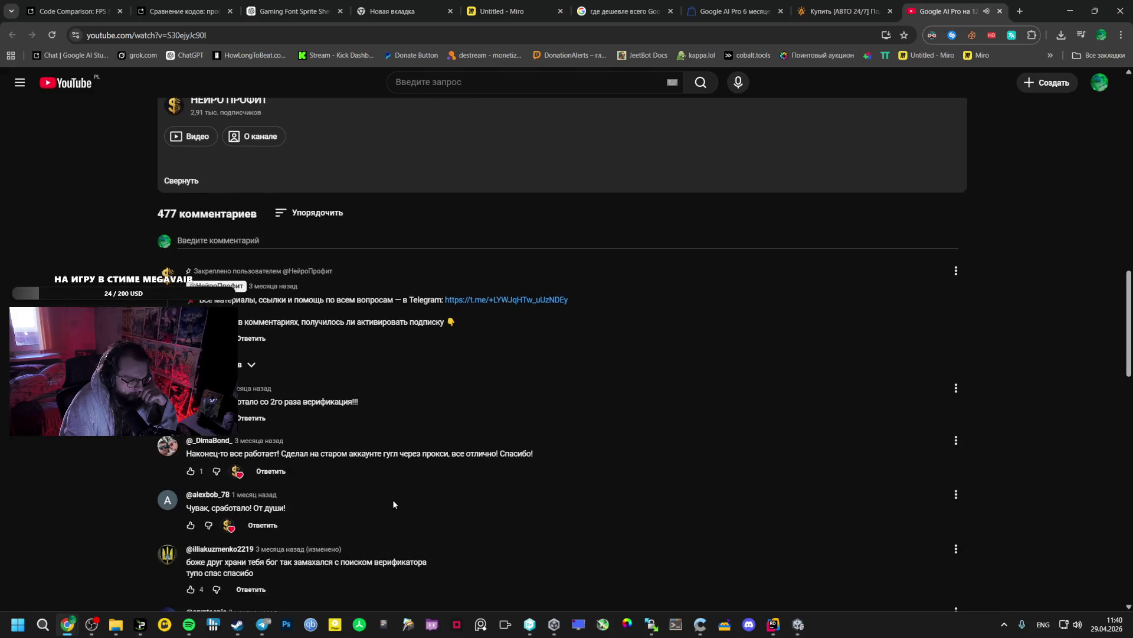
pyautogui.scroll(-3, 393, 503)
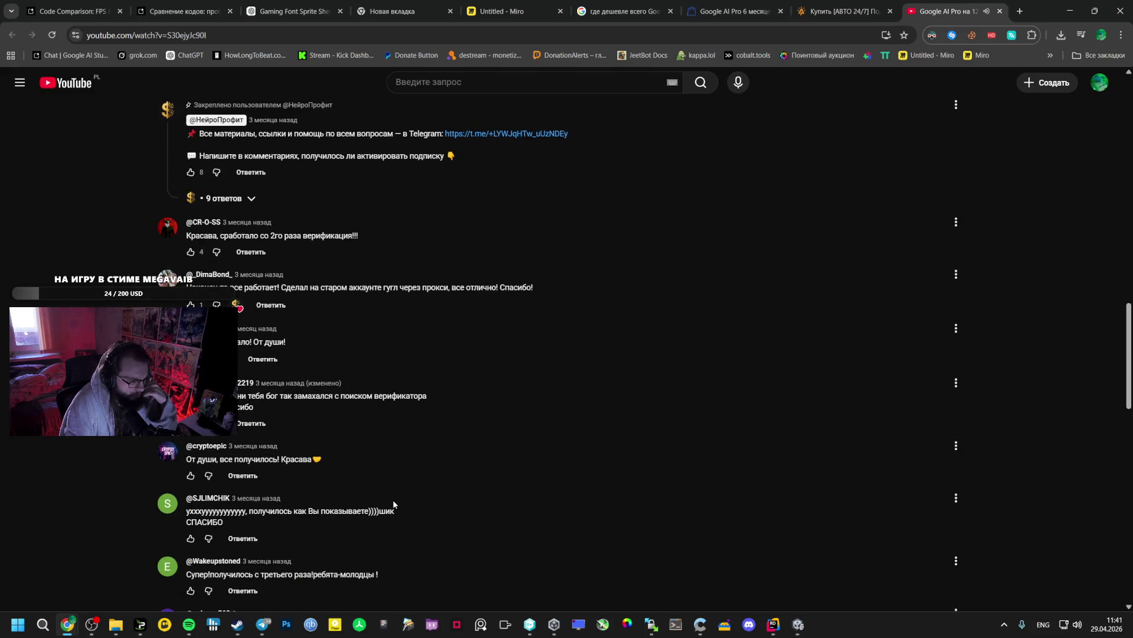
pyautogui.scroll(-3, 391, 523)
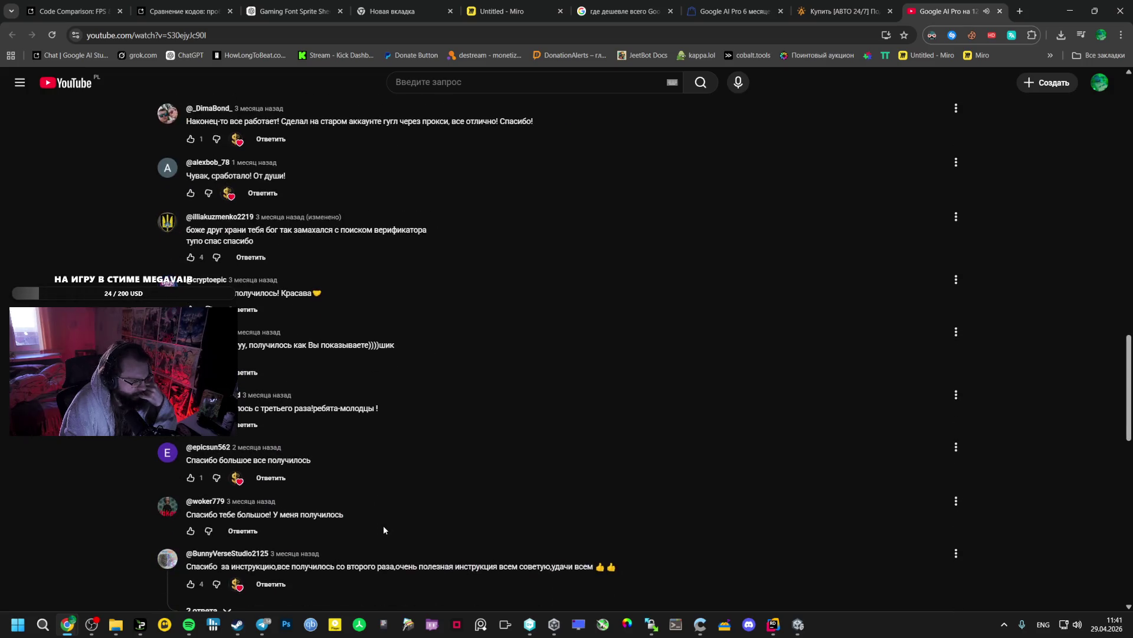
pyautogui.scroll(-3, 383, 525)
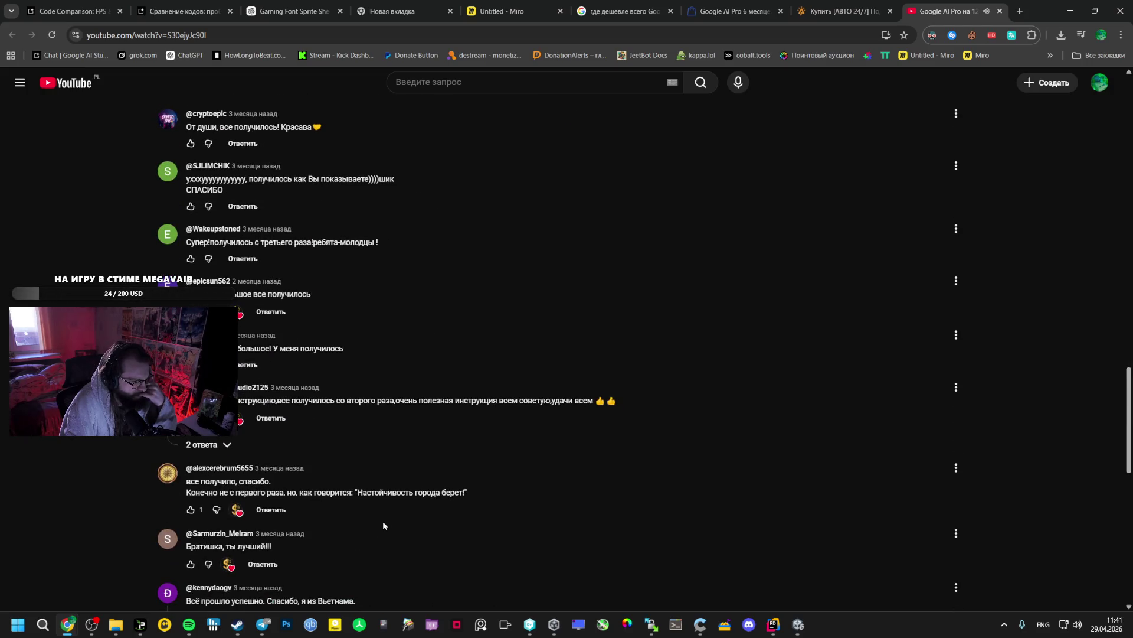
pyautogui.click(209, 447)
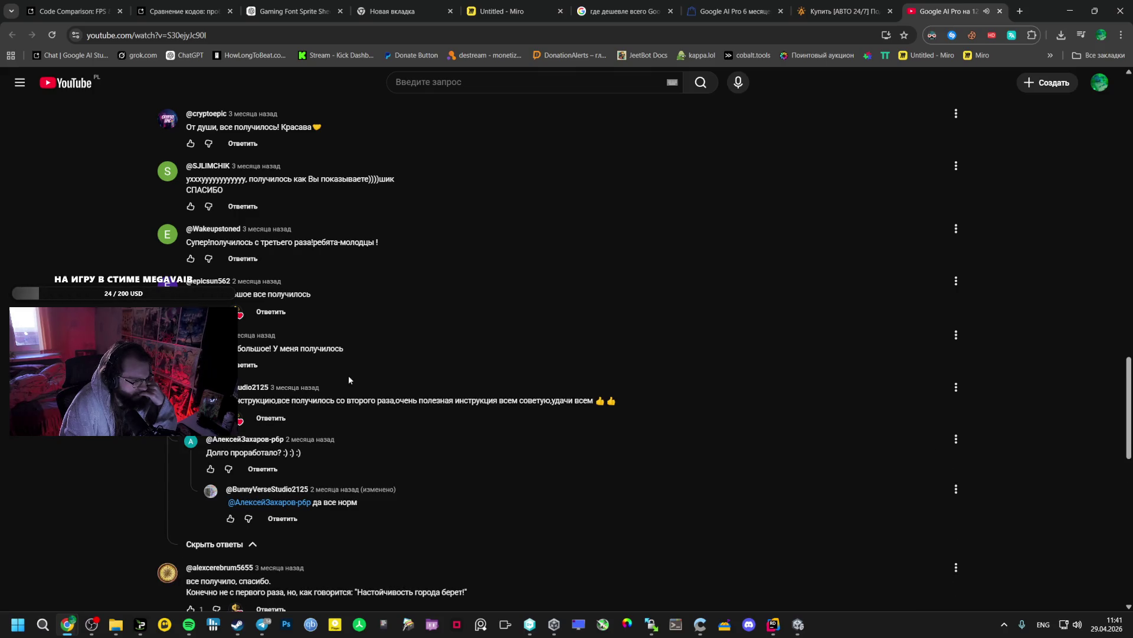
pyautogui.scroll(-5, 374, 361)
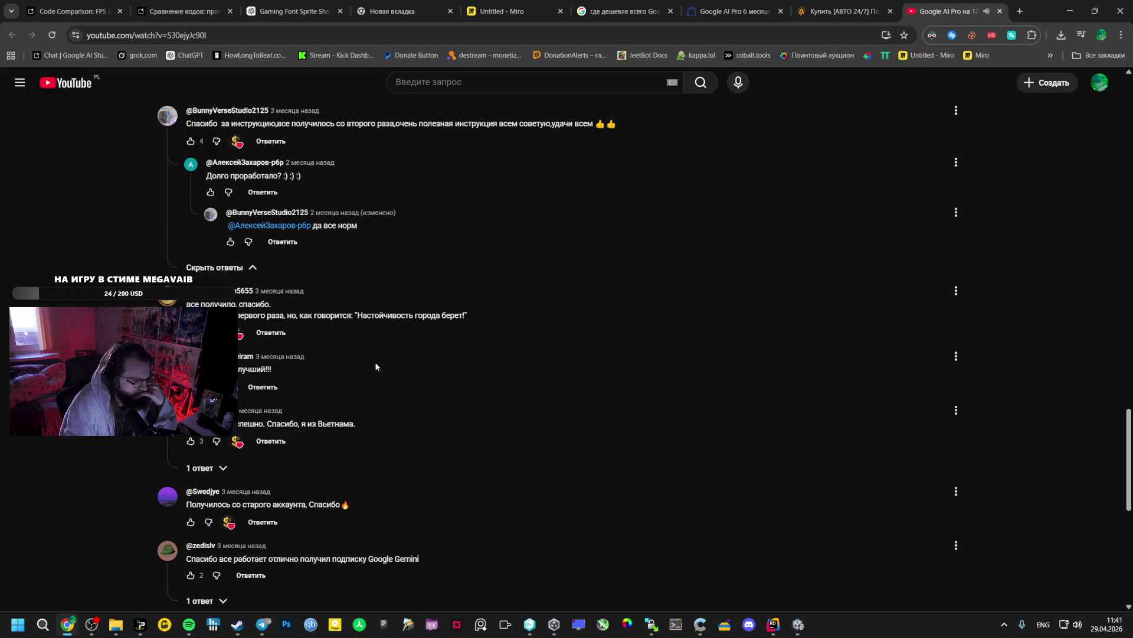
pyautogui.scroll(20, 376, 367)
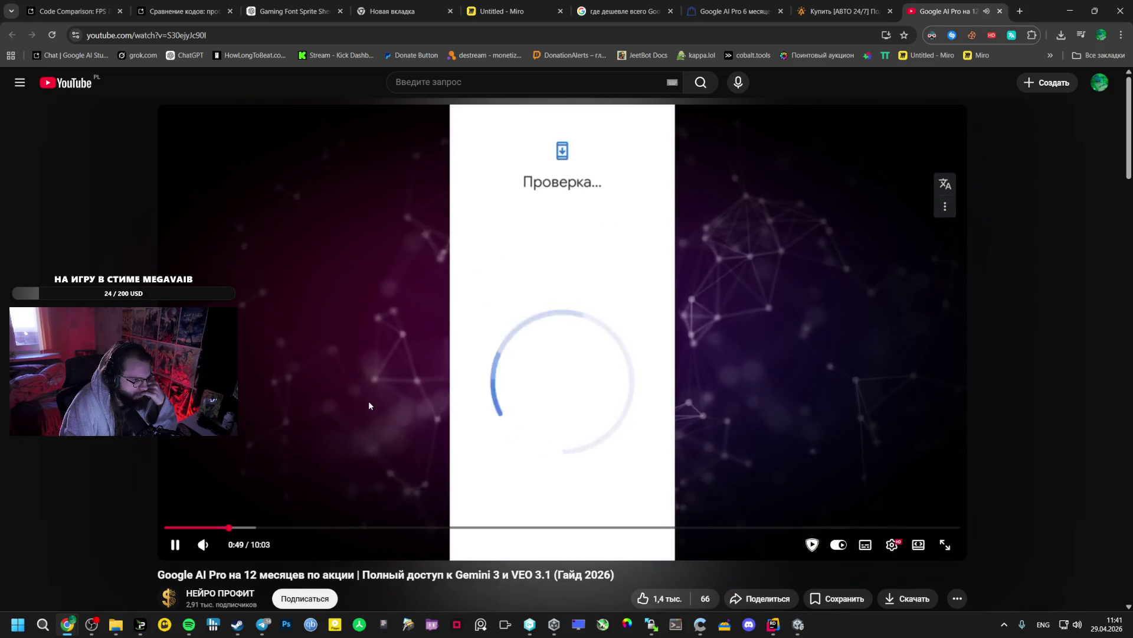
pyautogui.scroll(-2, 368, 402)
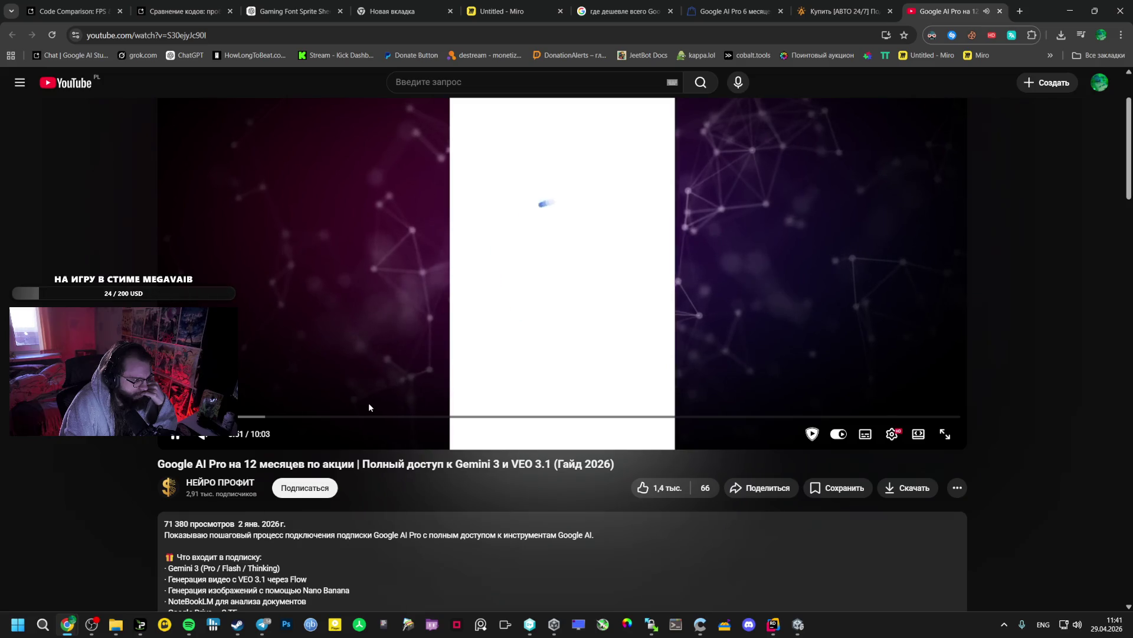
pyautogui.scroll(1, 369, 403)
pyautogui.scroll(1, 368, 405)
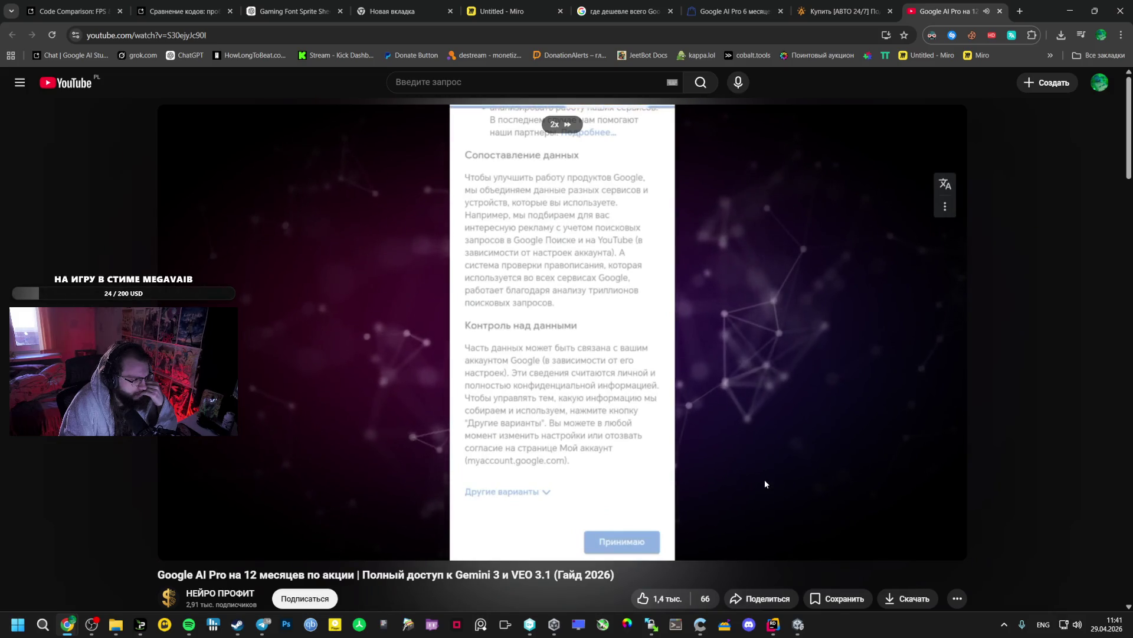
pyautogui.scroll(-2, 705, 394)
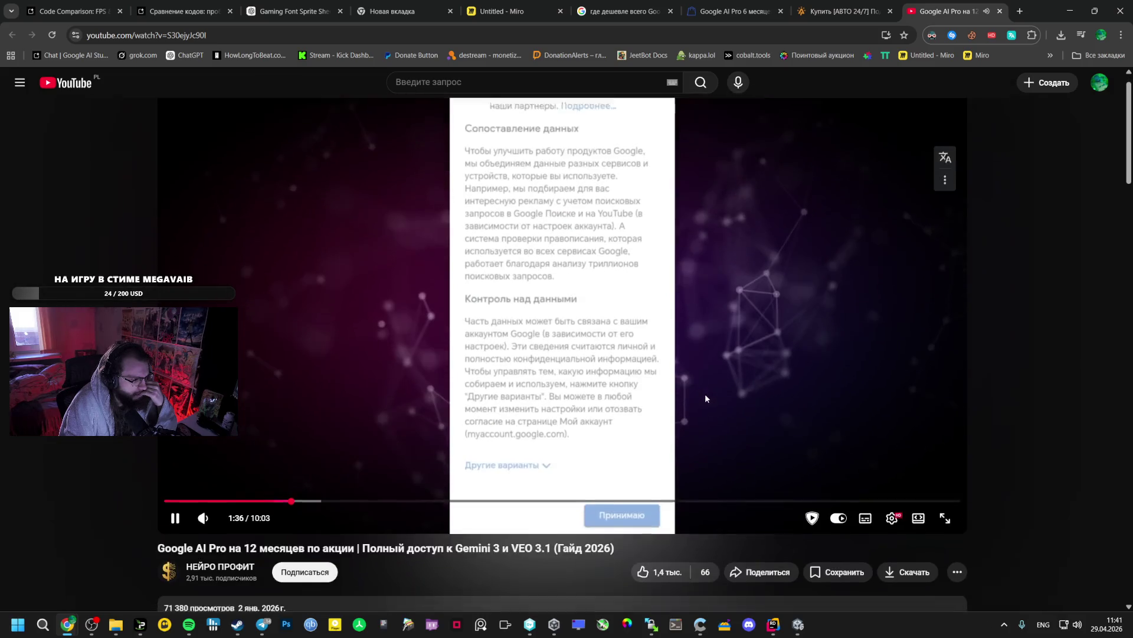
pyautogui.scroll(-1, 700, 401)
pyautogui.scroll(-1, 660, 382)
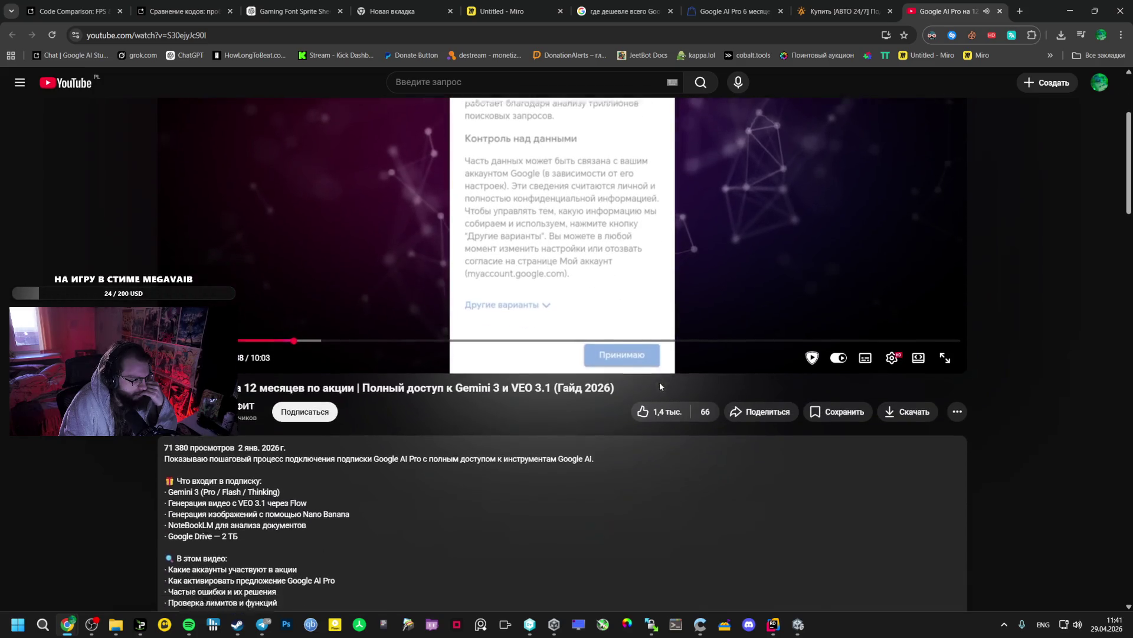
pyautogui.scroll(3, 649, 360)
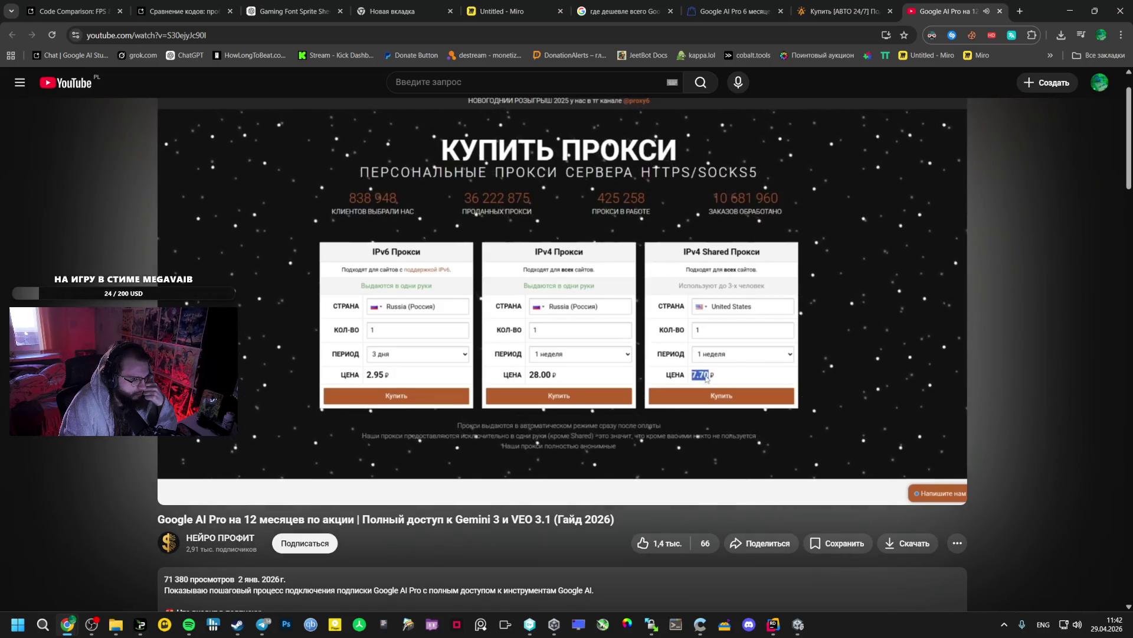
# Jump the tutorial ahead past the extension and proxy steps to the Google sign-in part
pyautogui.scroll(-3, 641, 336)
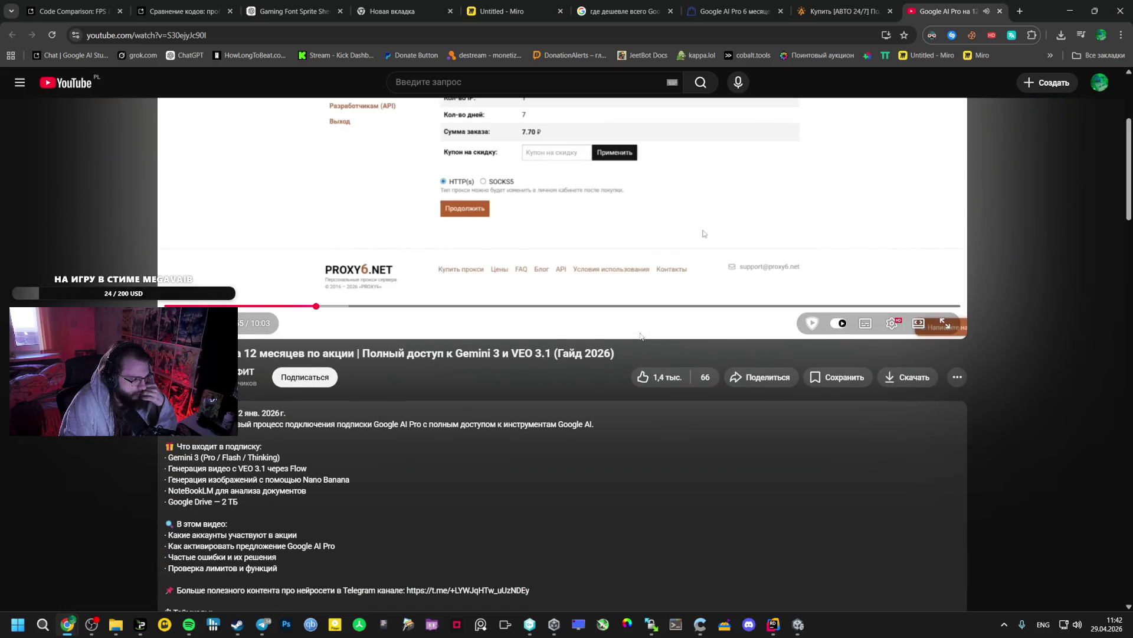
pyautogui.scroll(4, 641, 336)
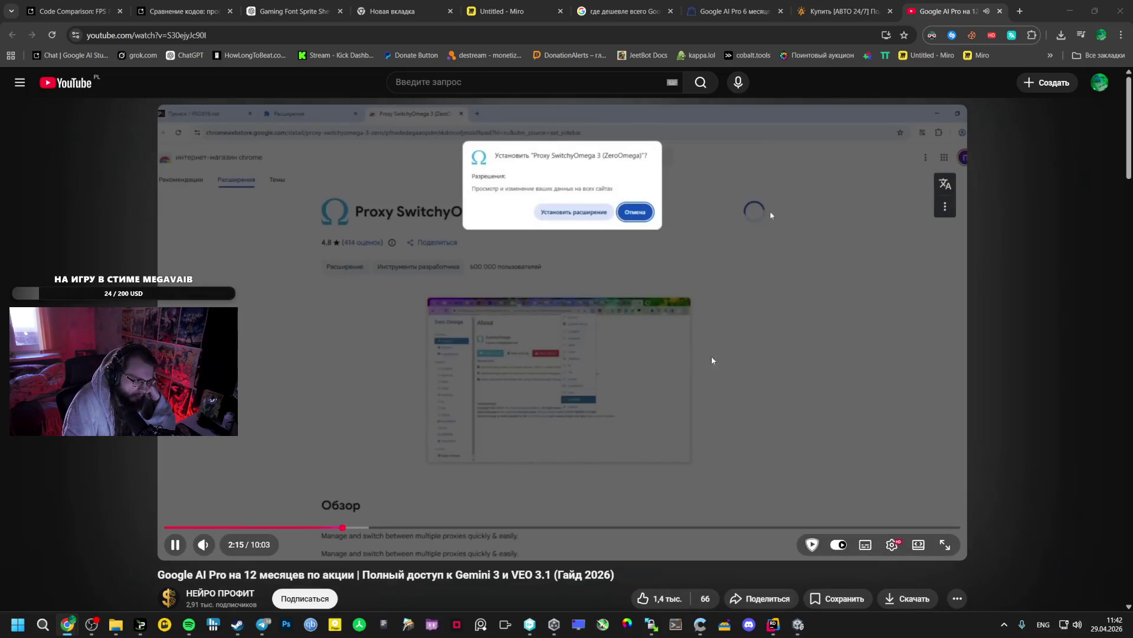
pyautogui.click(368, 528)
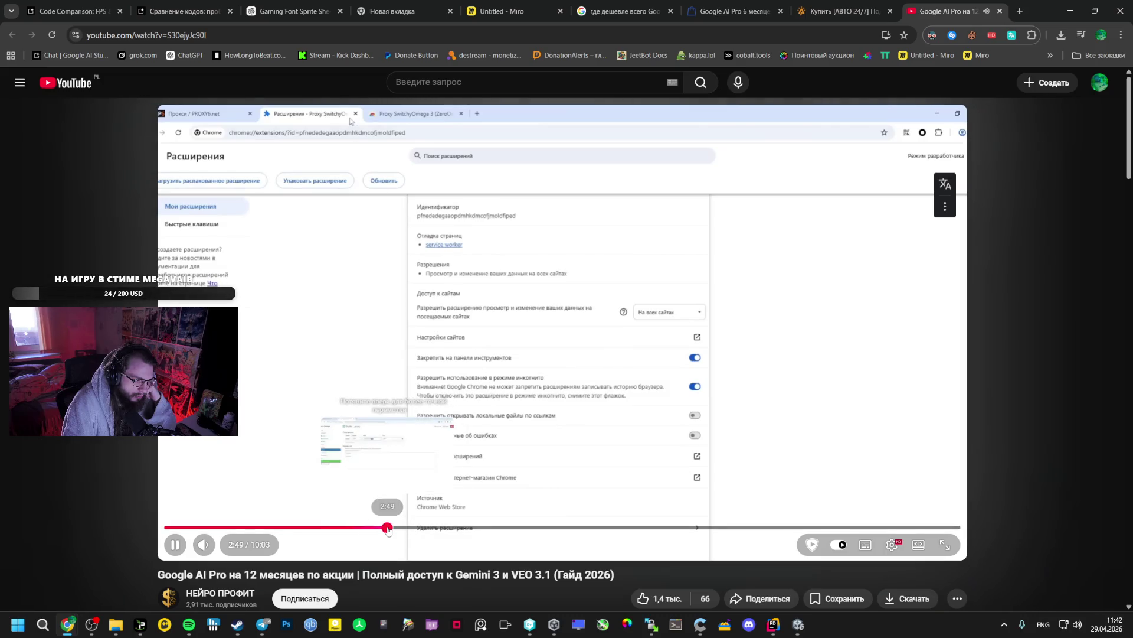
pyautogui.click(388, 527)
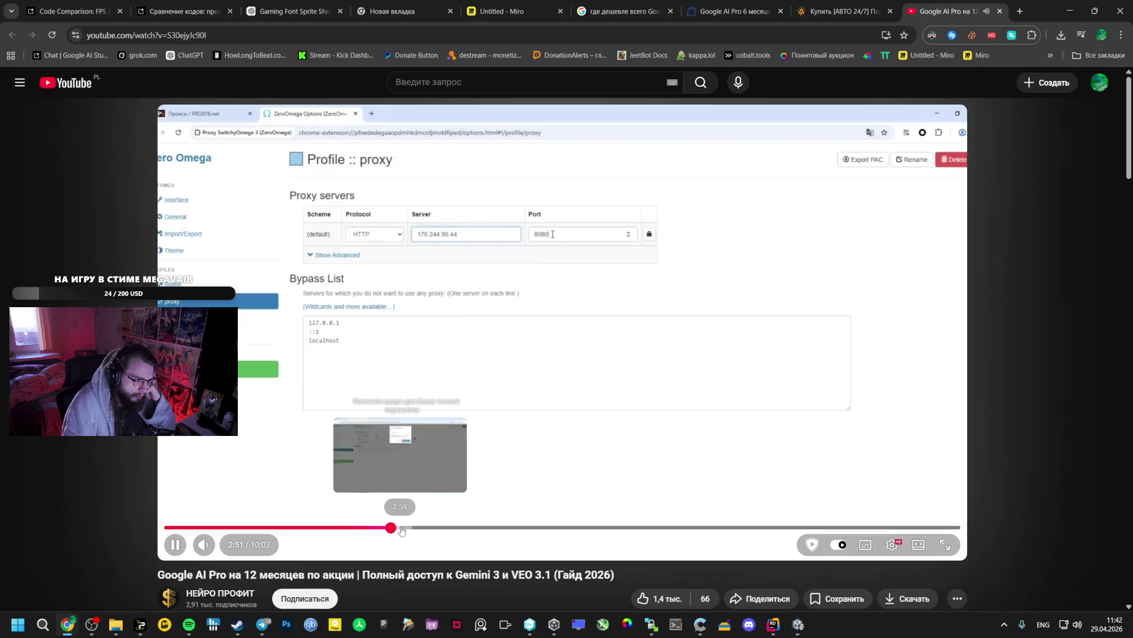
pyautogui.click(405, 527)
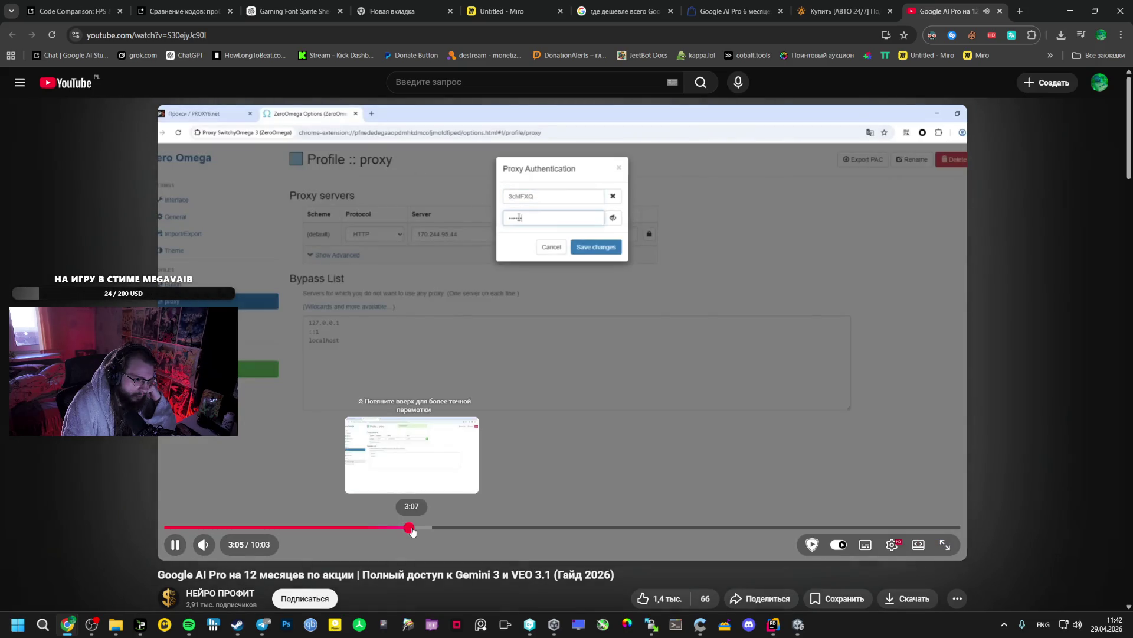
pyautogui.click(431, 528)
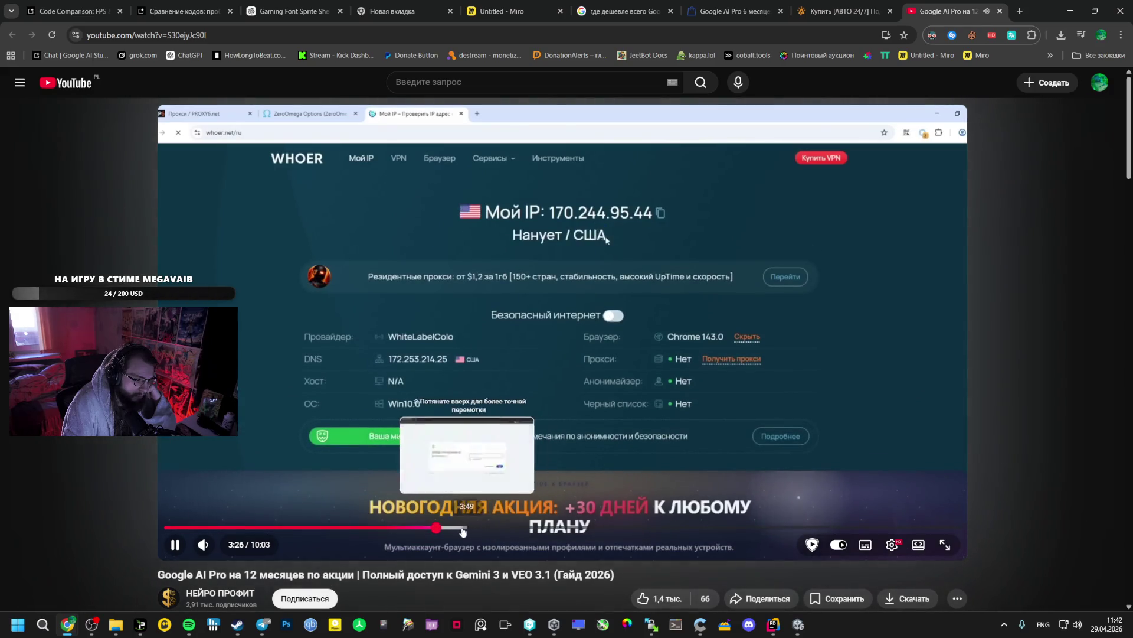
pyautogui.click(462, 527)
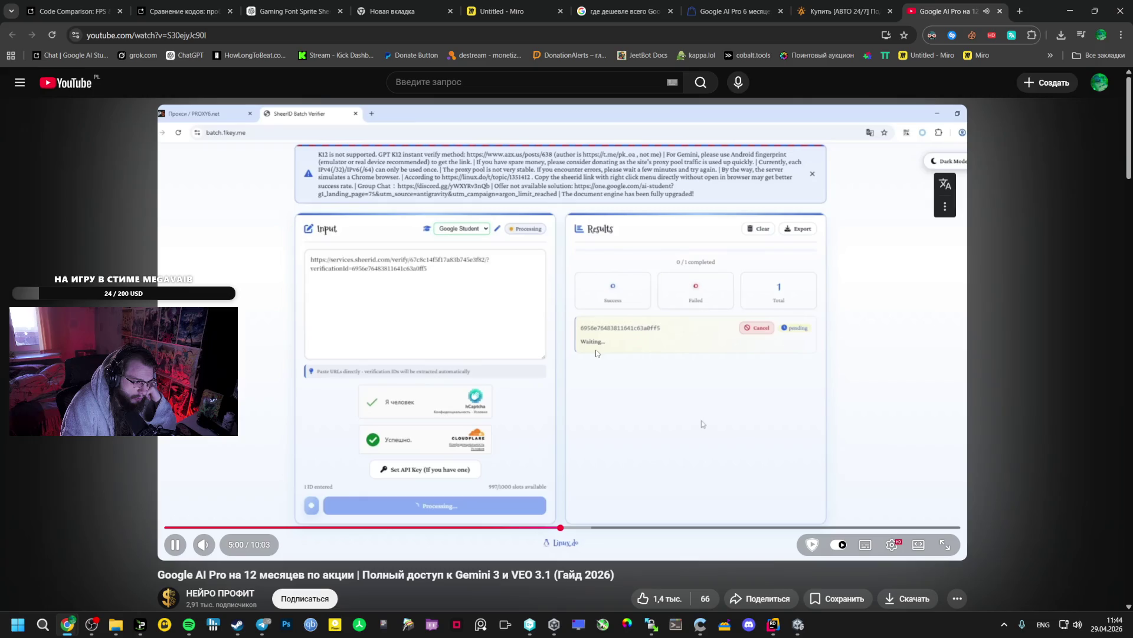
# Pause the tutorial at 5:07 on the SheerID Batch Verifier step
pyautogui.scroll(-5, 512, 368)
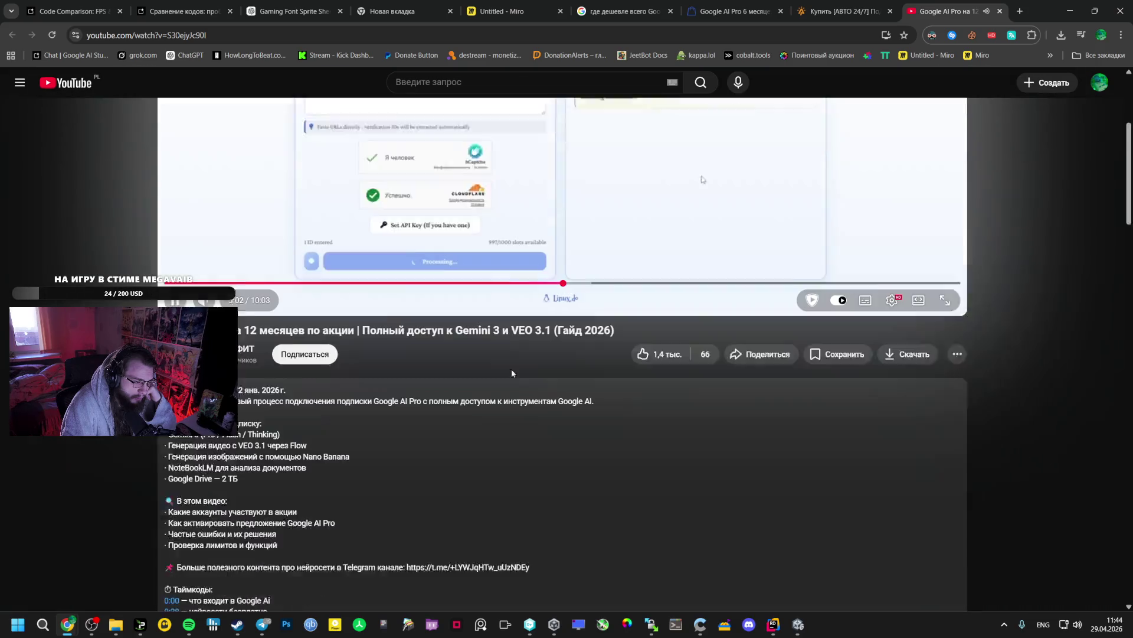
pyautogui.scroll(-5, 362, 335)
pyautogui.scroll(4, 352, 323)
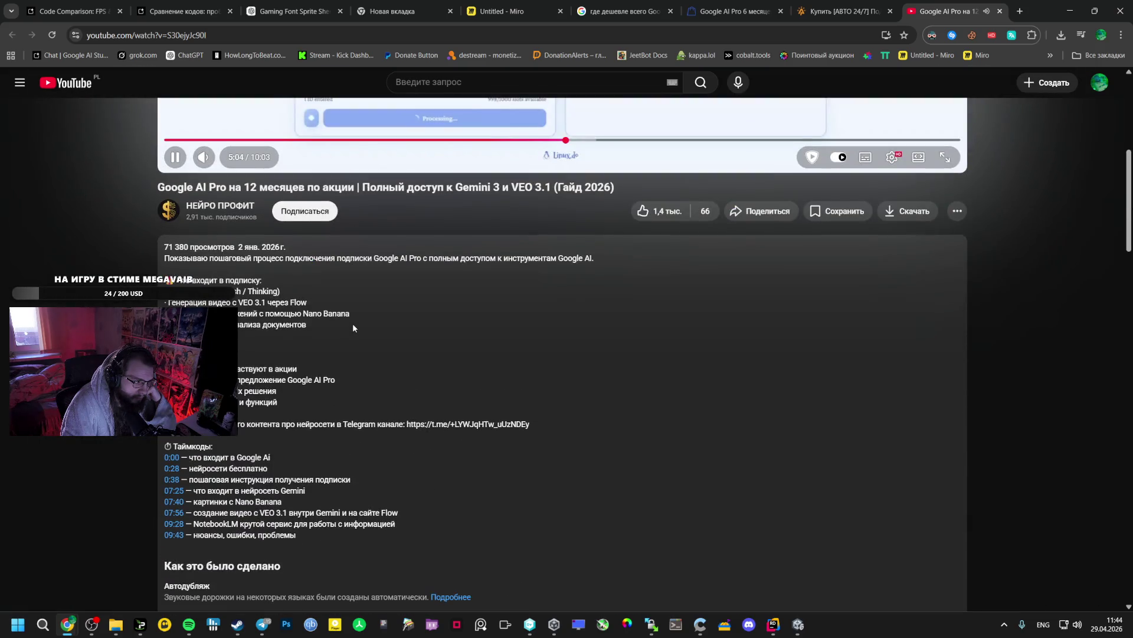
pyautogui.scroll(5, 345, 320)
pyautogui.scroll(1, 561, 331)
pyautogui.press('space')
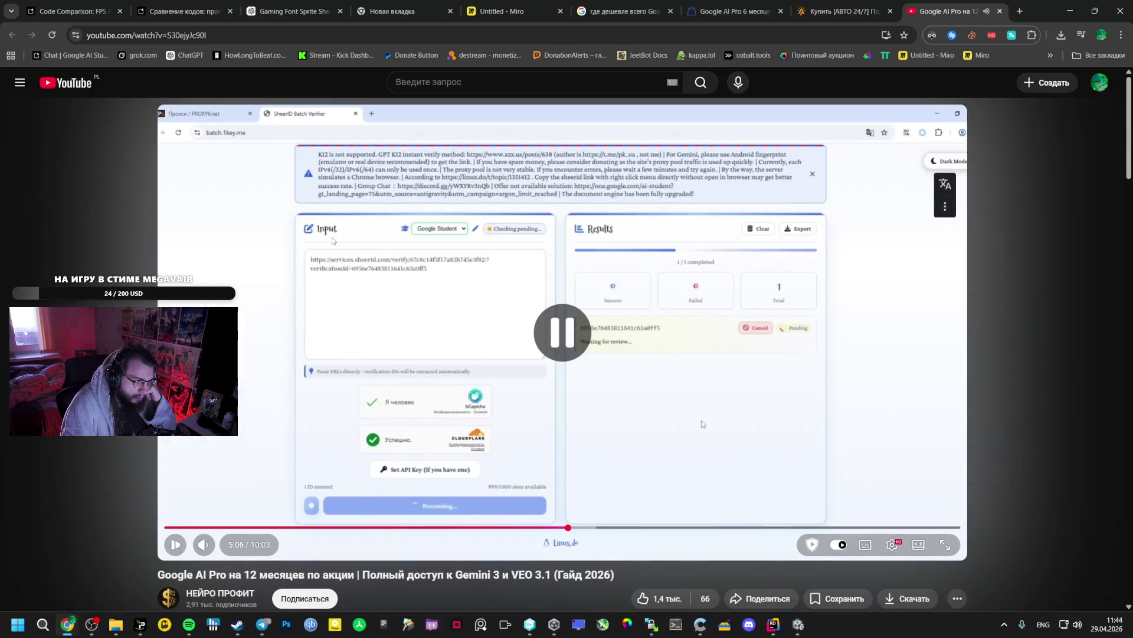
pyautogui.press('space')
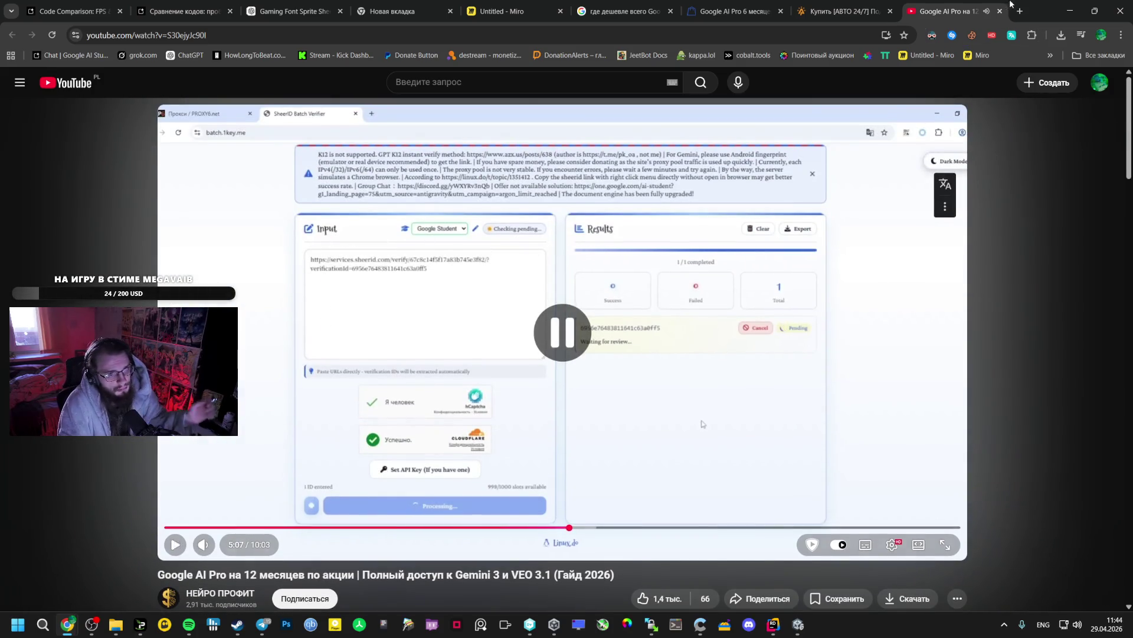
# Search Google for 'batch 1 key me' in a new tab and open the Instagram result
pyautogui.click(1018, 7)
pyautogui.write('bat')
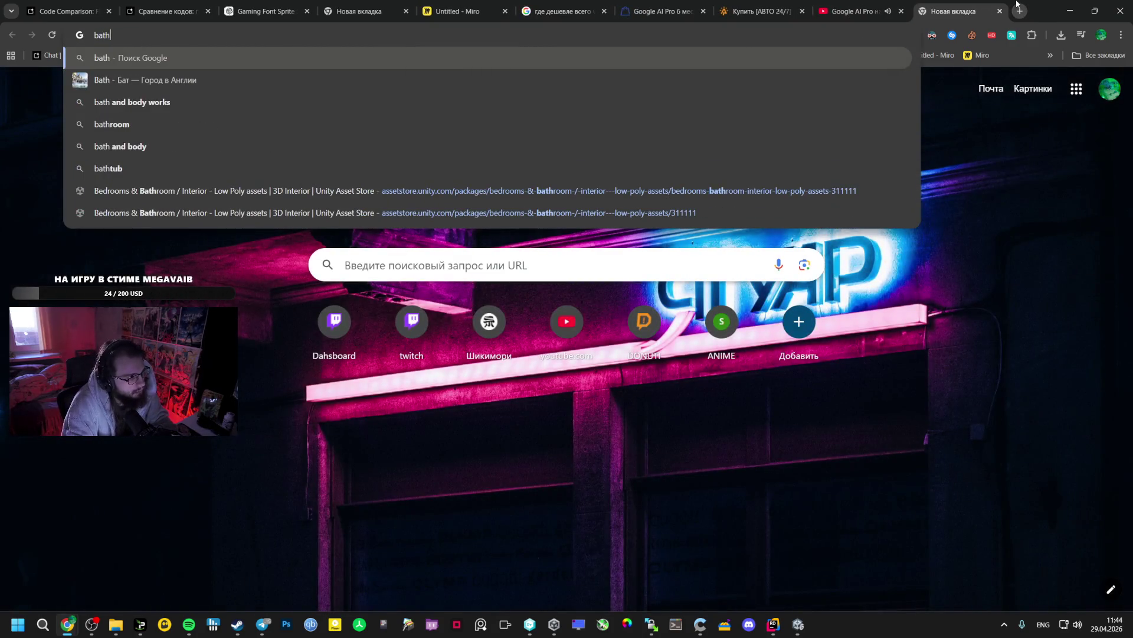
pyautogui.write('ch1')
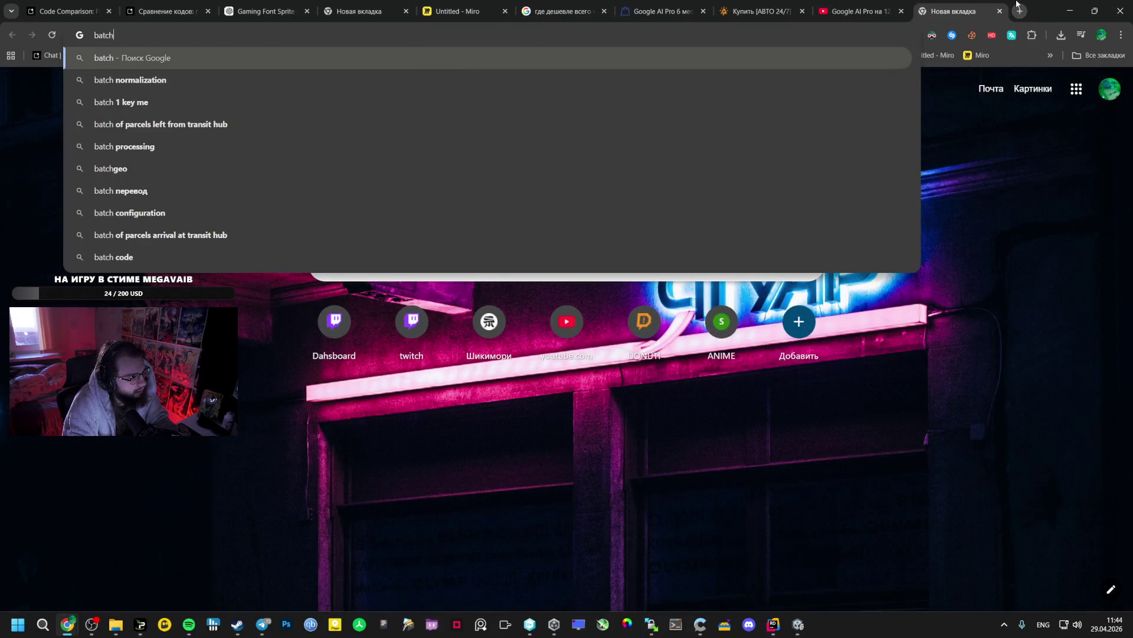
pyautogui.press('BackSpace')
pyautogui.write('1')
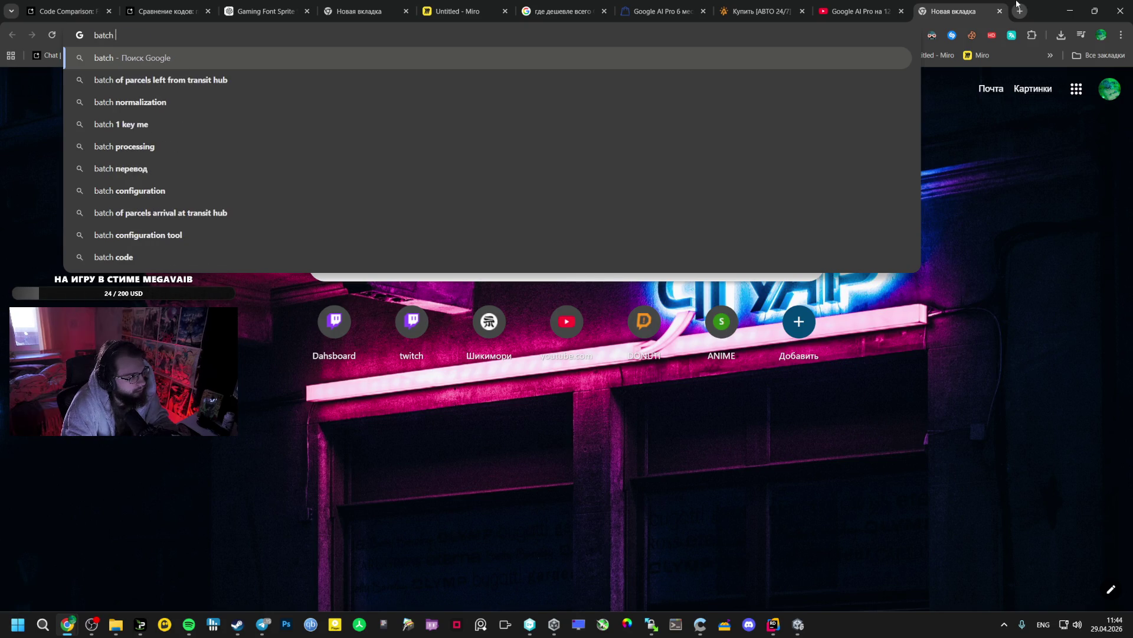
pyautogui.press('Return')
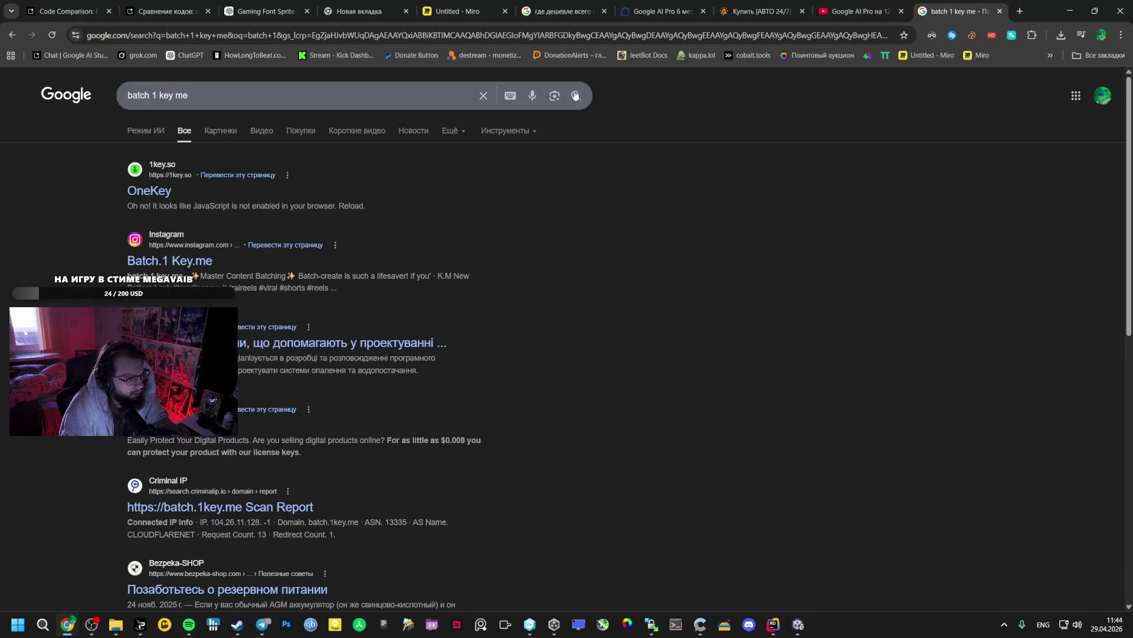
pyautogui.click(868, 7)
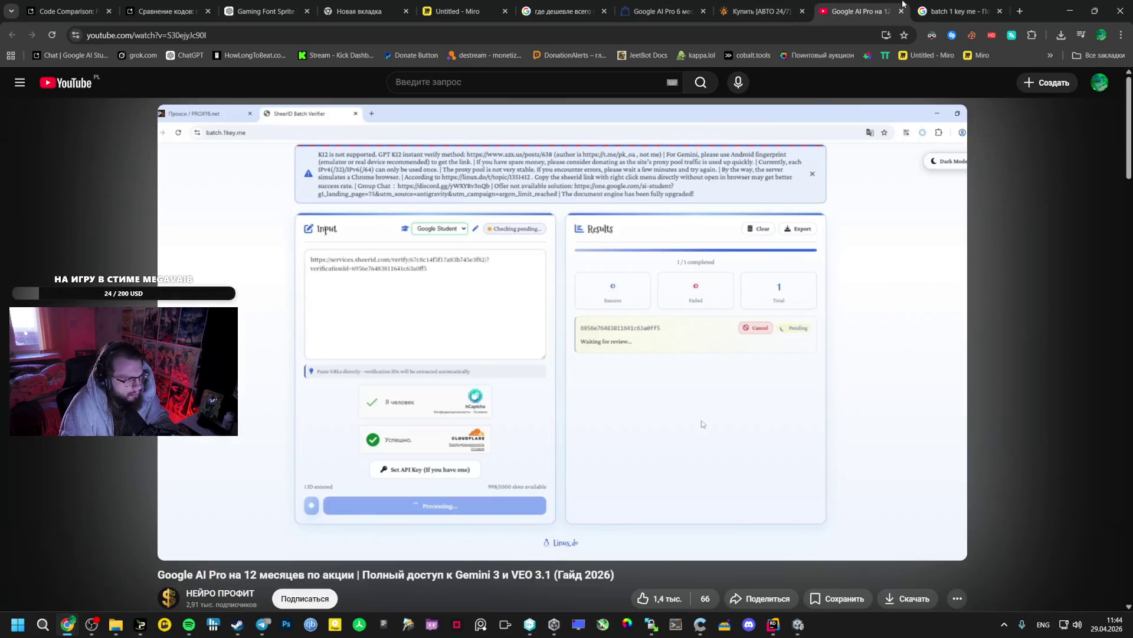
pyautogui.click(925, 3)
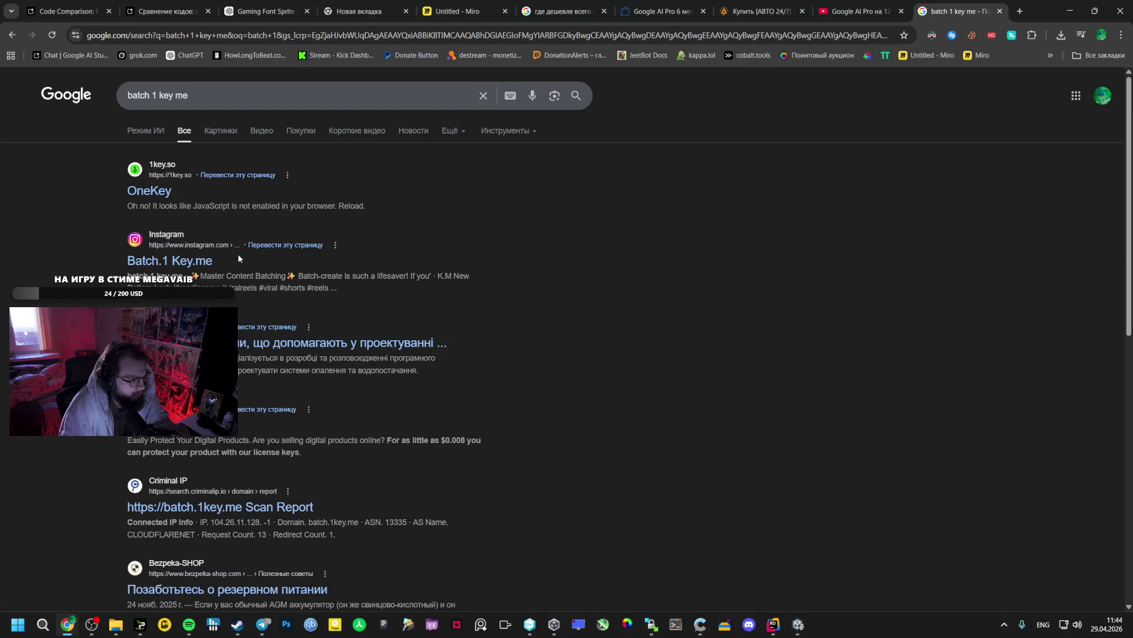
pyautogui.click(152, 258)
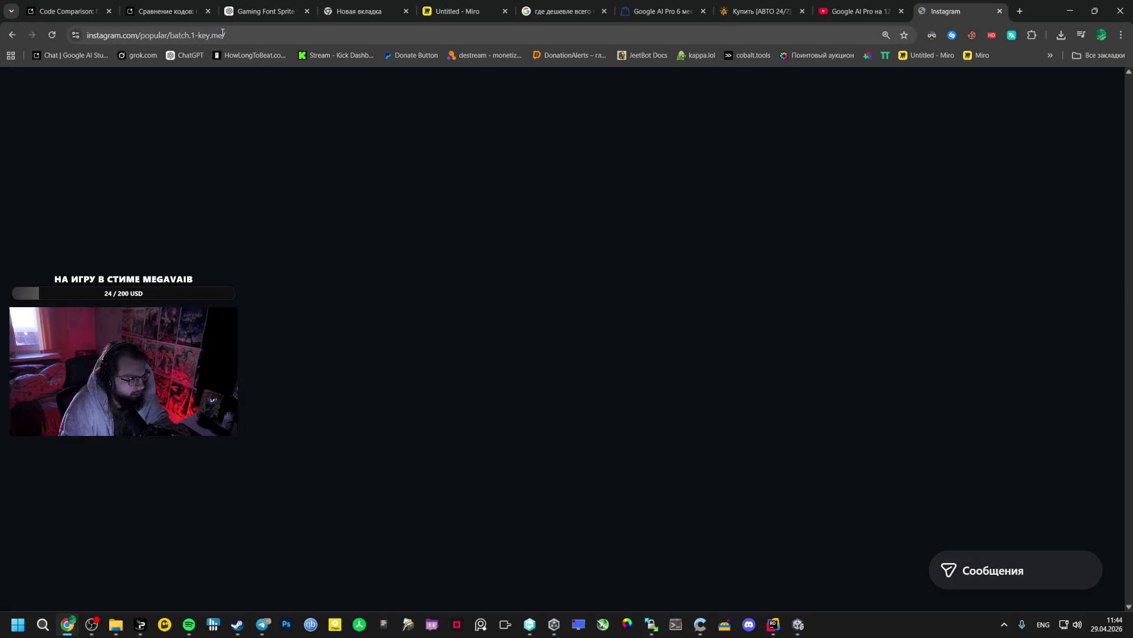
# Replace the address with 'batch.1key.me', removing the hyphen, and load the site
pyautogui.click(367, 35)
pyautogui.moveTo(269, 36); pyautogui.dragTo(214, 35)
pyautogui.hotkey('ctrl', 'c')
pyautogui.click(121, 35)
pyautogui.hotkey('ctrl', 'a')
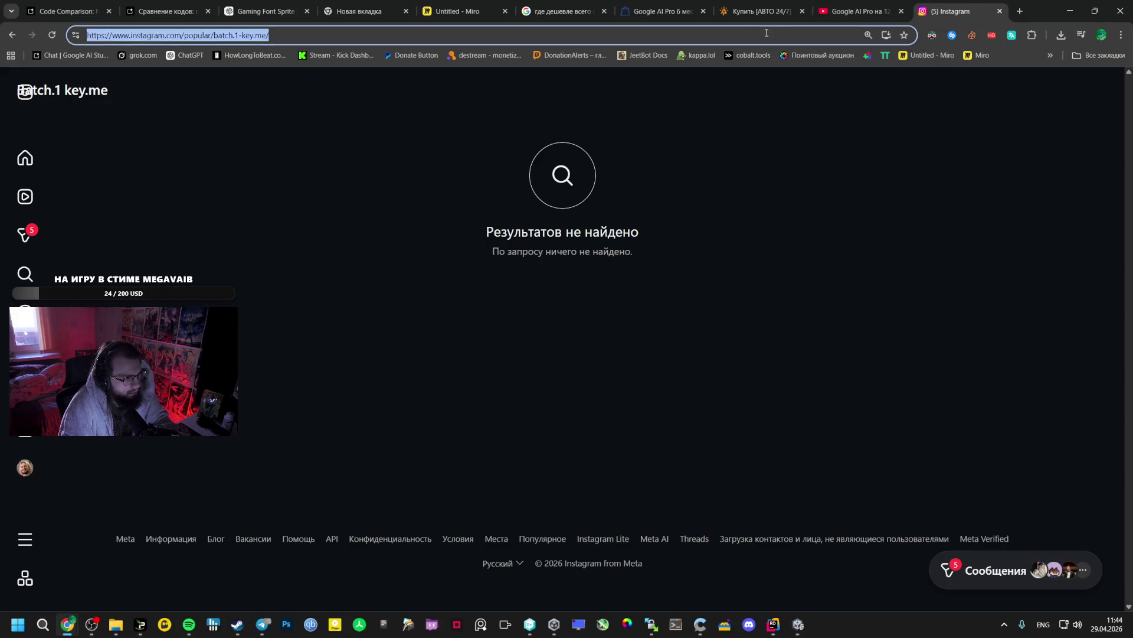
pyautogui.hotkey('ctrl', 'v')
pyautogui.click(120, 35)
pyautogui.press('BackSpace')
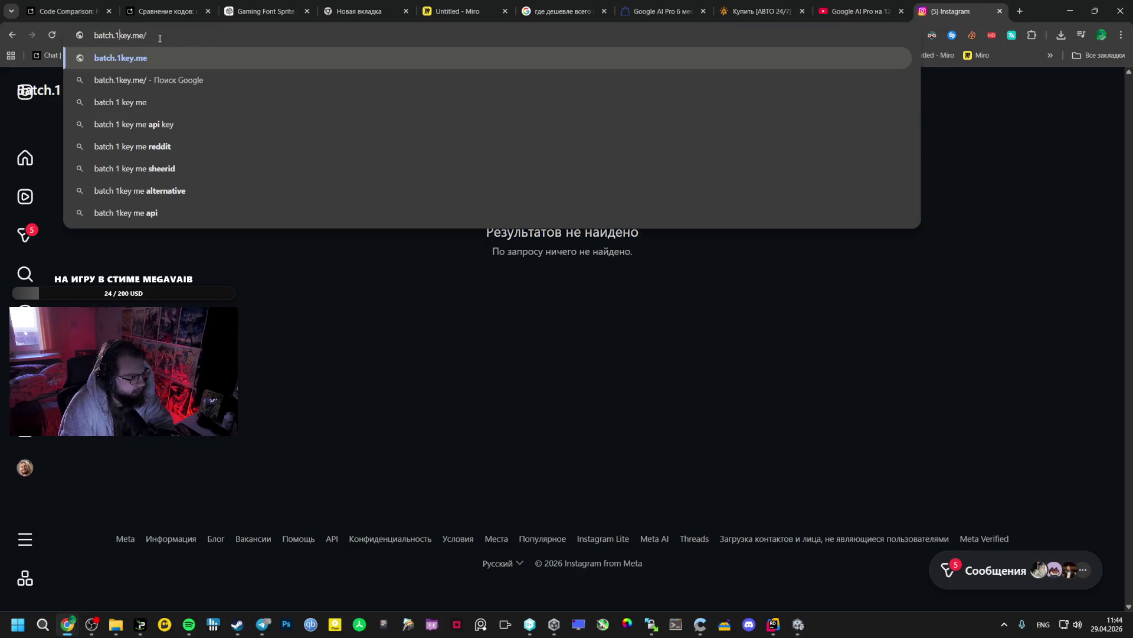
pyautogui.press('Return')
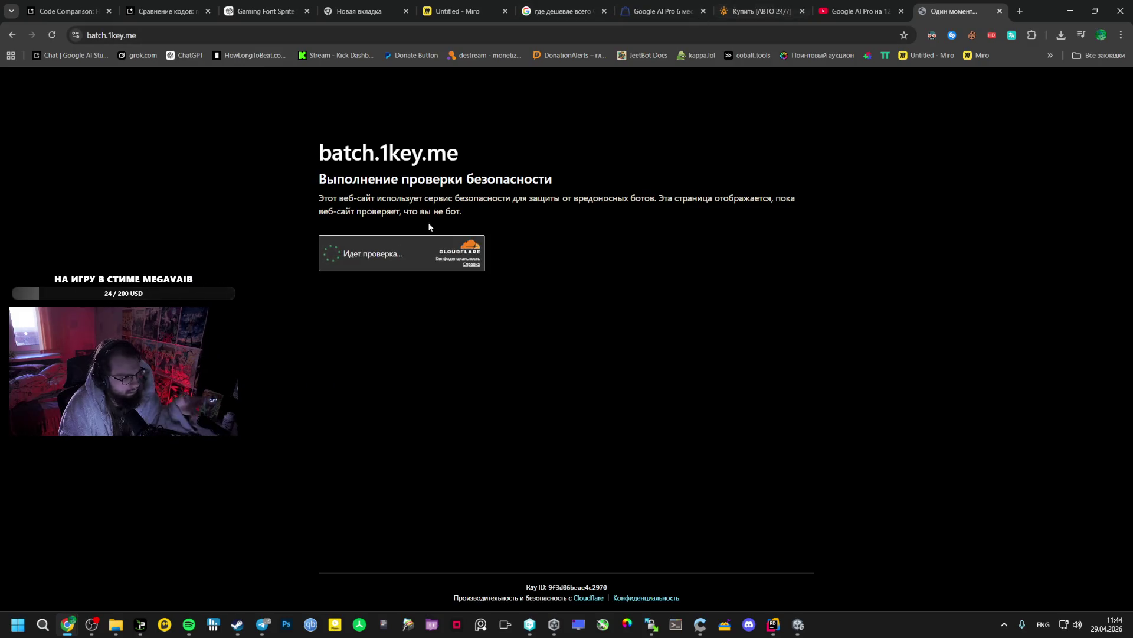
# Pass the Cloudflare human check and drag the 1key tab out into its own window
pyautogui.click(331, 254)
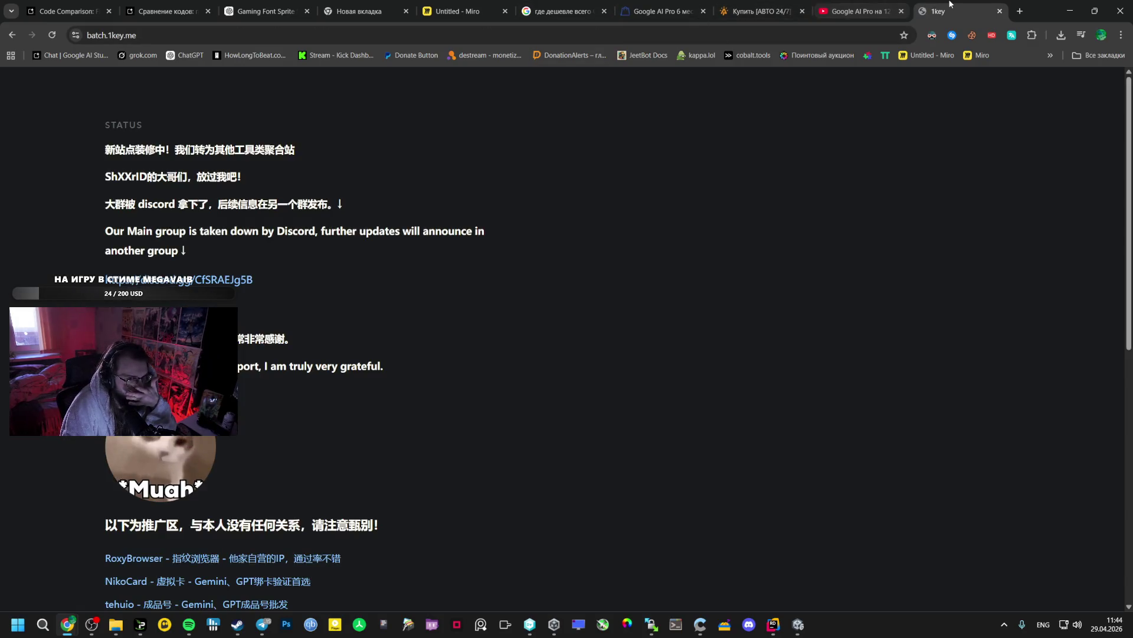
pyautogui.moveTo(950, 4)
pyautogui.mouseDown()
pyautogui.moveTo(936, 34)
pyautogui.moveTo(816, 69)
pyautogui.moveTo(0, 118)
pyautogui.mouseUp()
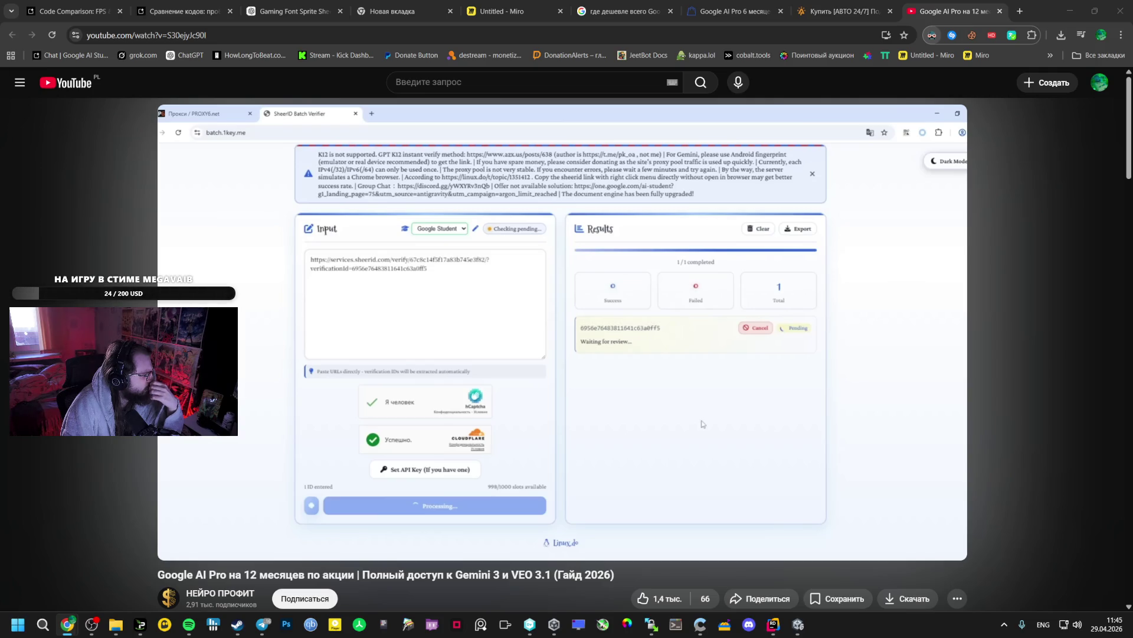
# Scroll to the comments and read the 9 replies under the pinned comment
pyautogui.scroll(-15, 434, 377)
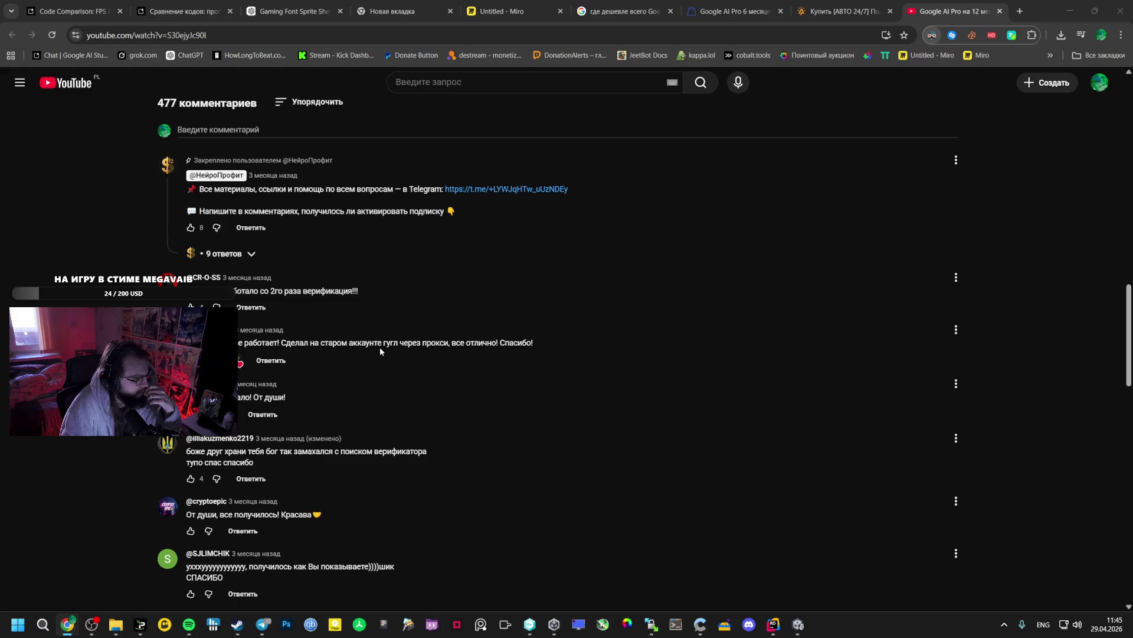
pyautogui.click(225, 253)
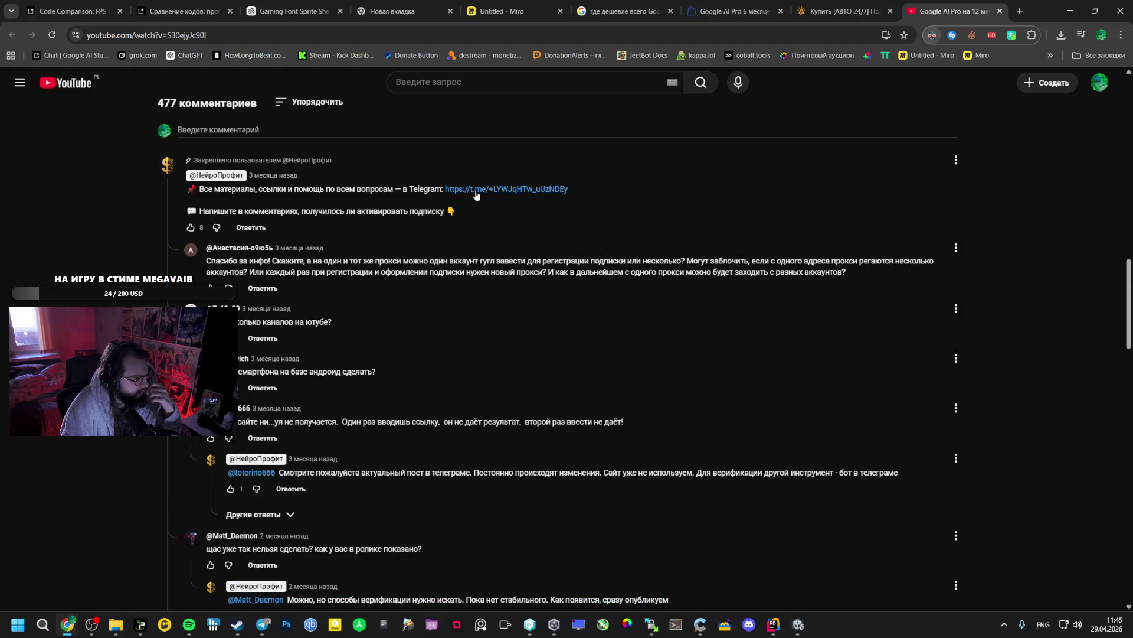
pyautogui.scroll(-7, 437, 316)
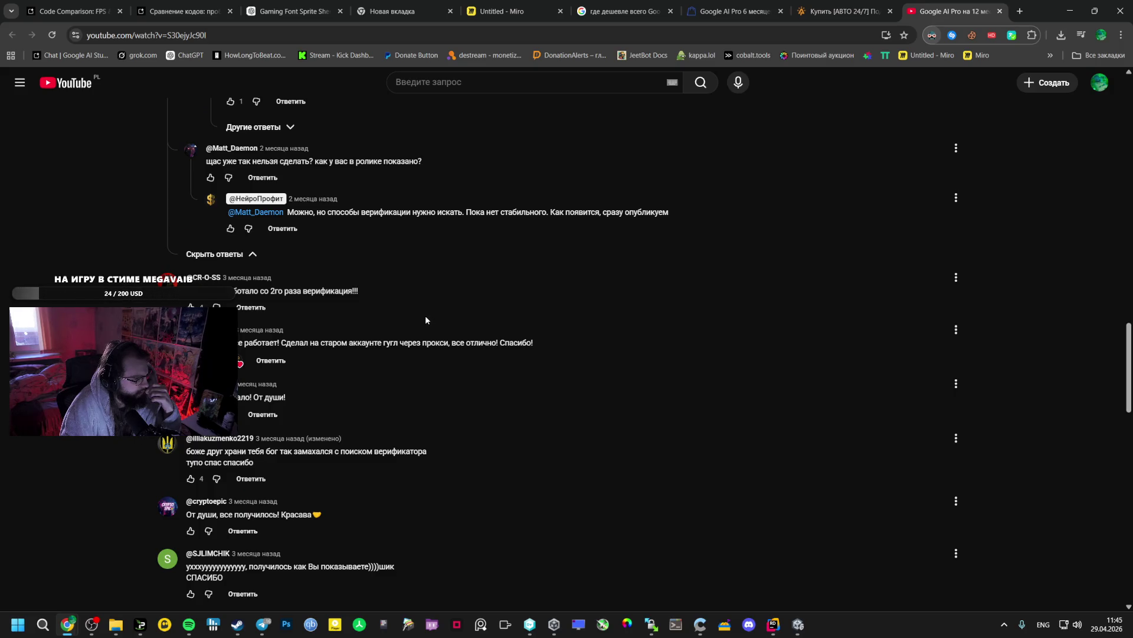
pyautogui.scroll(12, 266, 260)
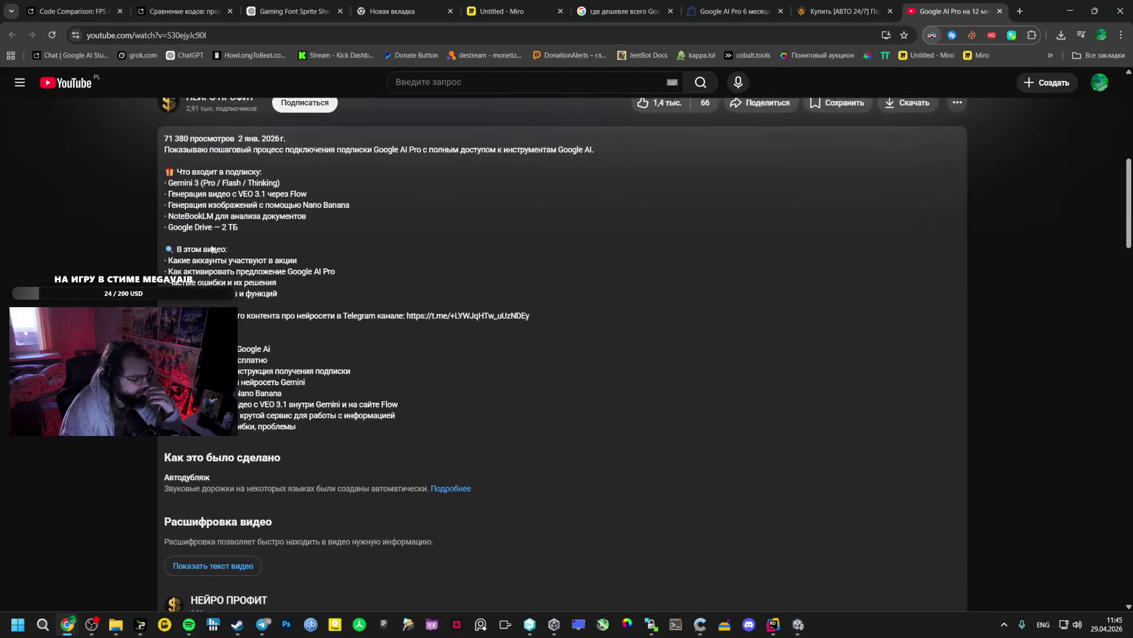
# Open the НЕЙРО ПРОФИТ channel page in a new tab and view it
pyautogui.scroll(6, 212, 249)
pyautogui.middleClick(219, 481)
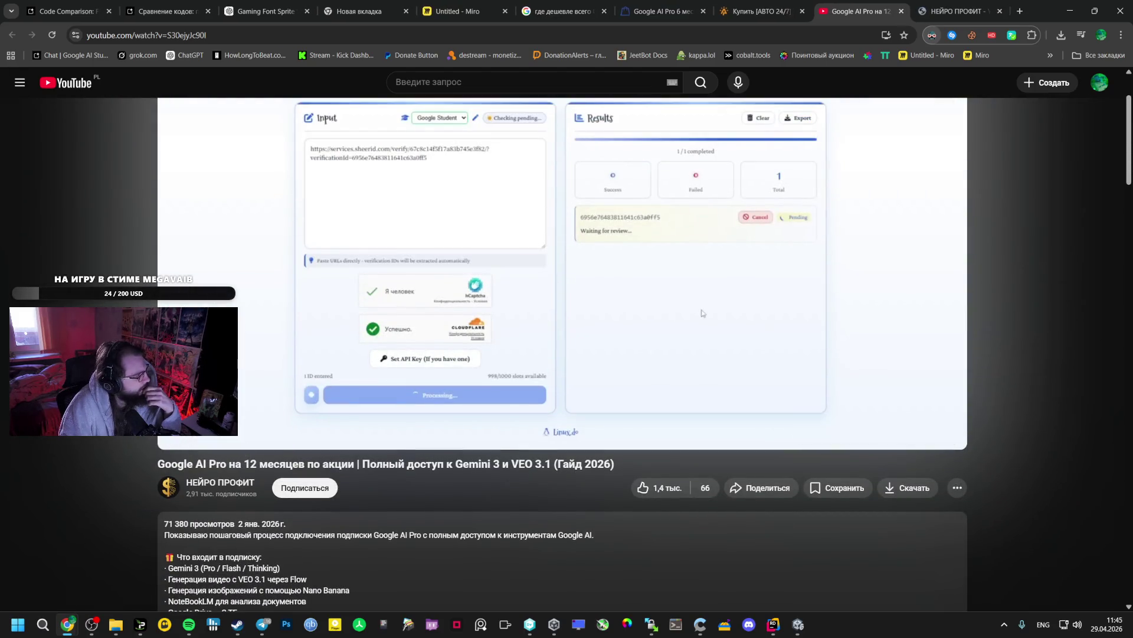
pyautogui.hotkey('ctrl', 'Tab')
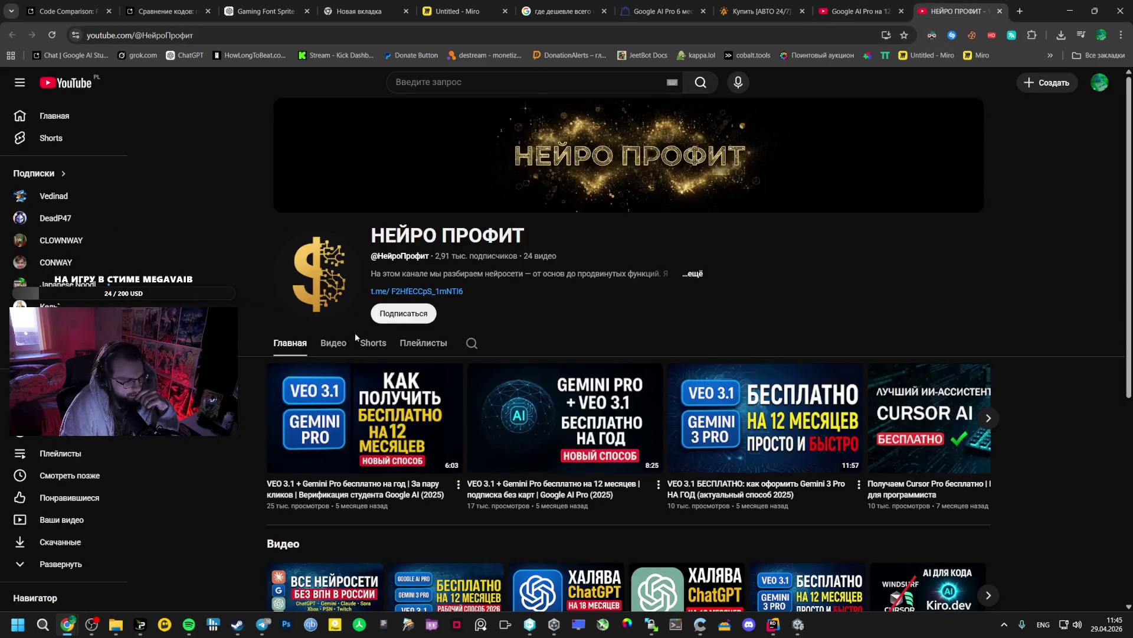
# List all of the НЕЙРО ПРОФИТ channel's videos under Видео
pyautogui.click(331, 343)
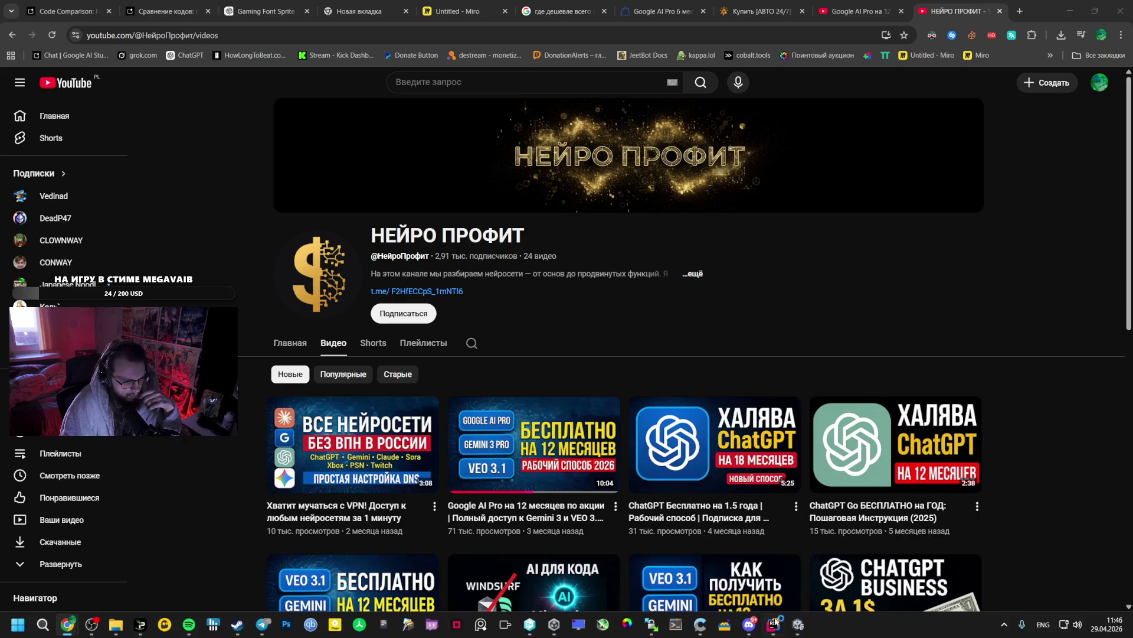
# Bring up Discord showing the 1key temp server invite
pyautogui.click(750, 626)
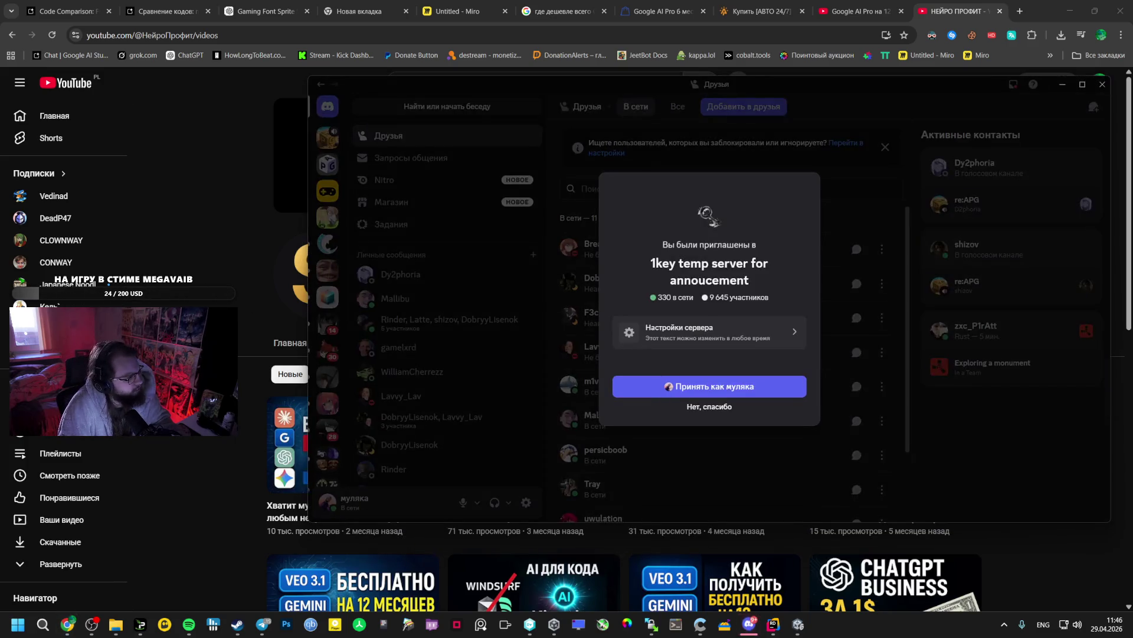
# Accept the 1key temp invite, pass the captcha, and agree to the server rules
pyautogui.click(664, 386)
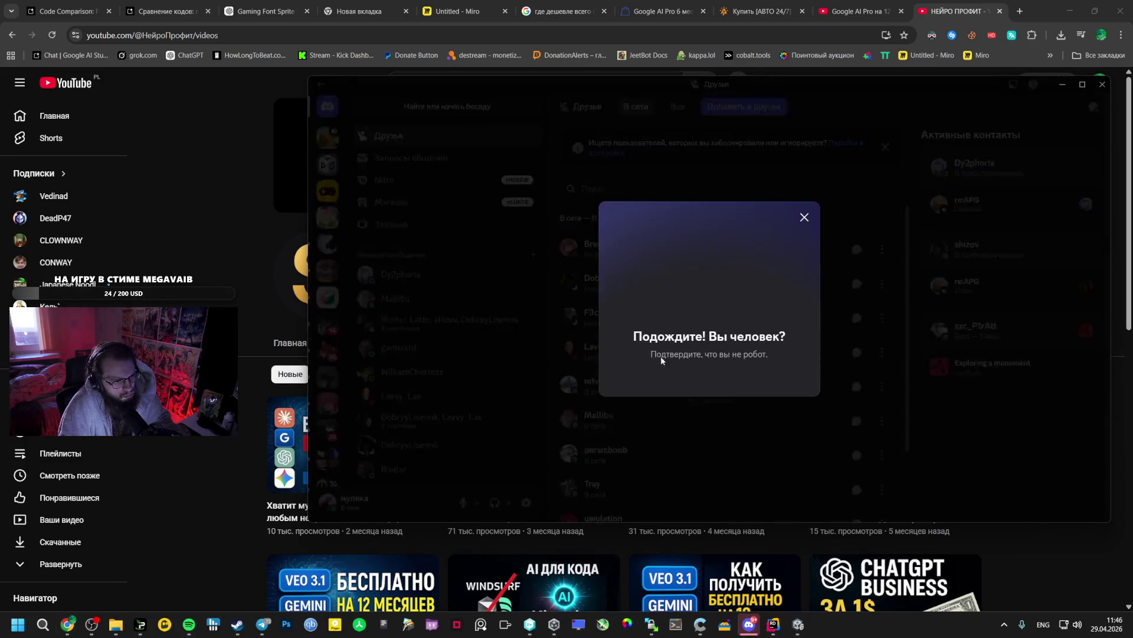
pyautogui.click(644, 376)
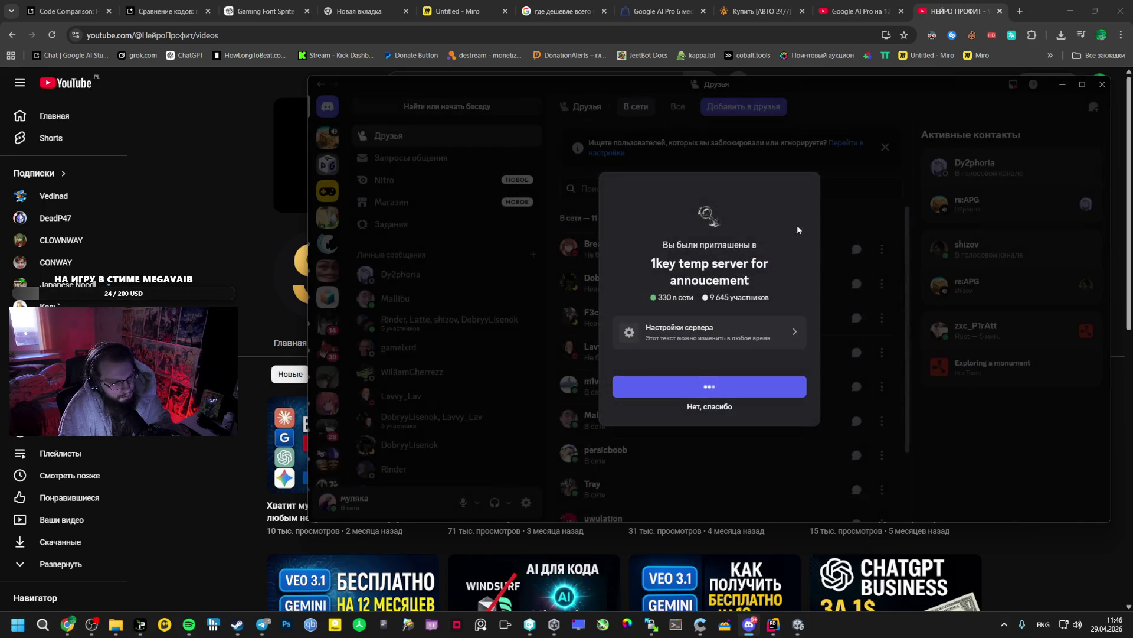
pyautogui.click(651, 383)
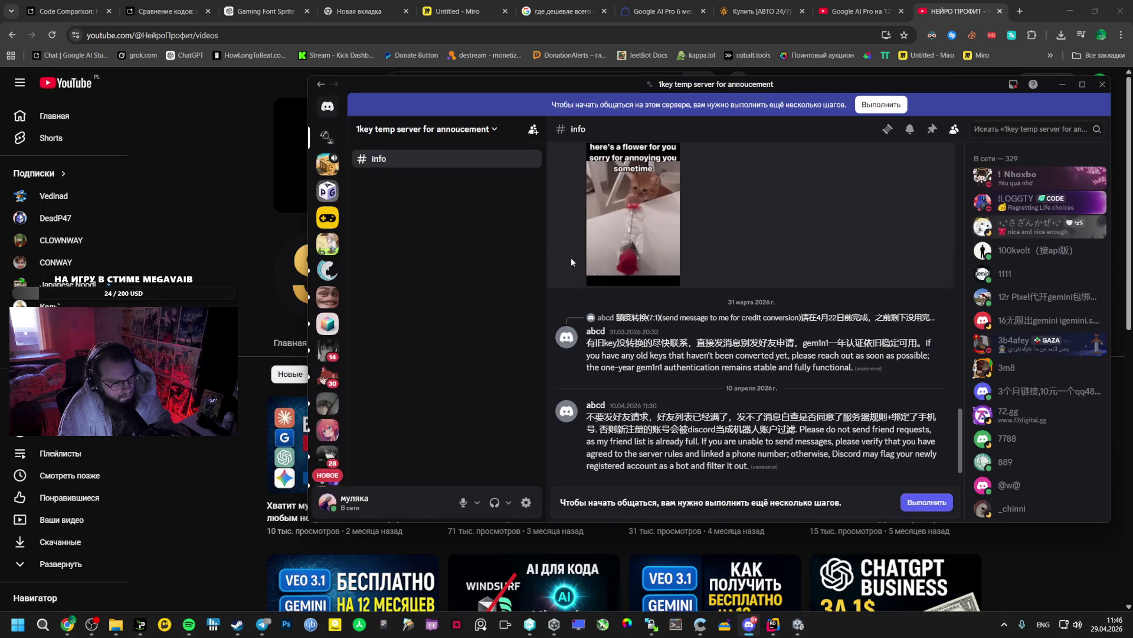
pyautogui.click(926, 502)
pyautogui.click(689, 412)
pyautogui.click(976, 443)
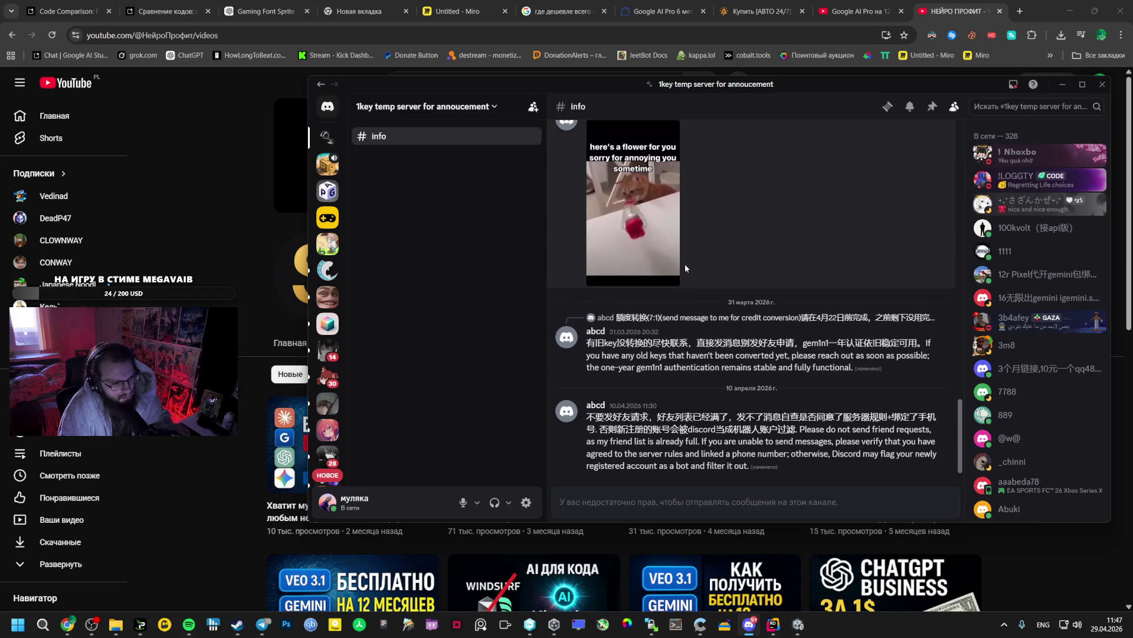
# Browse the #info announcements, then leave the 1key temp server
pyautogui.scroll(3, 687, 259)
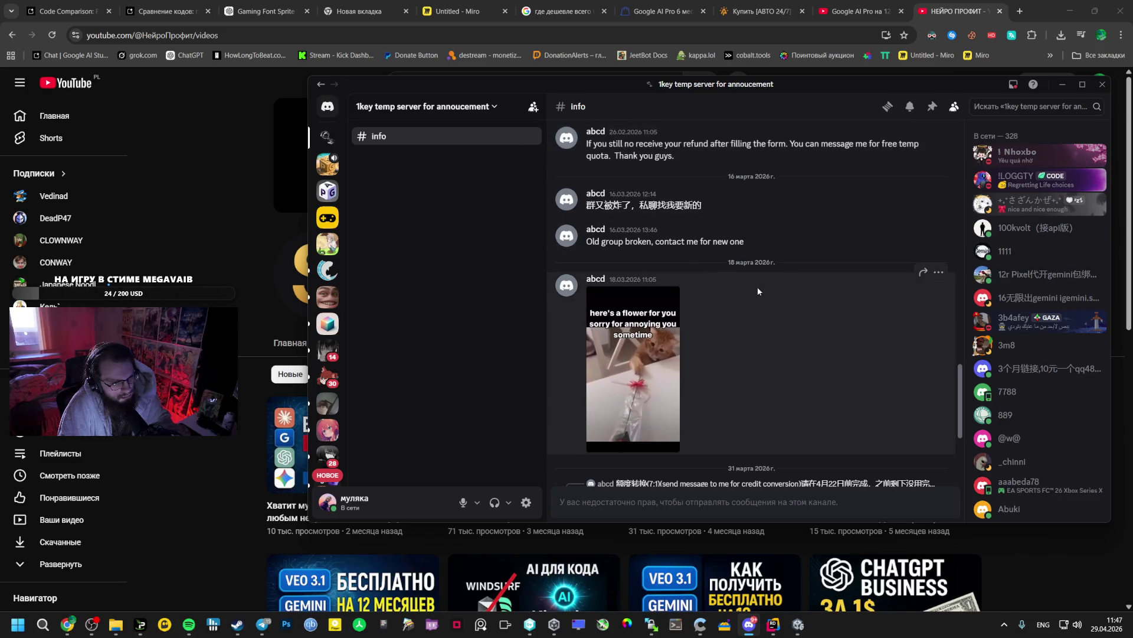
pyautogui.scroll(-3, 842, 295)
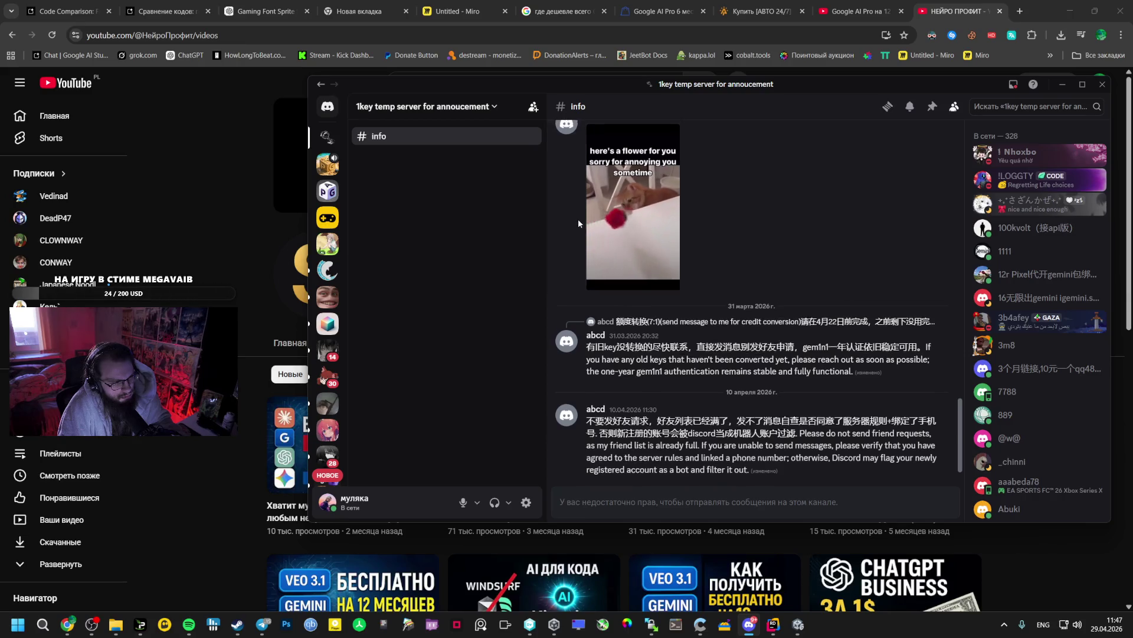
pyautogui.scroll(4, 602, 225)
pyautogui.rightClick(327, 137)
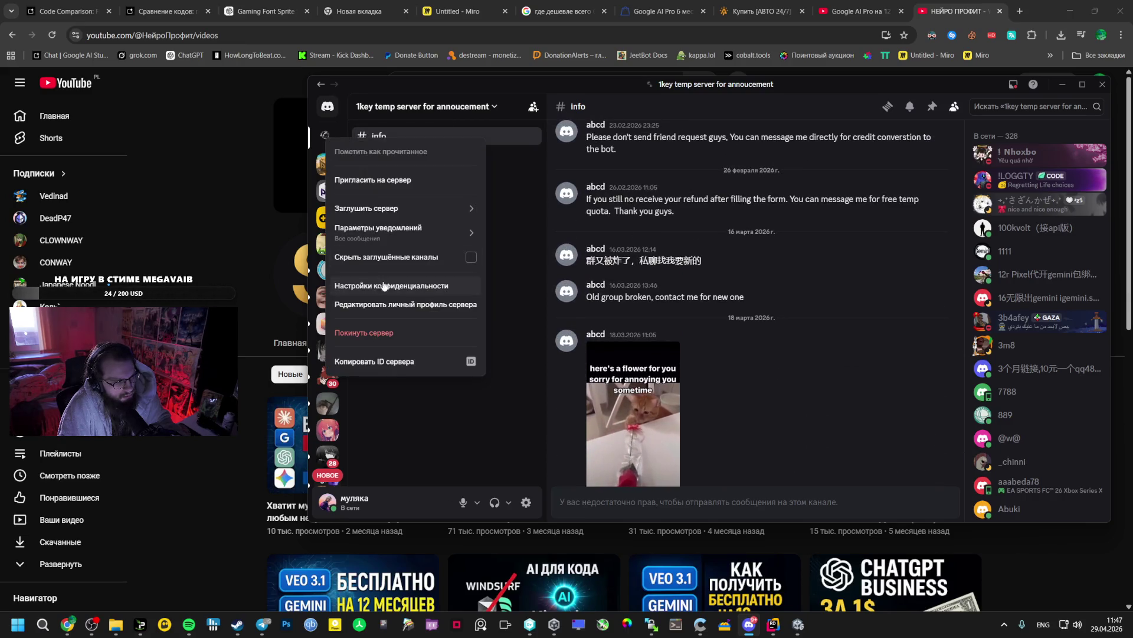
pyautogui.click(364, 332)
pyautogui.click(767, 342)
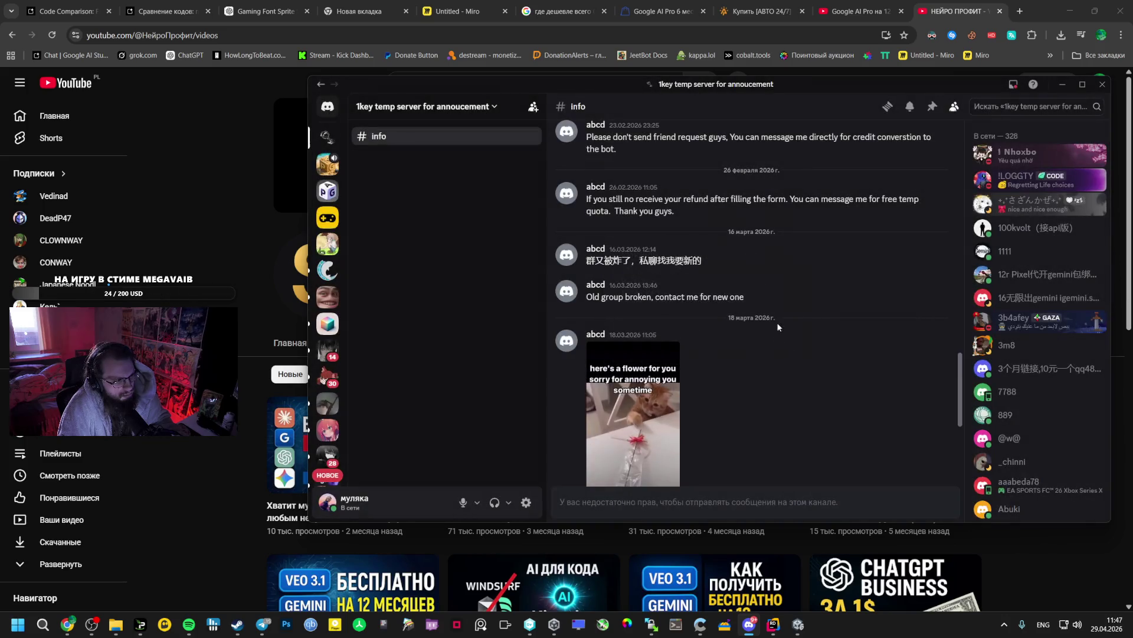
# Search Google for the selected video title 'Google AI Pro на 12 месяцев по акции'
pyautogui.click(1062, 84)
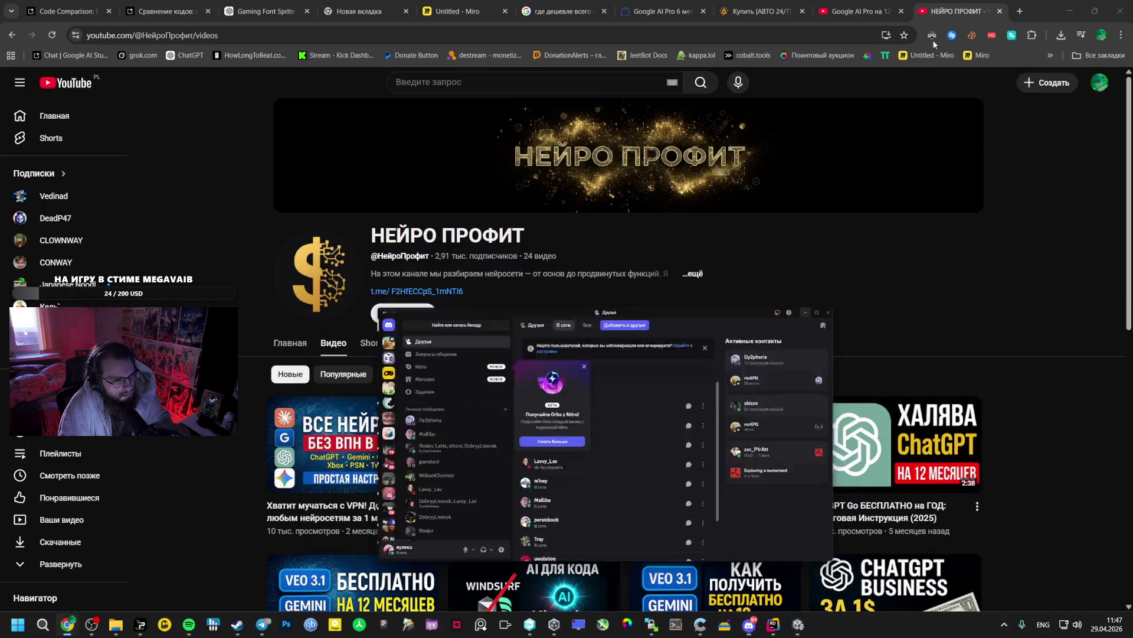
pyautogui.click(858, 11)
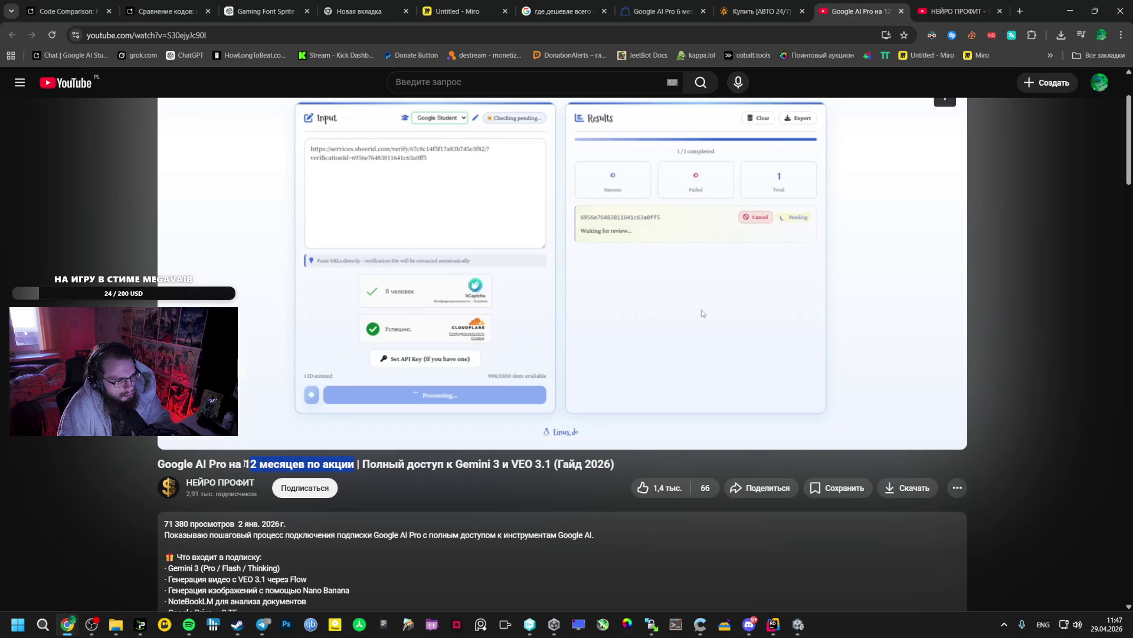
pyautogui.moveTo(245, 464); pyautogui.dragTo(159, 466)
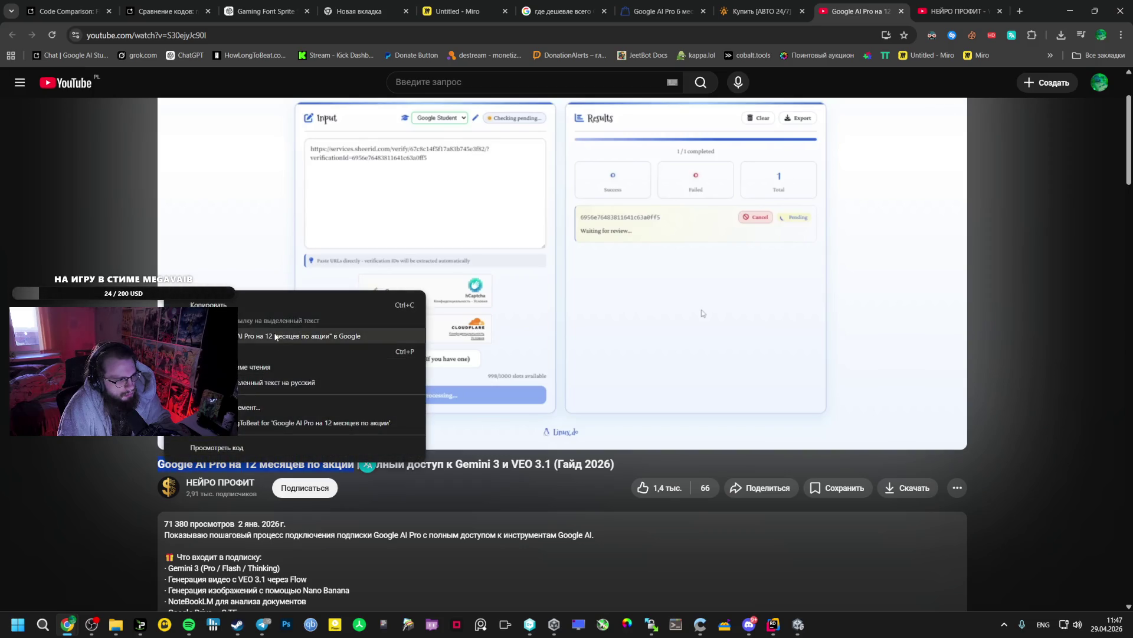
pyautogui.click(277, 337)
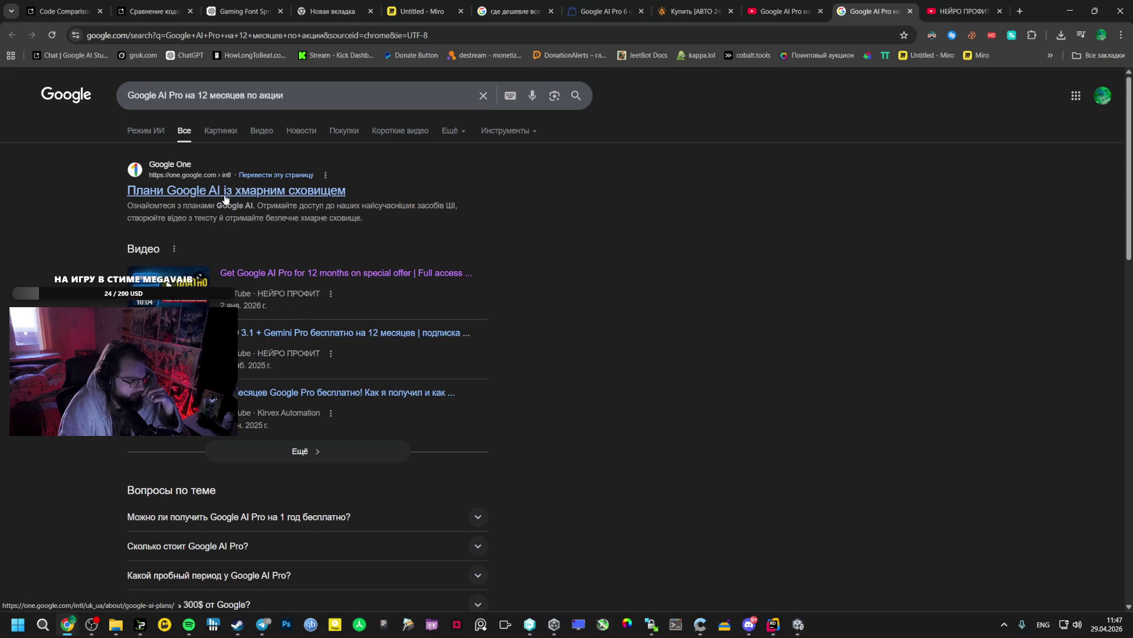
pyautogui.scroll(-5, 478, 298)
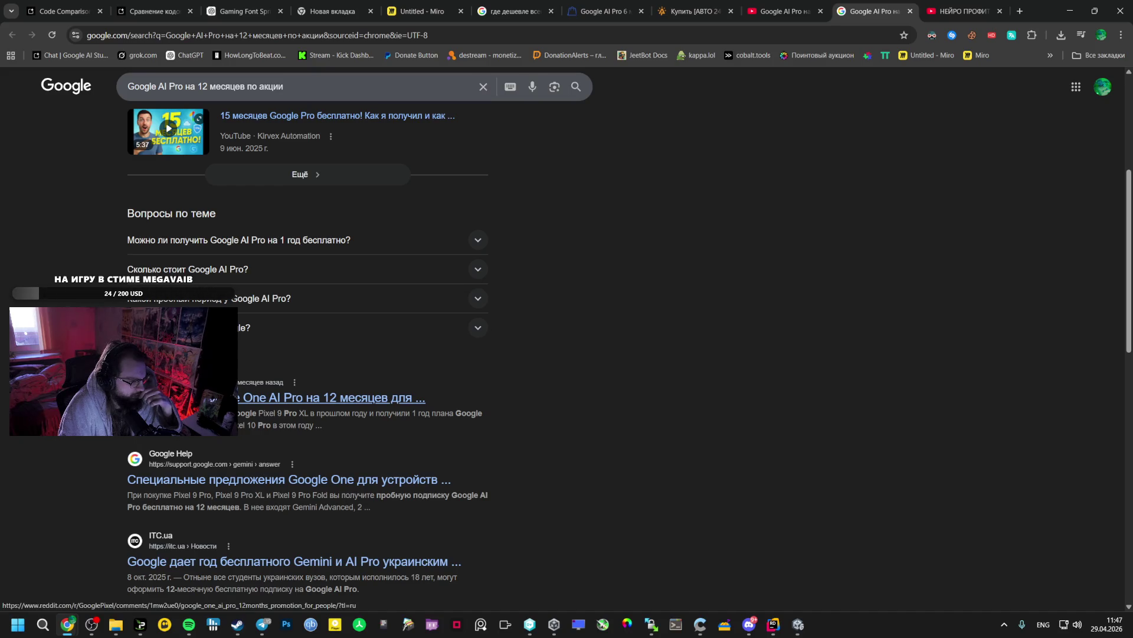
pyautogui.scroll(5, 168, 284)
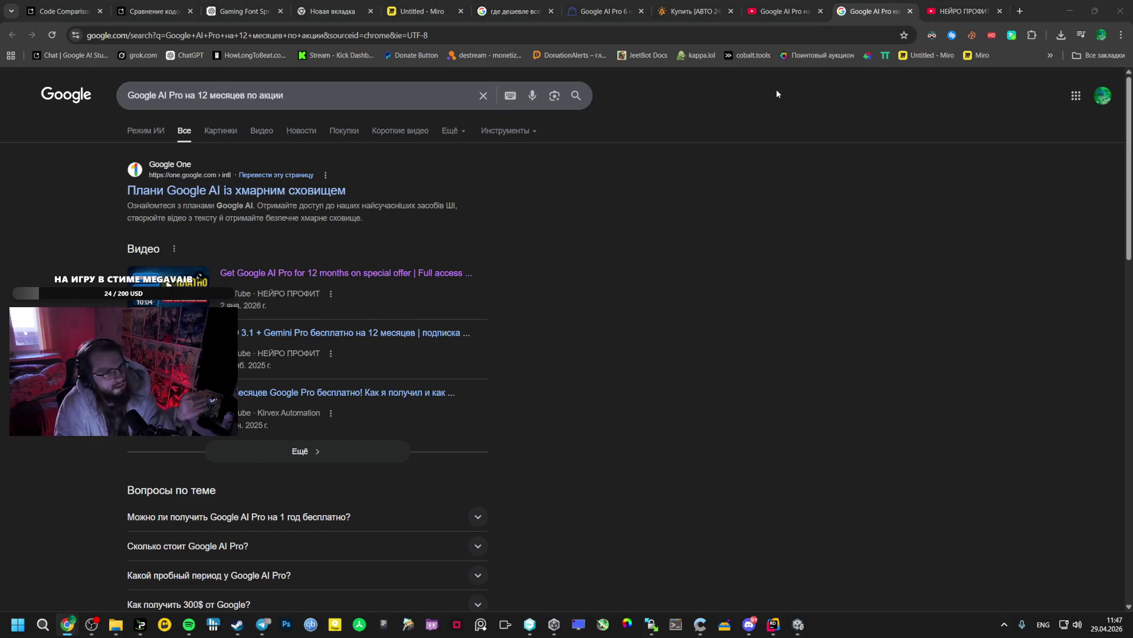
pyautogui.click(959, 11)
# Paste batch.1-key.me/ into YouTube search, then clear it again
pyautogui.click(500, 82)
pyautogui.write('batch.1-key.me/')
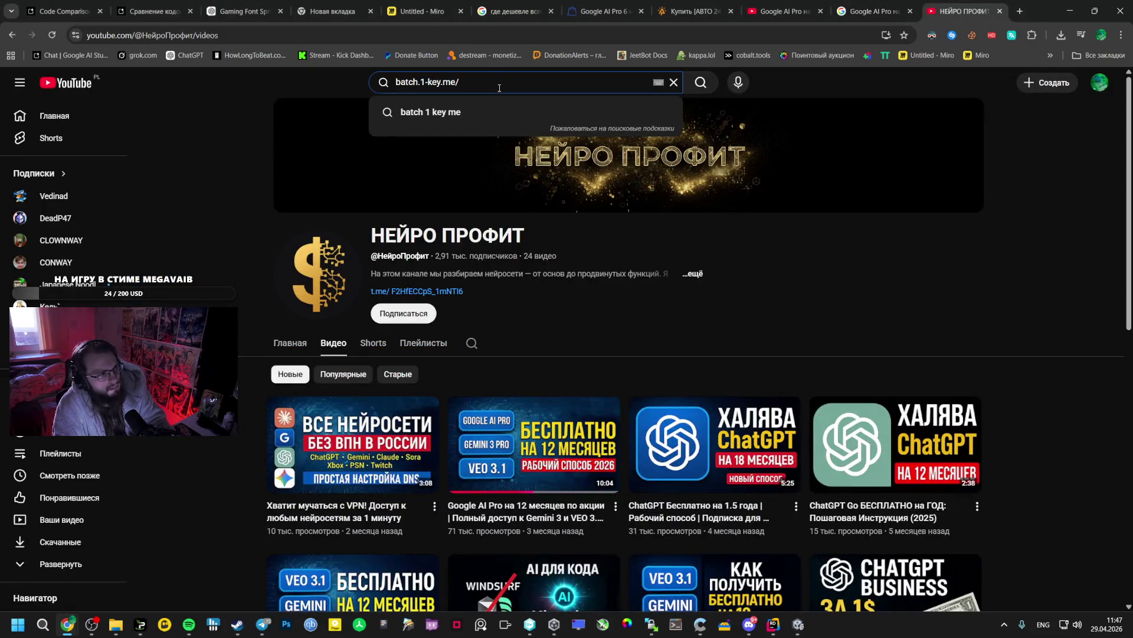
pyautogui.hotkey('ctrl', 'a')
pyautogui.press('BackSpace')
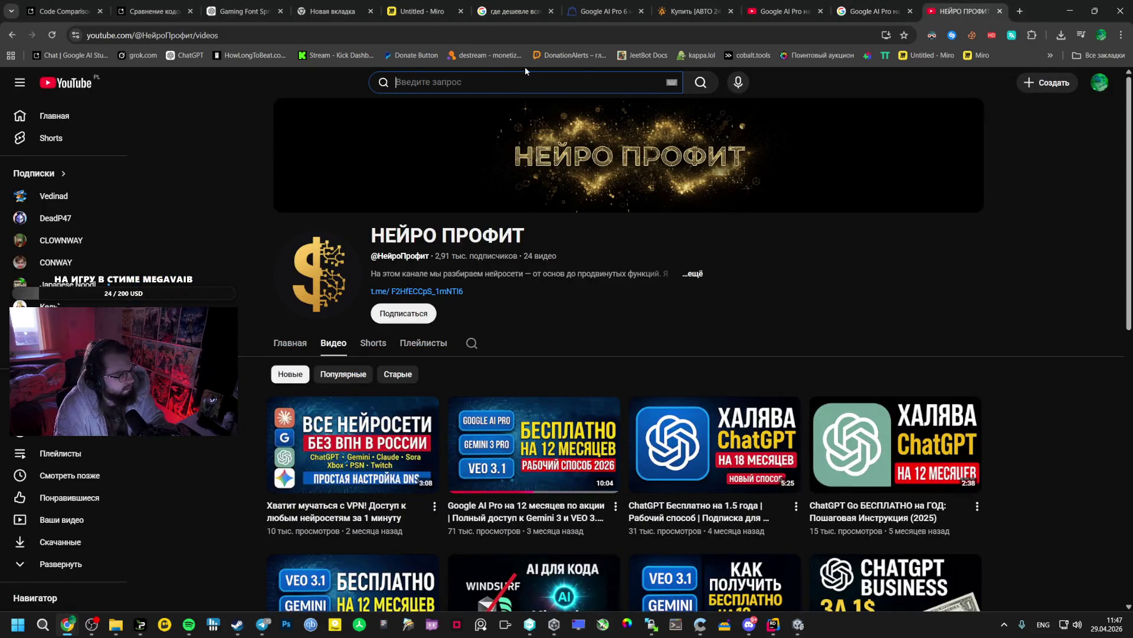
# Briefly open the НЕЙРО ПРОФИТ channel from the video tab, then go back
pyautogui.click(782, 10)
pyautogui.click(242, 483)
pyautogui.hotkey('alt', 'Left')
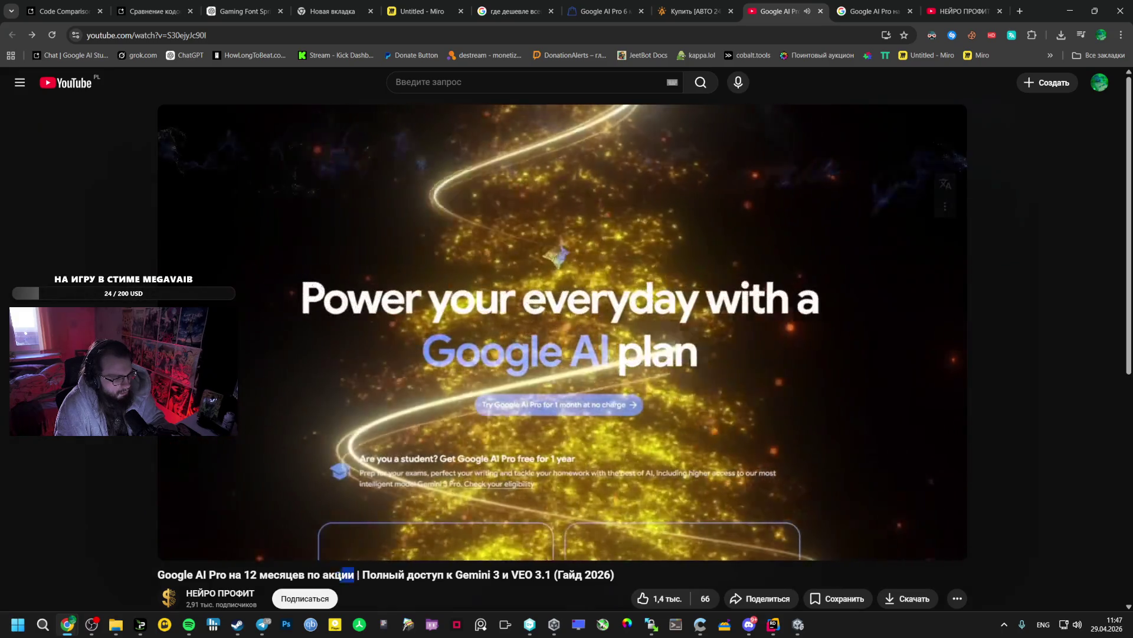
pyautogui.click(962, 11)
# Search YouTube for 'Google AI Pro на 12 месяцев по акции' and open the Gemini Pro free-year video
pyautogui.write('Google AI Pro на 12 месяцев по акции')
pyautogui.press('Return')
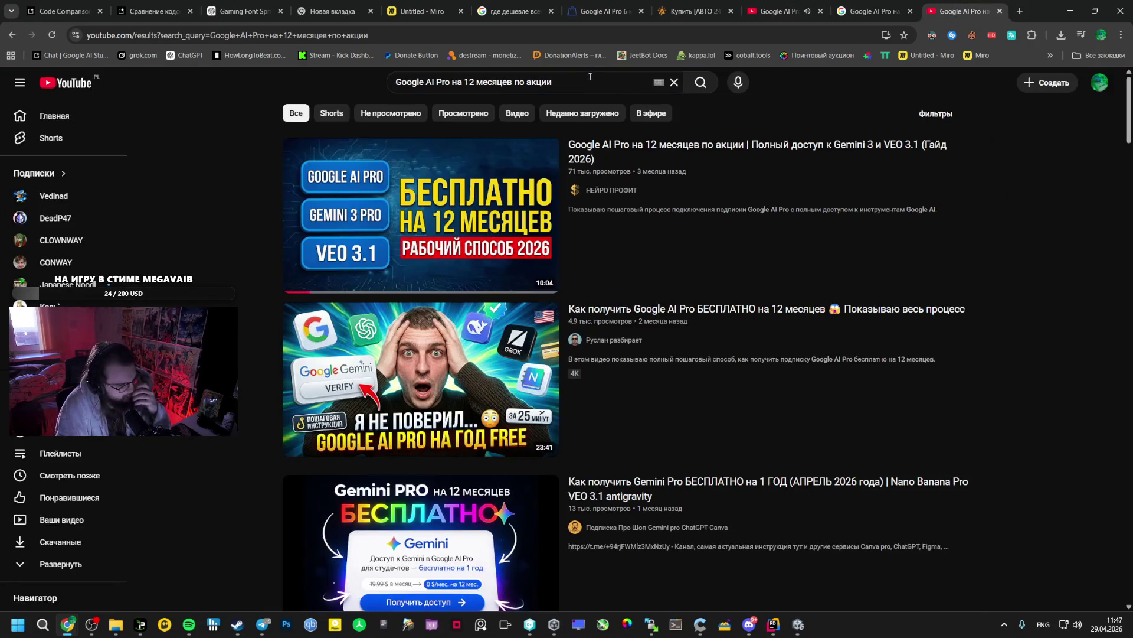
pyautogui.moveTo(468, 358)
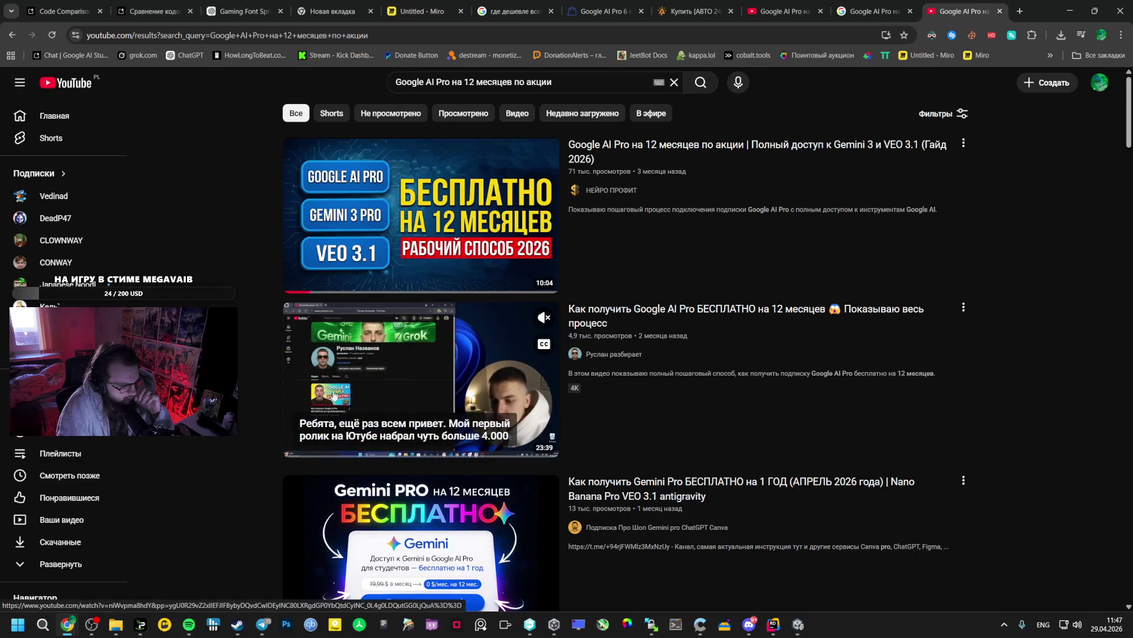
pyautogui.scroll(-2, 708, 354)
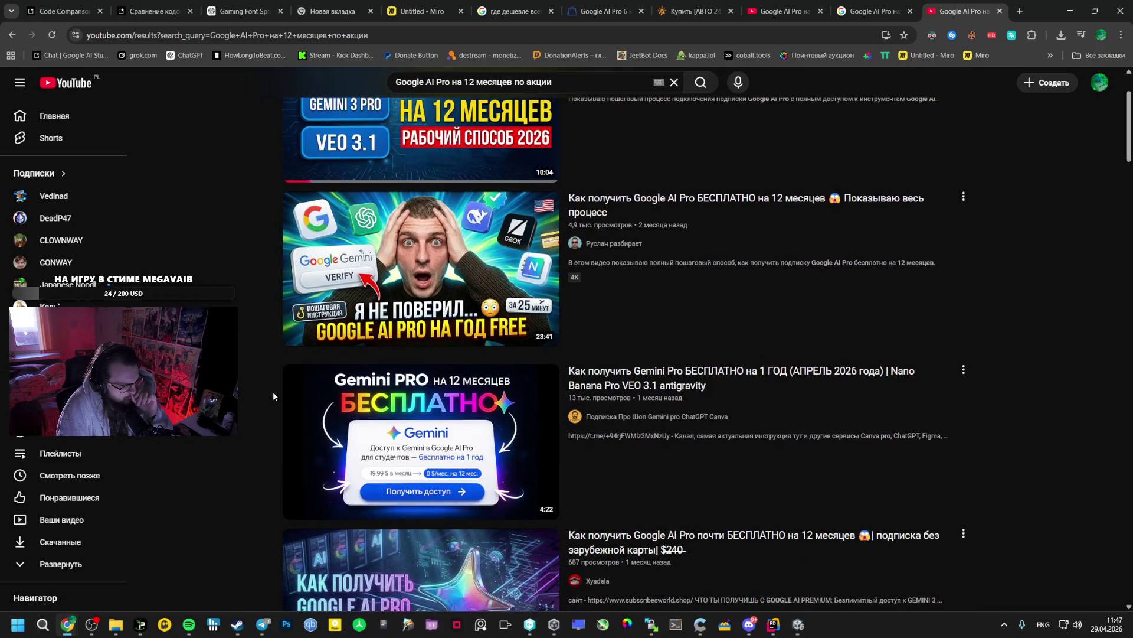
pyautogui.middleClick(502, 461)
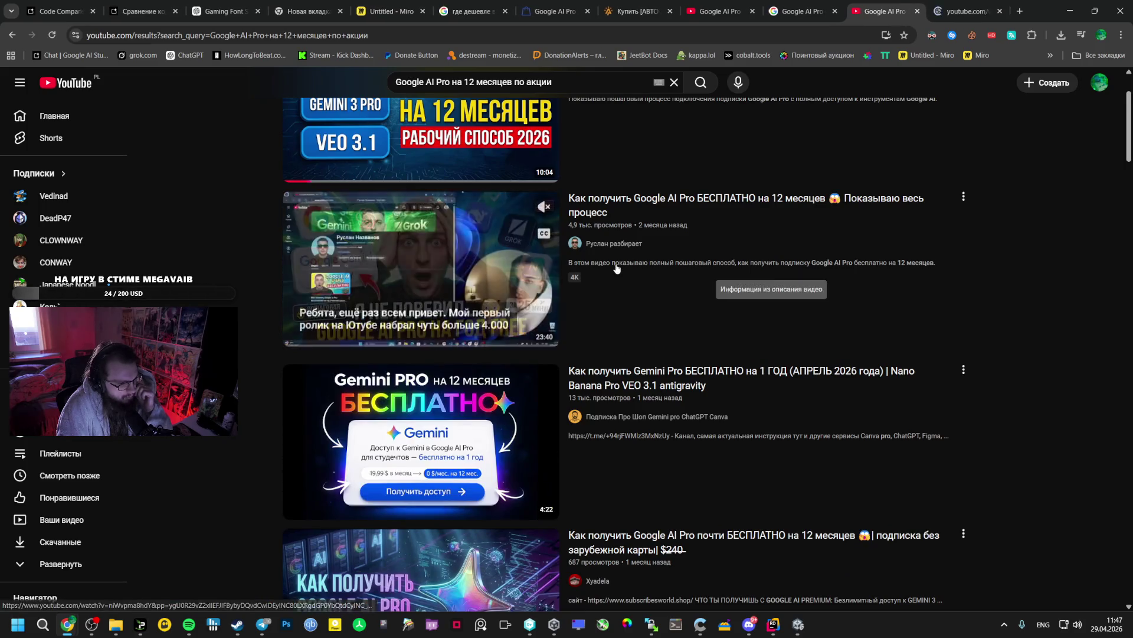
pyautogui.hotkey('ctrl', 'Tab')
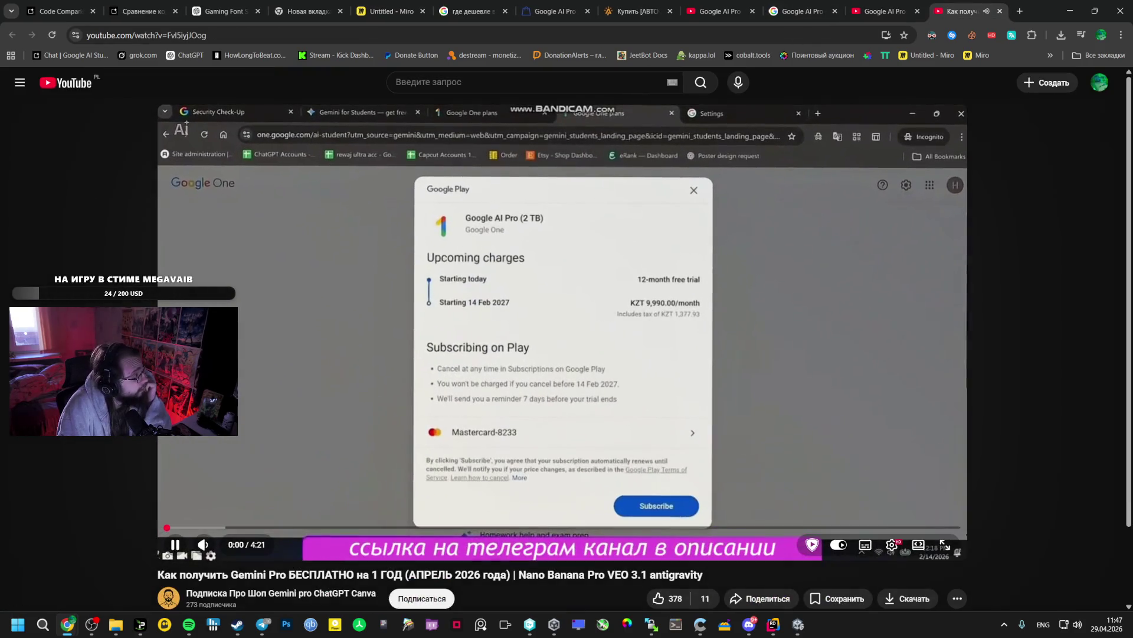
# Expand the Gemini Pro video's full description with its links, then pause the video
pyautogui.click(532, 373)
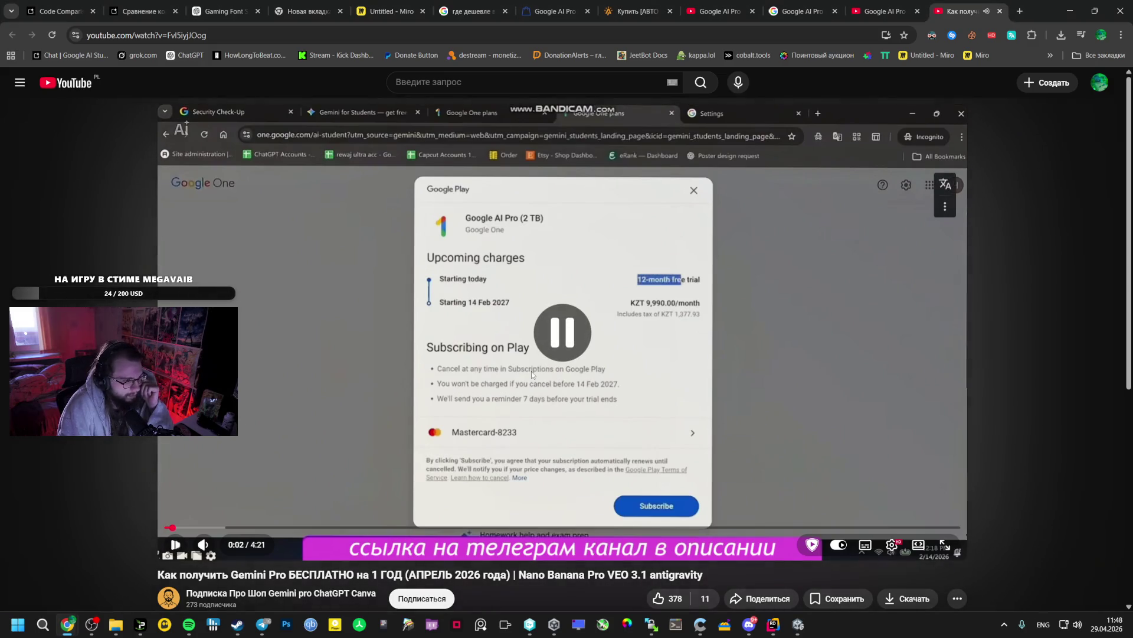
pyautogui.click(533, 365)
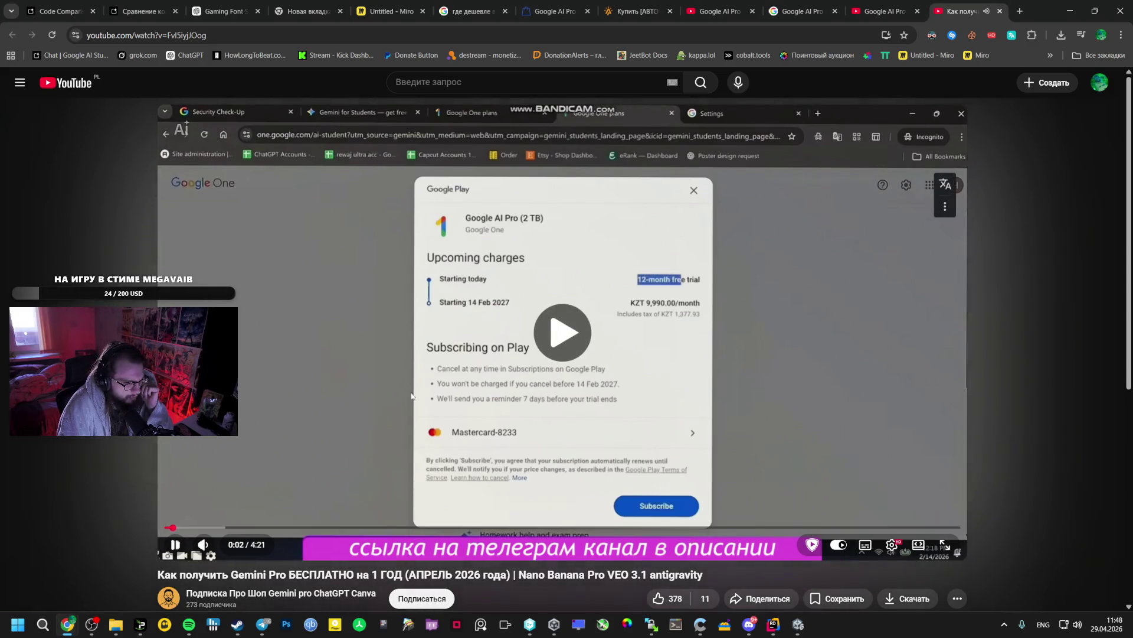
pyautogui.scroll(-3, 395, 451)
pyautogui.click(395, 451)
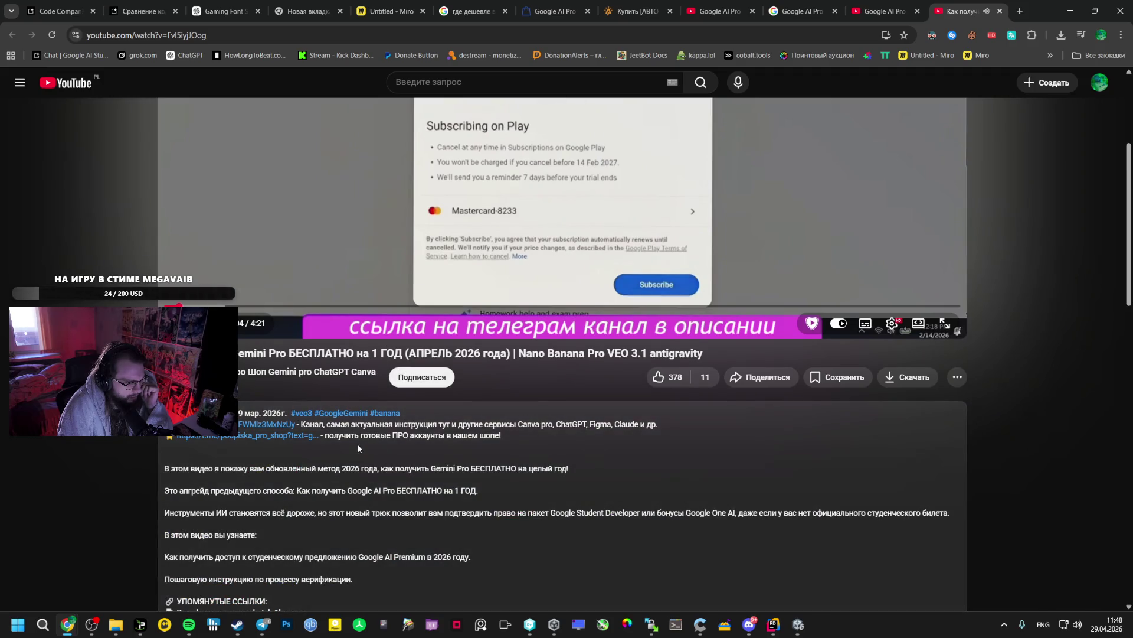
pyautogui.scroll(-4, 356, 444)
pyautogui.scroll(4, 356, 442)
pyautogui.scroll(-5, 348, 437)
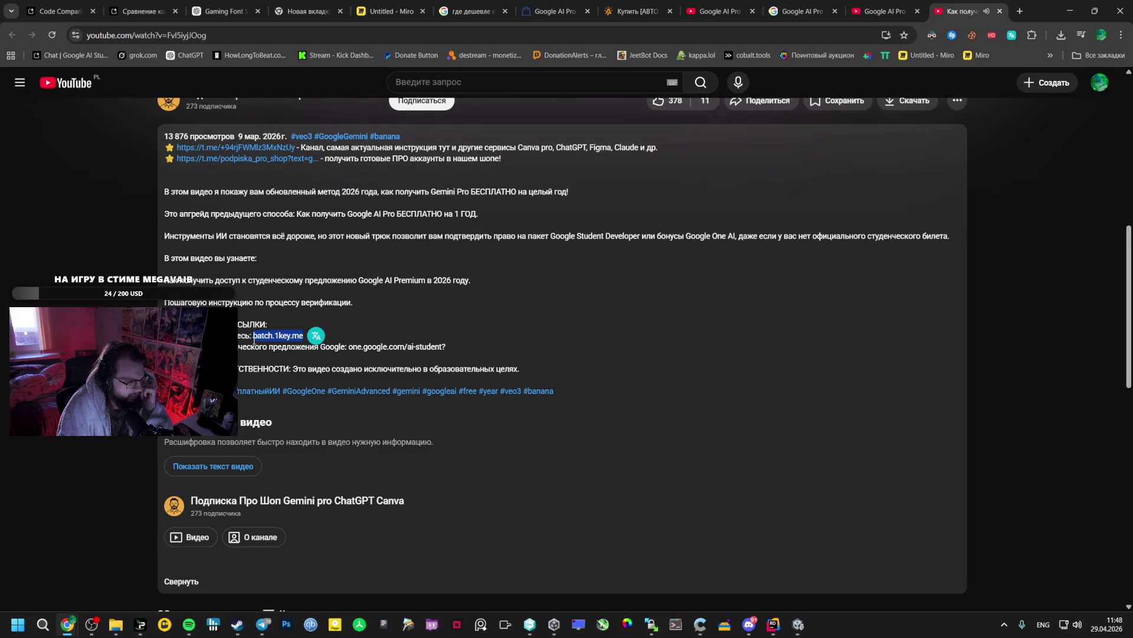
pyautogui.scroll(7, 254, 340)
pyautogui.press('space')
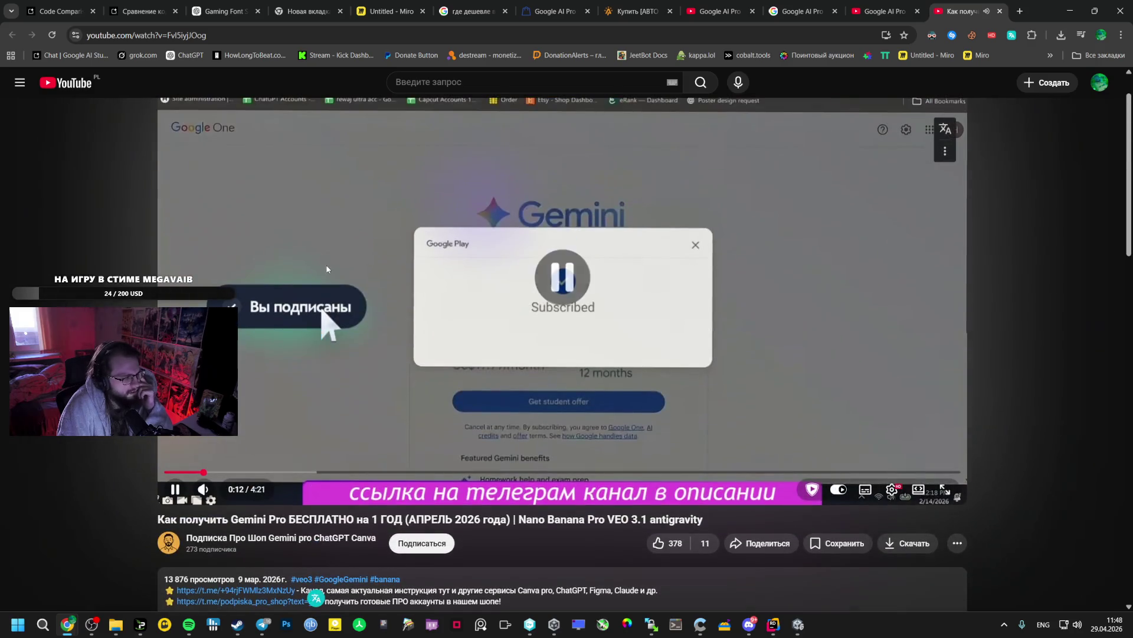
pyautogui.scroll(-17, 288, 401)
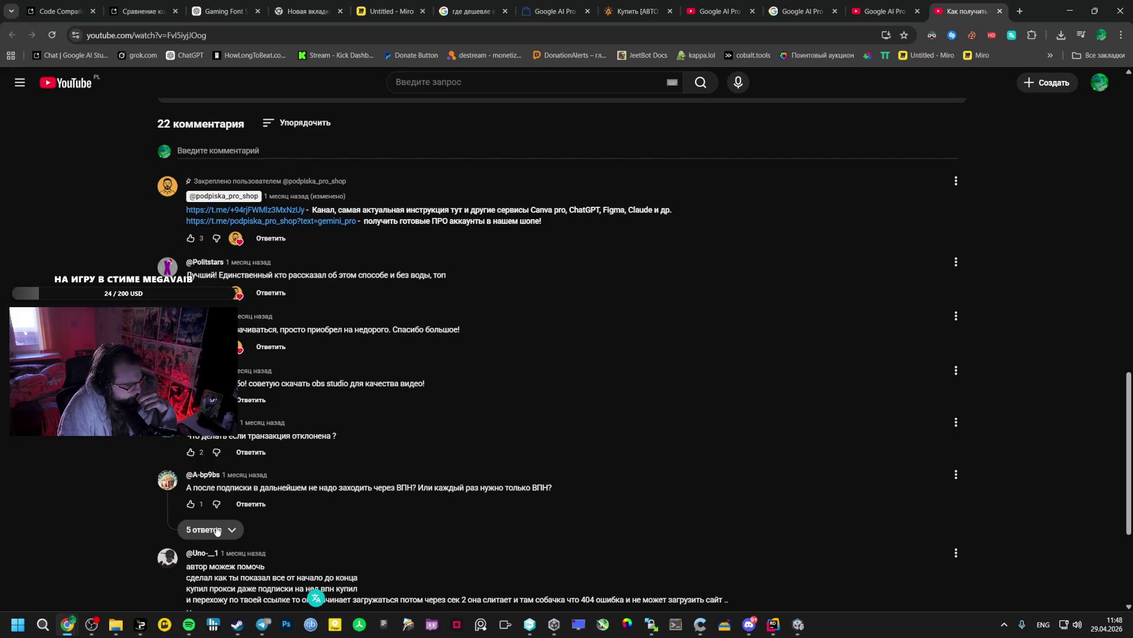
# Expand '3 ответа' on the still-works comment and '1 ответ' on the BIN comment
pyautogui.scroll(-4, 217, 530)
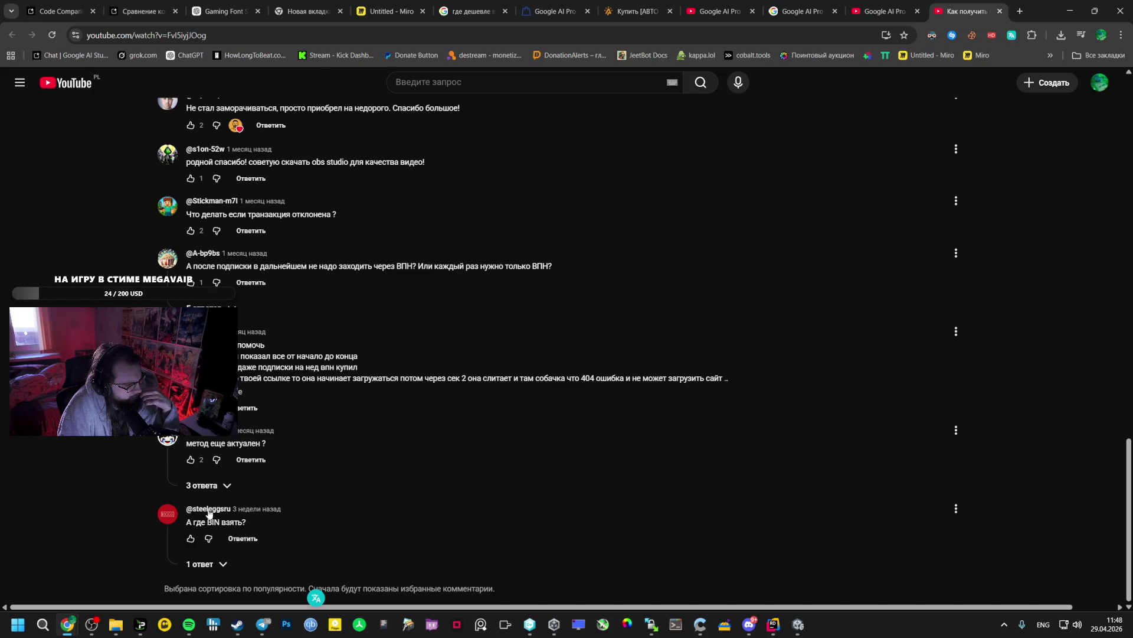
pyautogui.click(202, 485)
pyautogui.scroll(-2, 354, 461)
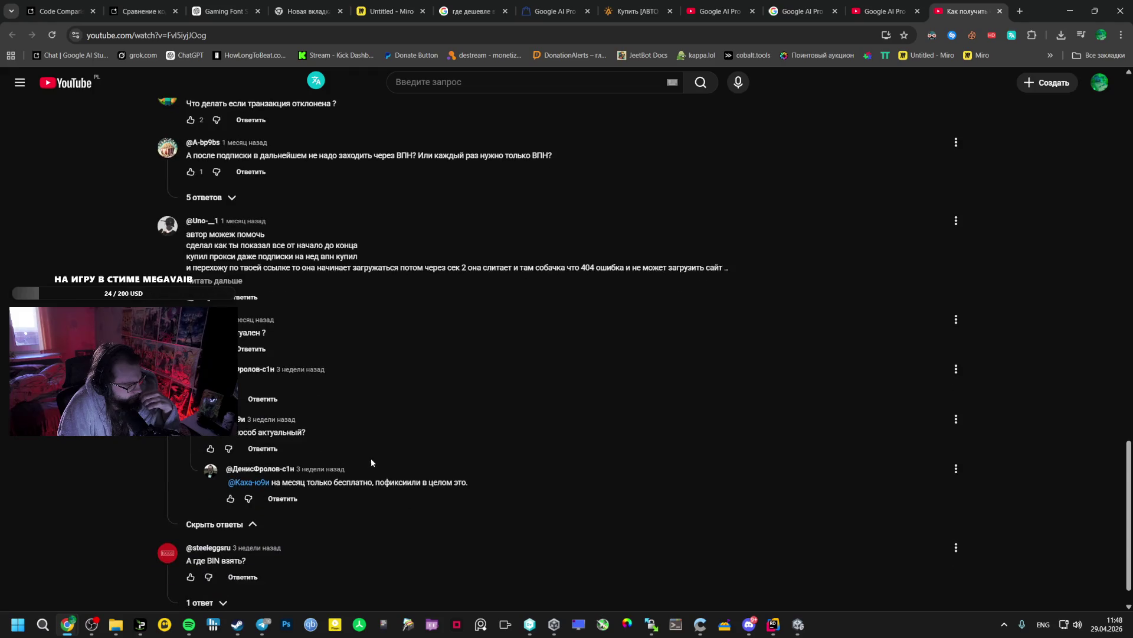
pyautogui.scroll(-1, 420, 501)
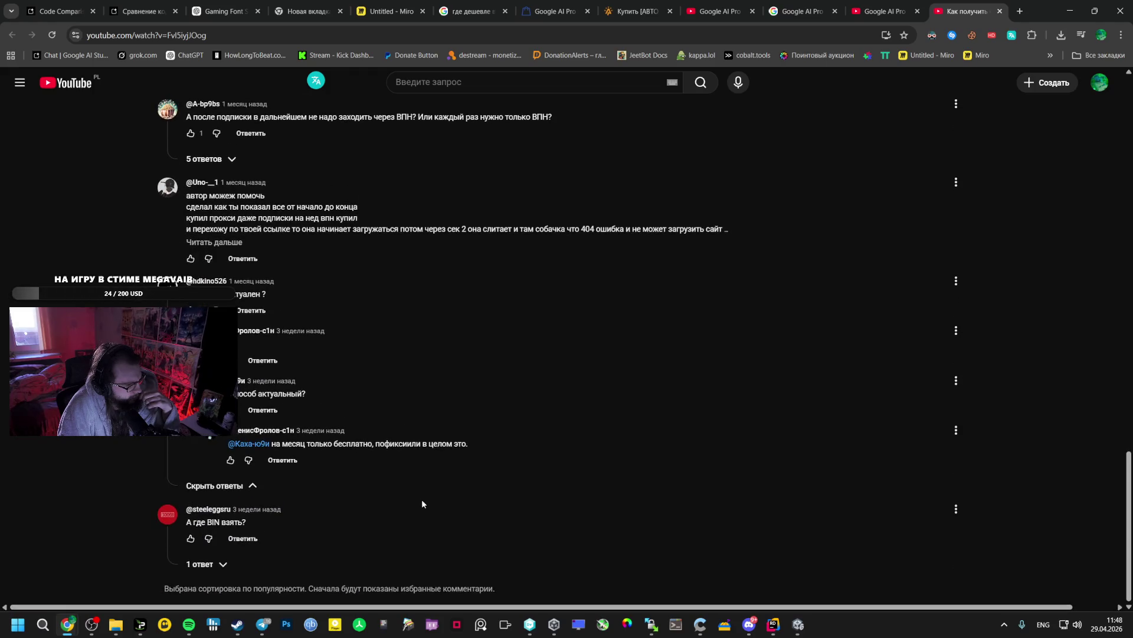
pyautogui.click(205, 564)
pyautogui.scroll(-1, 300, 499)
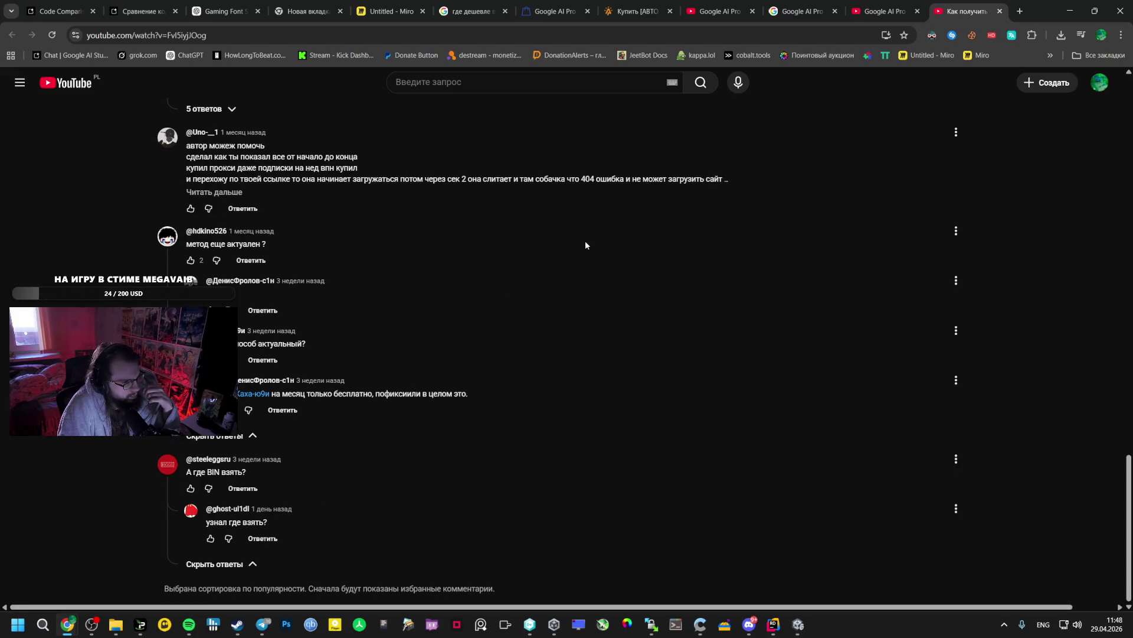
pyautogui.scroll(10, 664, 153)
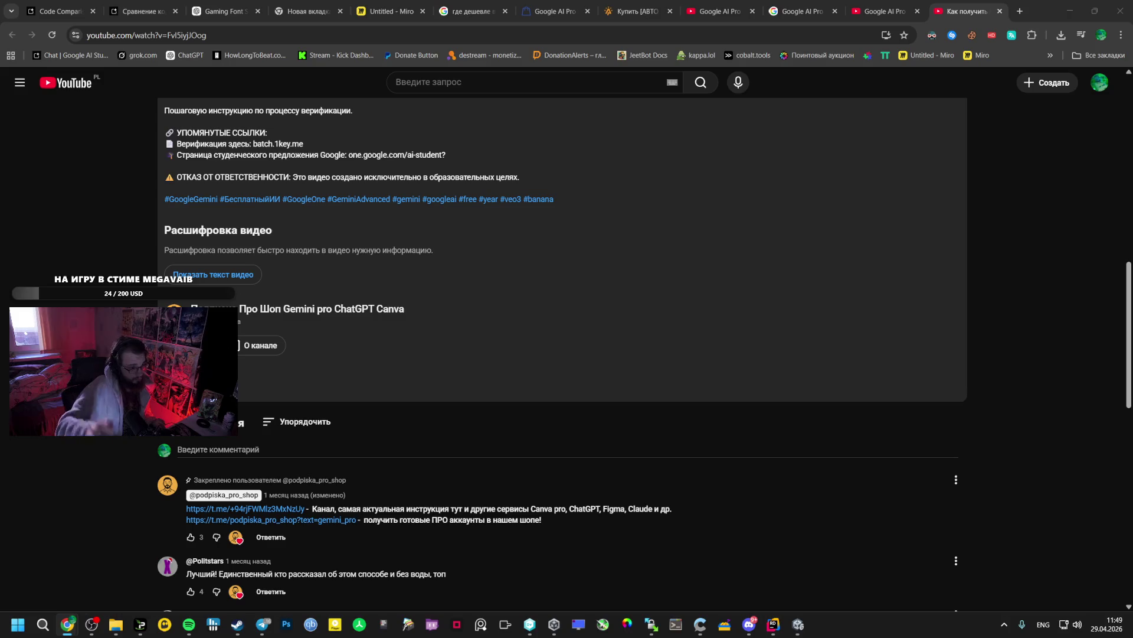
pyautogui.click(194, 631)
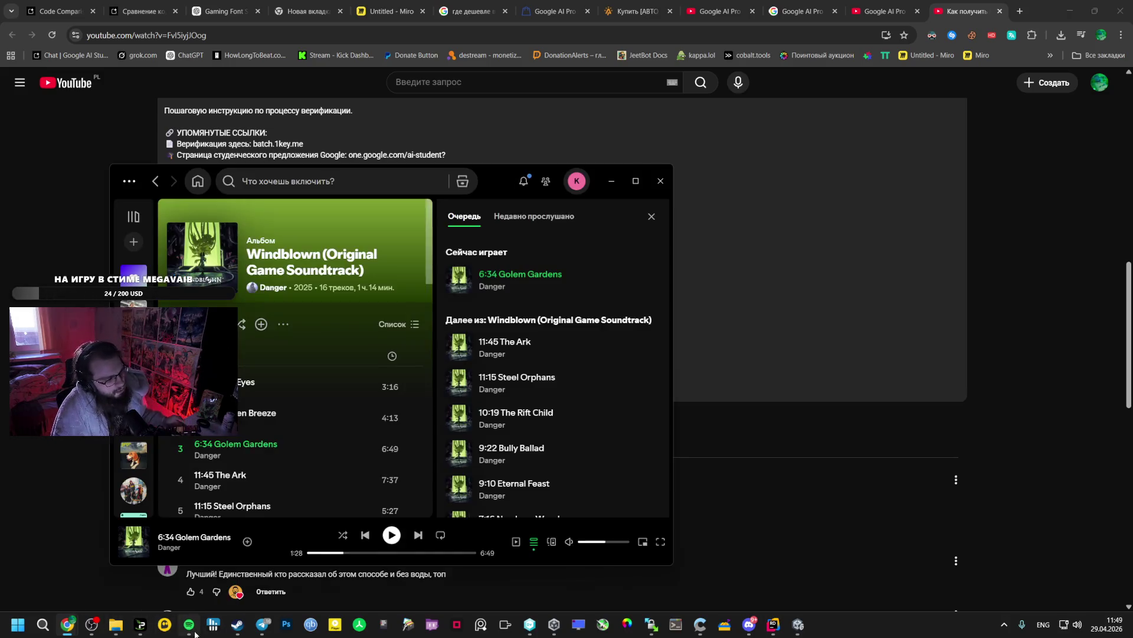
# Resume Golem Gardens in Spotify, then switch OBS to the ENDING scene
pyautogui.click(392, 536)
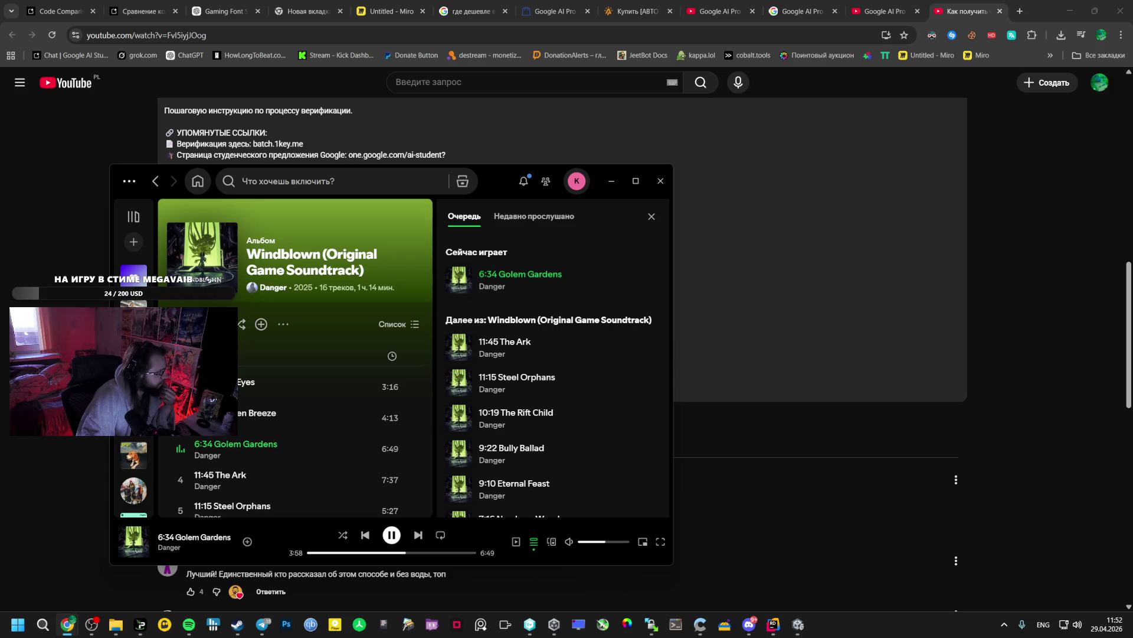
pyautogui.hotkey('alt', 'shift')
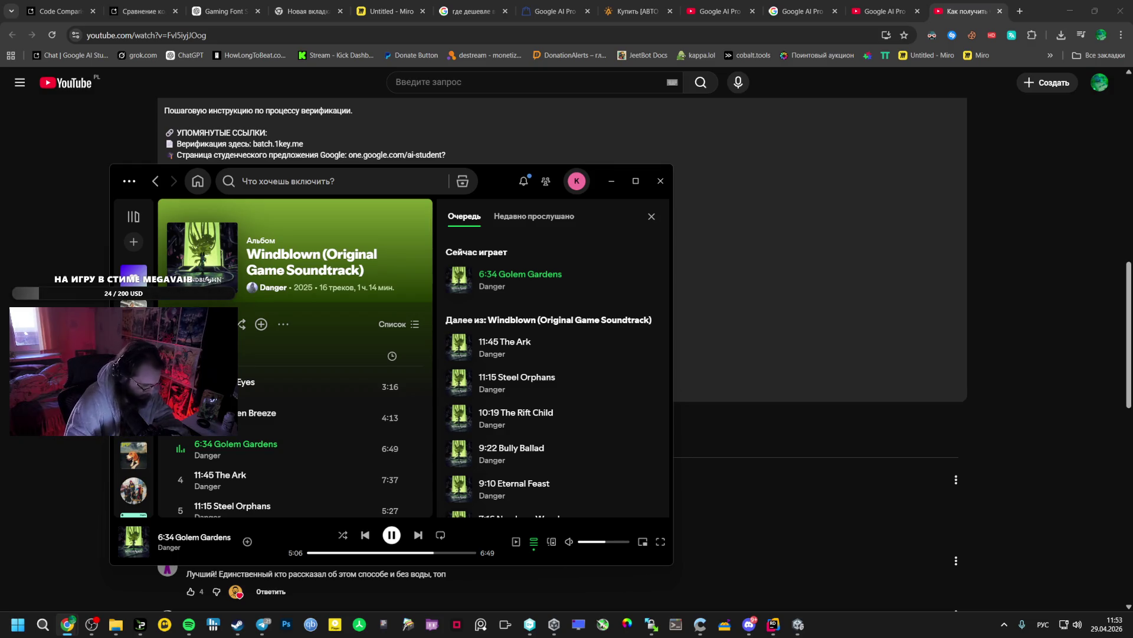
pyautogui.moveTo(92, 624)
pyautogui.click(56, 582)
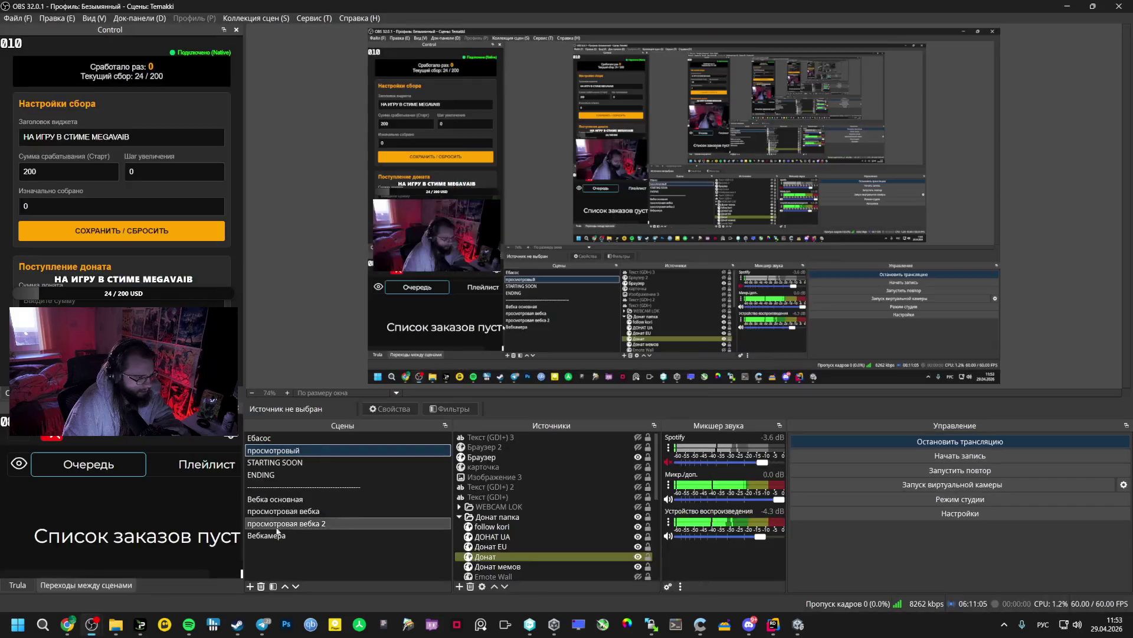
pyautogui.click(282, 472)
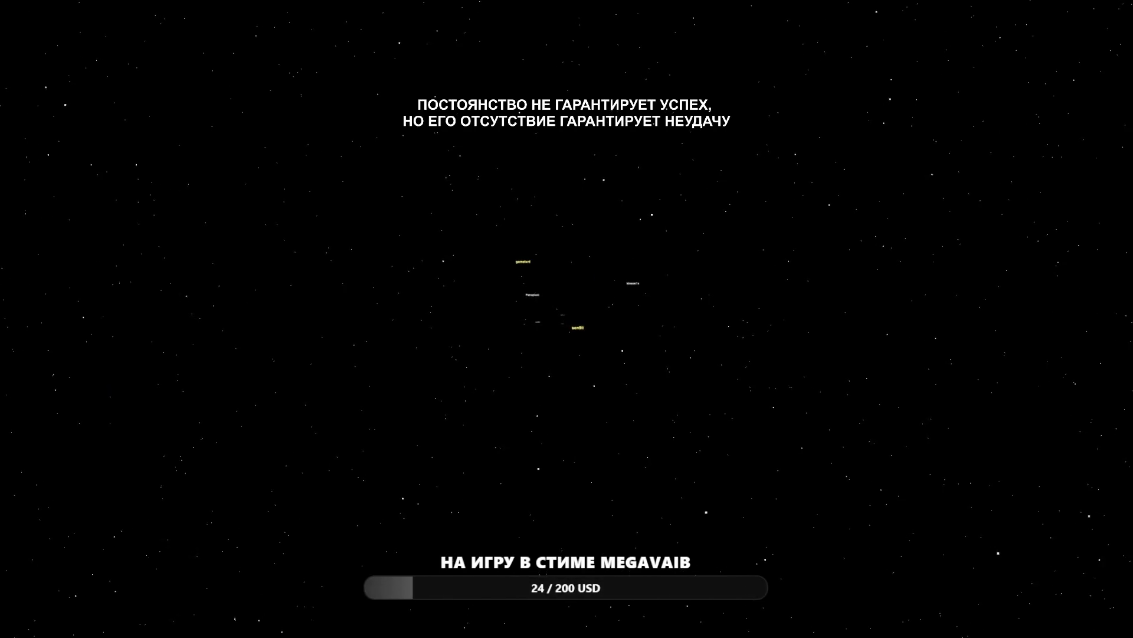